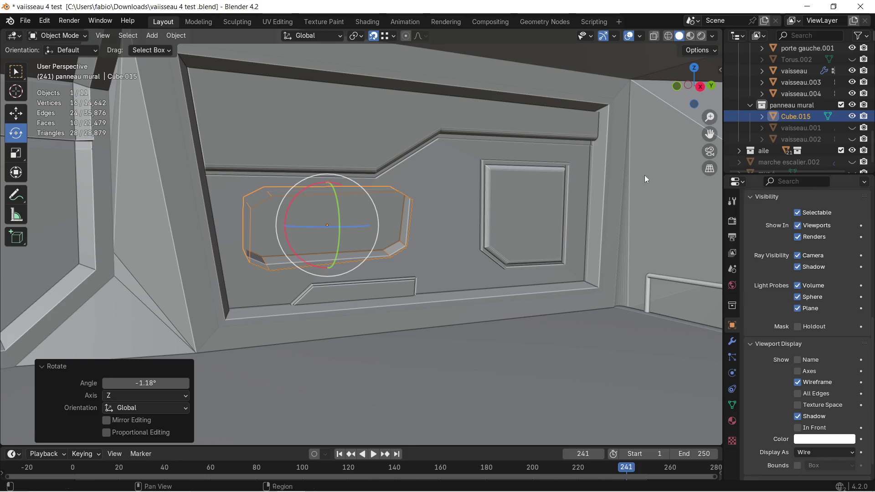
Orbit around the cutter Cube.015 to inspect it from the side and at an oblique angle
middle_click_drag(159, 102, 398, 231)
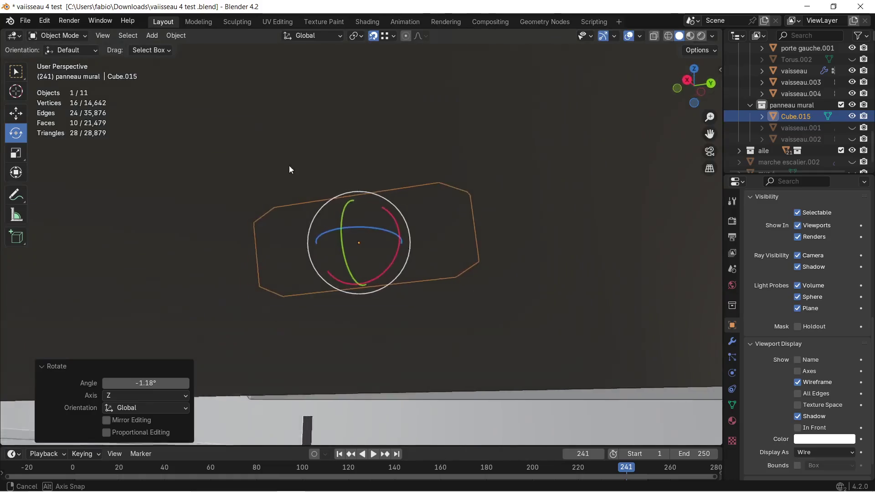
mouse_move(398, 233)
middle_mouse_down()
mouse_move(238, 197)
mouse_move(174, 223)
mouse_move(321, 198)
mouse_move(469, 198)
middle_mouse_up()
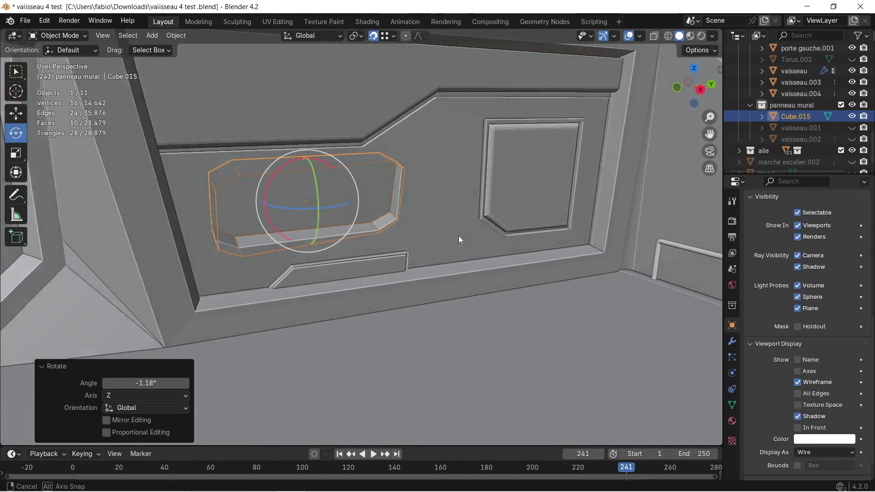
mouse_move(469, 202)
middle_mouse_down()
mouse_move(492, 219)
mouse_move(502, 214)
middle_mouse_up()
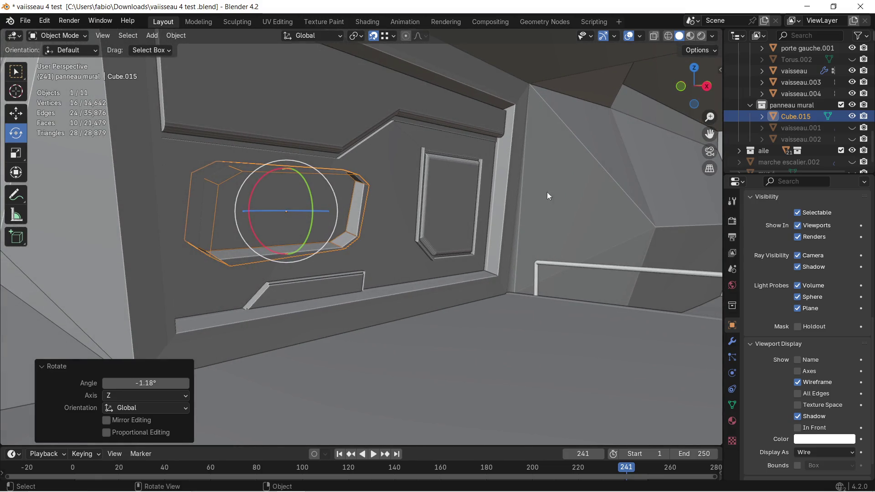
Select the wall vaisseau and briefly enter and leave its mesh editing
left_click(401, 213)
key("Tab")
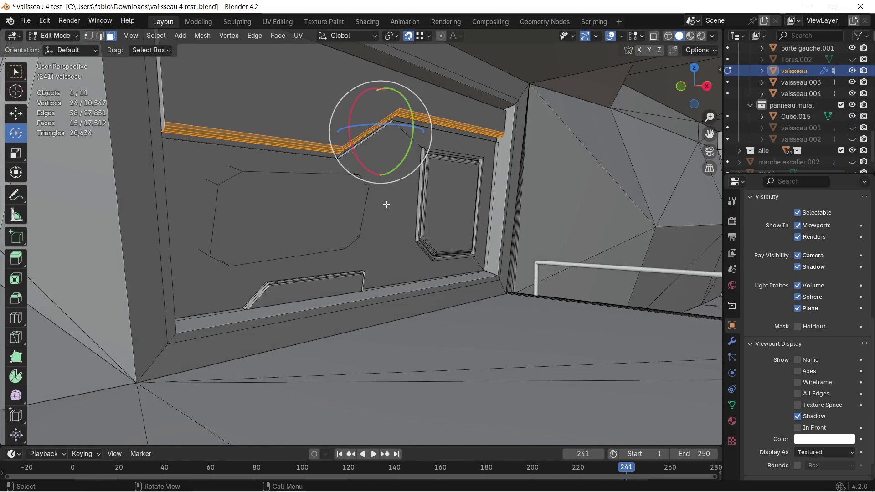
left_click(386, 203)
key("Tab")
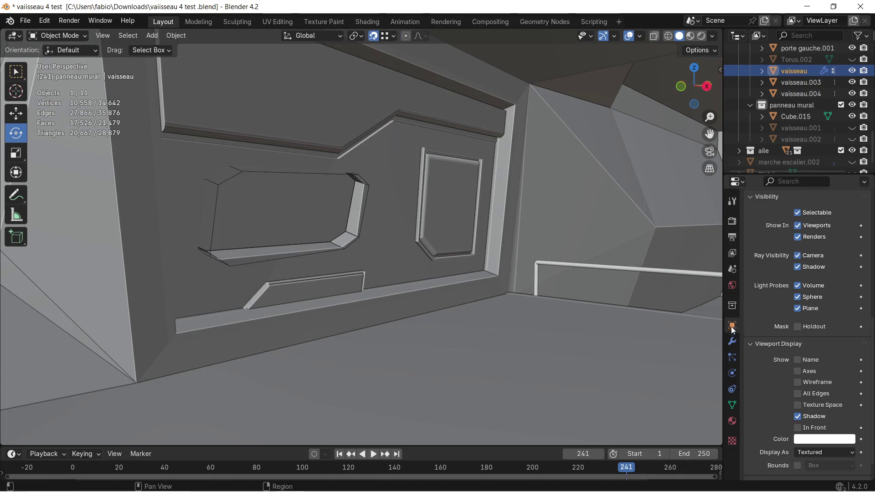
Apply the wall's Boolean modifier from the Modifier tab
left_click(732, 341)
left_click(838, 235)
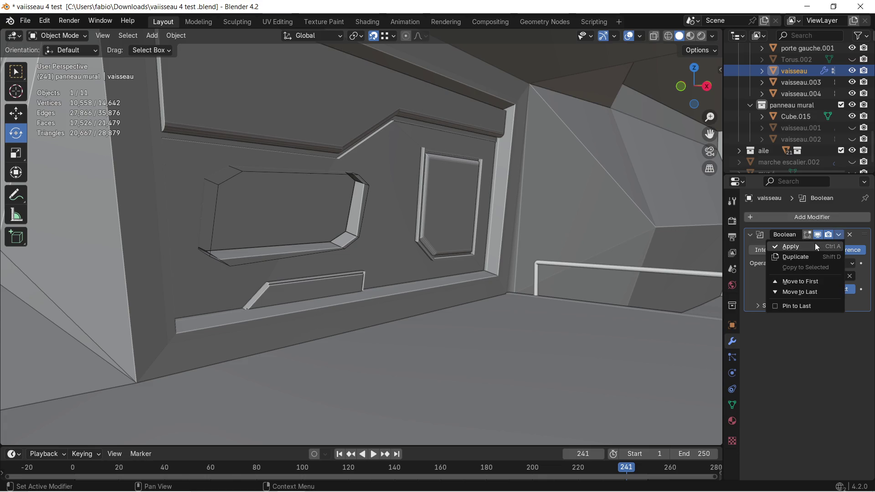
left_click(809, 244)
Hide the cutter Cube.015, then undo so the Boolean and visible cutter return
middle_click_drag(345, 207, 241, 218)
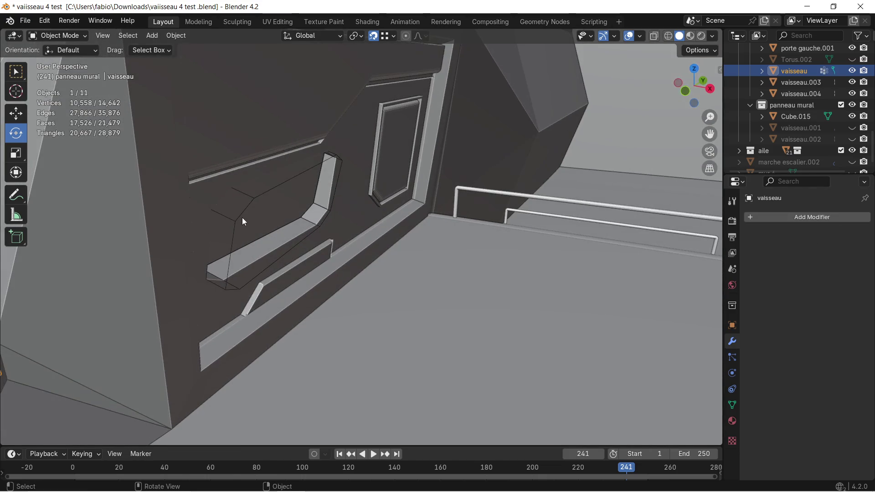
left_click(242, 215)
left_click(852, 117)
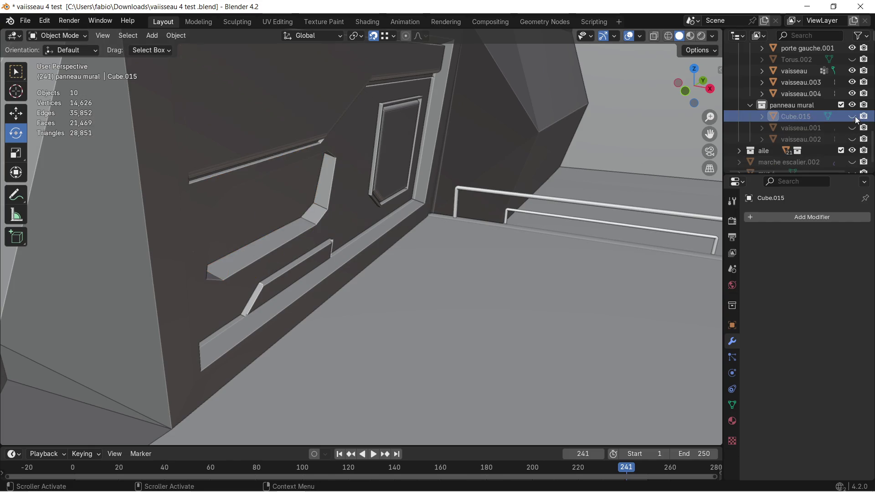
mouse_move(452, 264)
middle_mouse_down()
mouse_move(326, 229)
mouse_move(367, 231)
middle_mouse_up()
key("alt+h")
left_click(367, 231)
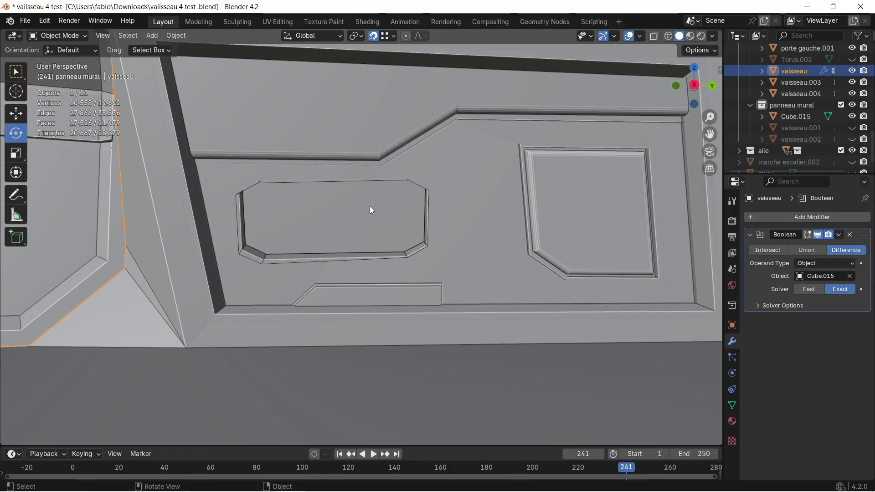
Rotate the cutter Cube.015 by a small tilt about the X axis
middle_click_drag(370, 206, 247, 171)
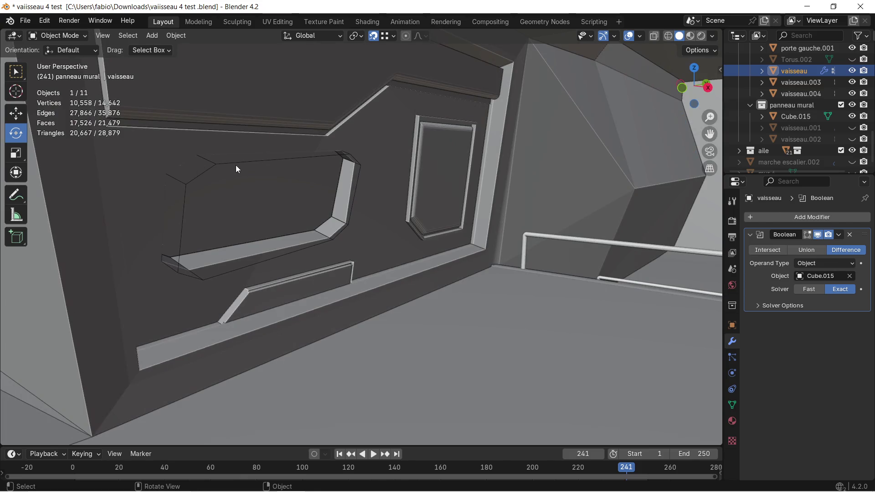
left_click(221, 165)
middle_click_drag(221, 164, 472, 218)
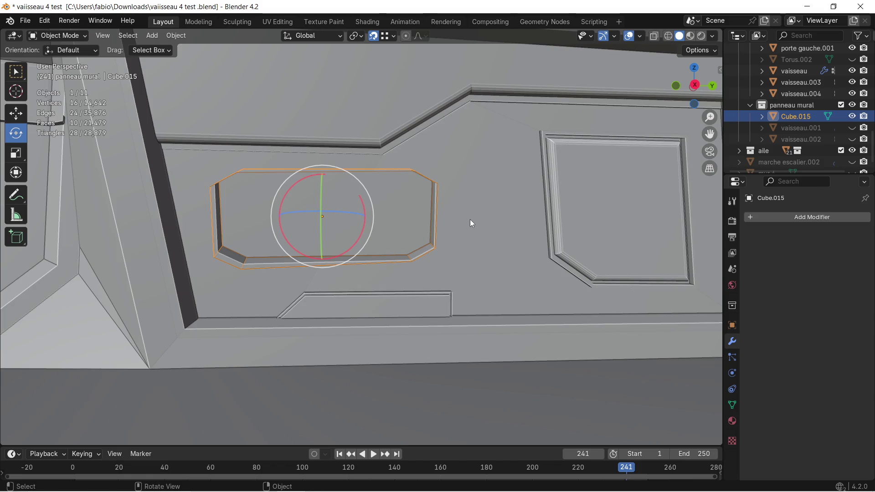
key("r")
key("x")
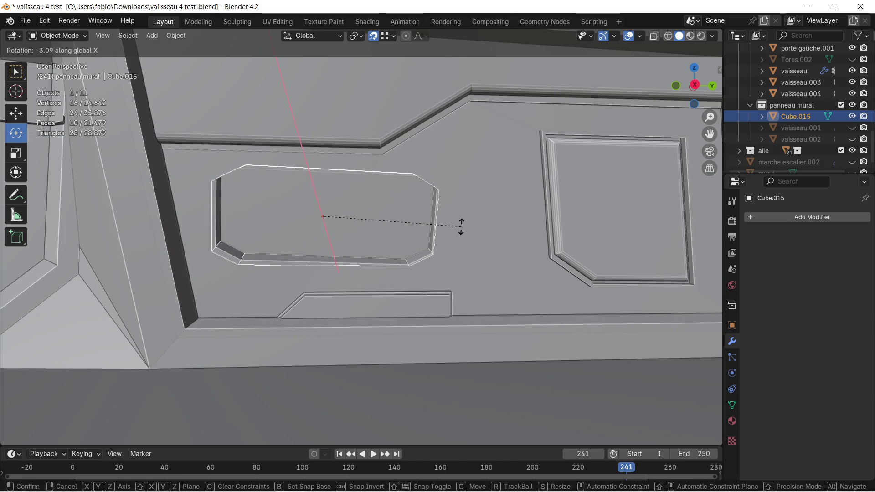
left_click(467, 221)
mouse_move(465, 221)
middle_mouse_down()
mouse_move(473, 248)
mouse_move(472, 222)
mouse_move(476, 229)
mouse_move(447, 228)
middle_mouse_up()
Make vaisseau active and apply its Boolean Difference modifier permanently
key("Tab")
left_click(410, 225)
key("Tab")
left_click(407, 227)
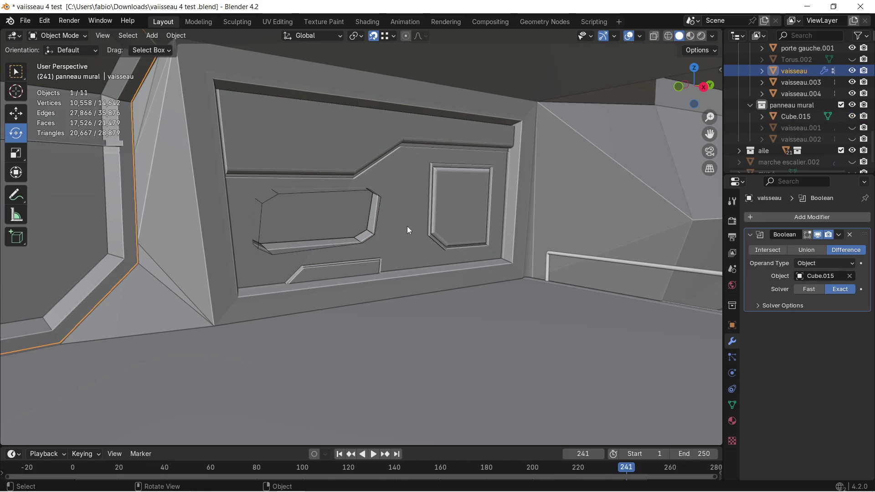
left_click(839, 235)
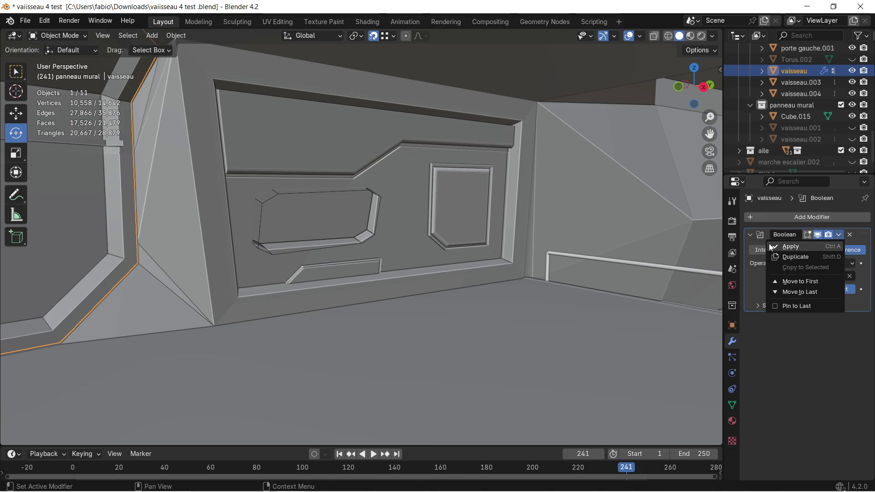
left_click(789, 246)
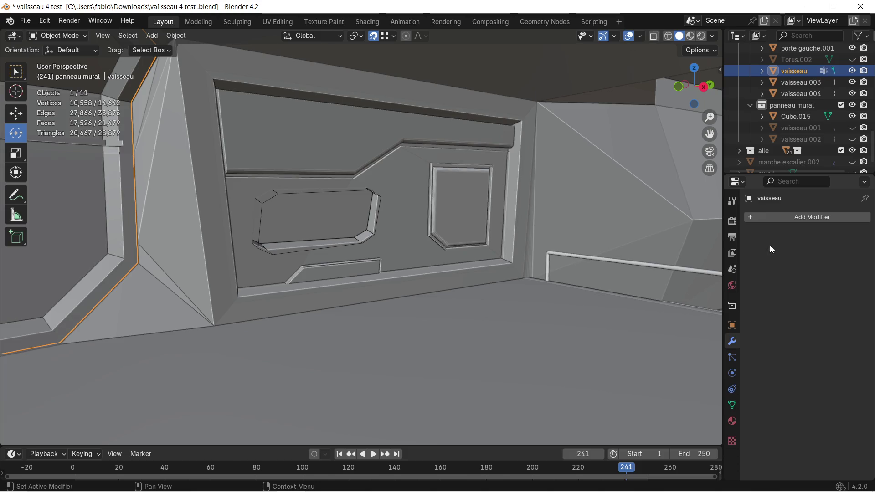
left_click(346, 191)
mouse_move(347, 189)
middle_mouse_down()
mouse_move(346, 200)
mouse_move(358, 192)
mouse_move(352, 176)
mouse_move(348, 199)
mouse_move(360, 211)
mouse_move(428, 233)
mouse_move(469, 228)
mouse_move(400, 239)
mouse_move(376, 221)
mouse_move(406, 207)
mouse_move(408, 217)
mouse_move(475, 239)
mouse_move(512, 235)
mouse_move(403, 219)
mouse_move(428, 212)
mouse_move(422, 222)
mouse_move(429, 217)
mouse_move(370, 216)
mouse_move(448, 244)
mouse_move(472, 236)
mouse_move(471, 245)
mouse_move(448, 236)
mouse_move(466, 239)
mouse_move(456, 245)
mouse_move(458, 237)
middle_mouse_up()
Hide Cube.015, then select vaisseau in the outliner and enter Edit Mode
key("h")
scroll(366, 205, "up", 4)
scroll(397, 200, "up", 2)
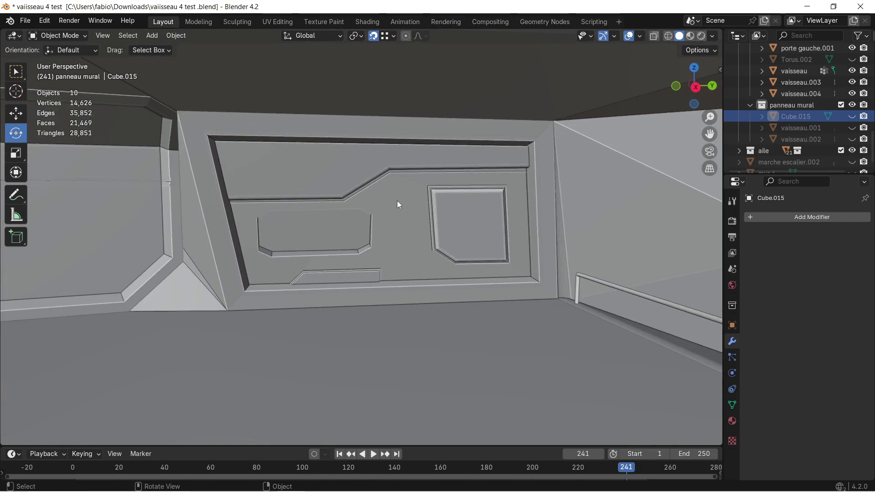
scroll(393, 196, "up", 2)
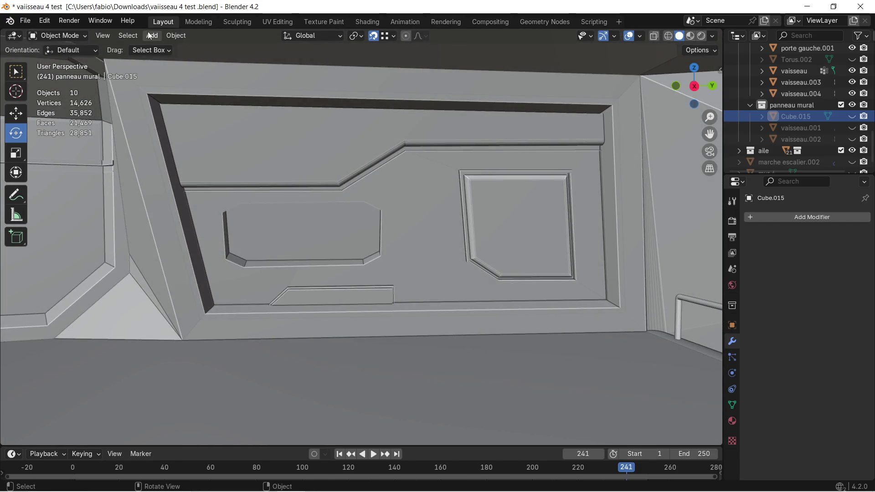
left_click(148, 36)
left_click(303, 91)
key("Tab")
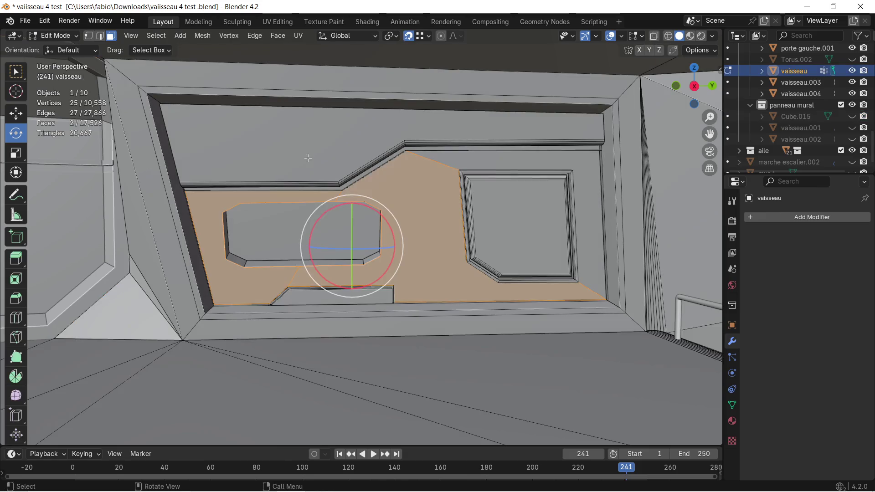
Select the ledge, window frame and left and lower opening faces, growing with Select Linked
left_click_drag(272, 145, 357, 166)
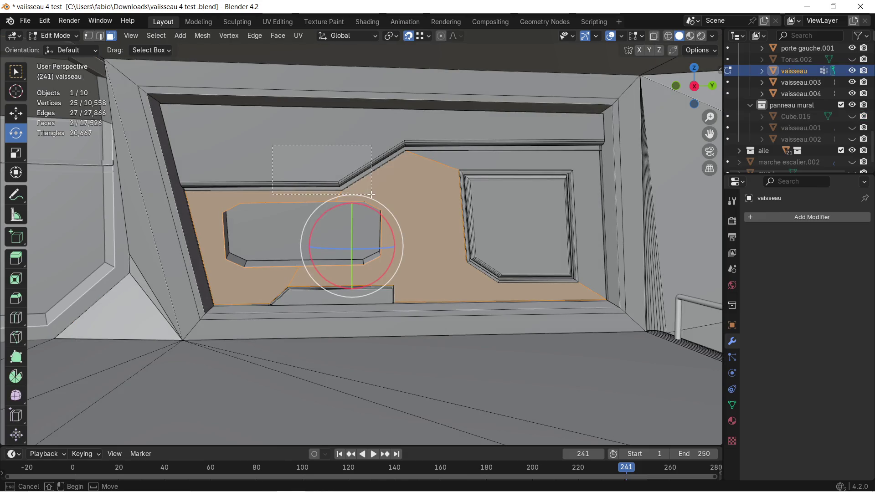
left_click_drag(371, 195, 371, 195)
key("ctrl+l")
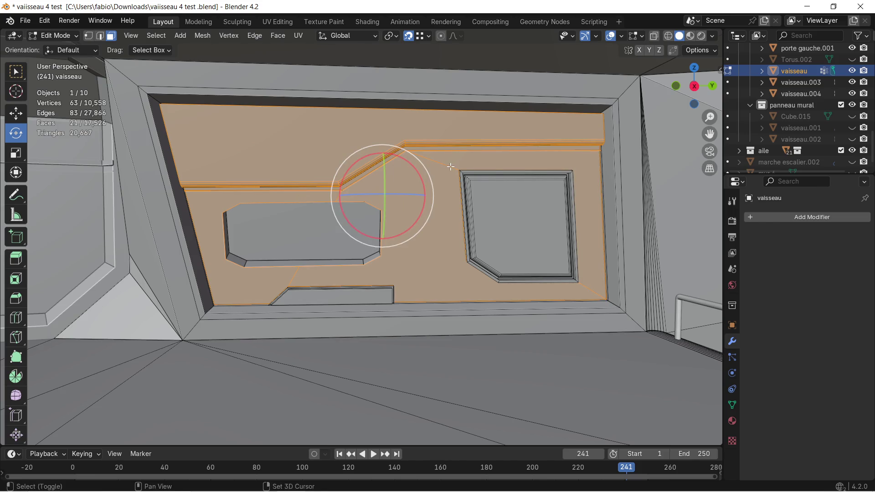
left_click(450, 167, "shift")
key("ctrl+l")
mouse_move(219, 201)
left_mouse_down()
mouse_move(357, 272)
mouse_move(390, 271)
left_mouse_up()
left_click_drag(277, 283, 340, 290, "shift")
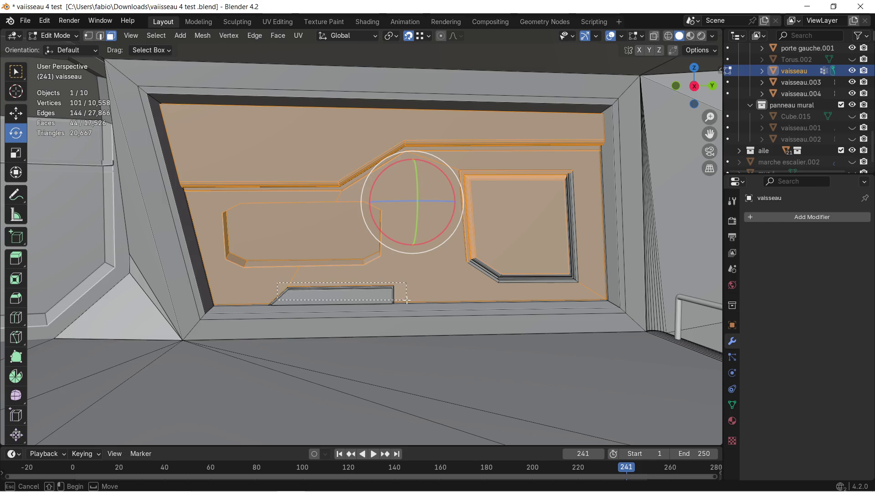
left_click_drag(277, 282, 409, 300, "shift")
Add the right frame, trim strips and a last face to reach 86 faces, then call Delete
mouse_move(409, 300)
middle_mouse_down()
mouse_move(485, 257)
mouse_move(411, 200)
middle_mouse_up()
left_click_drag(567, 256, 415, 121, "shift")
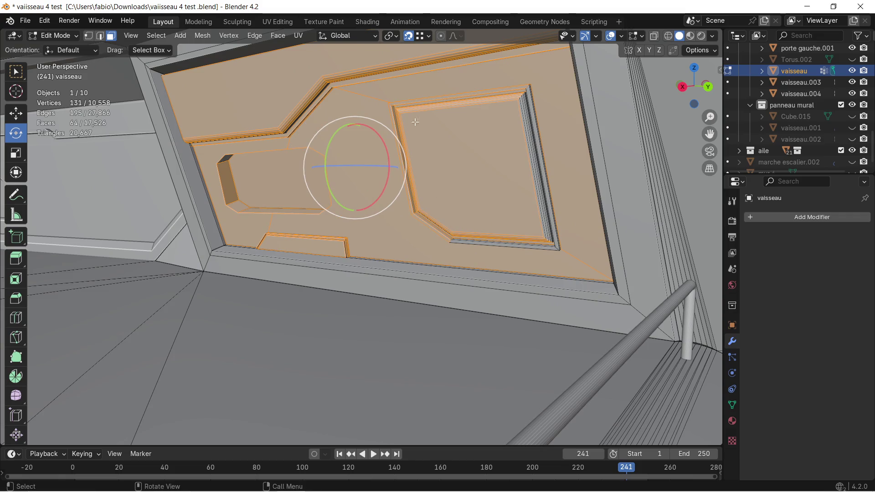
left_click_drag(469, 82, 551, 169, "shift")
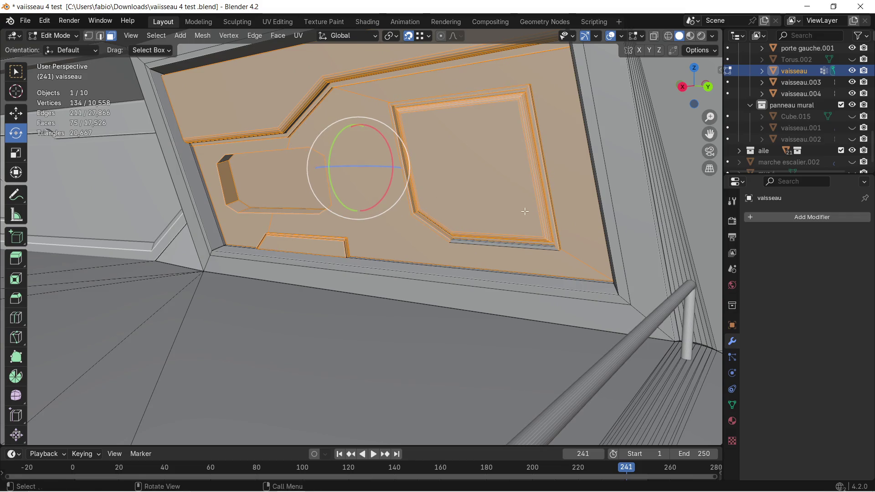
left_click_drag(552, 251, 512, 243, "shift")
left_click(212, 141, "shift")
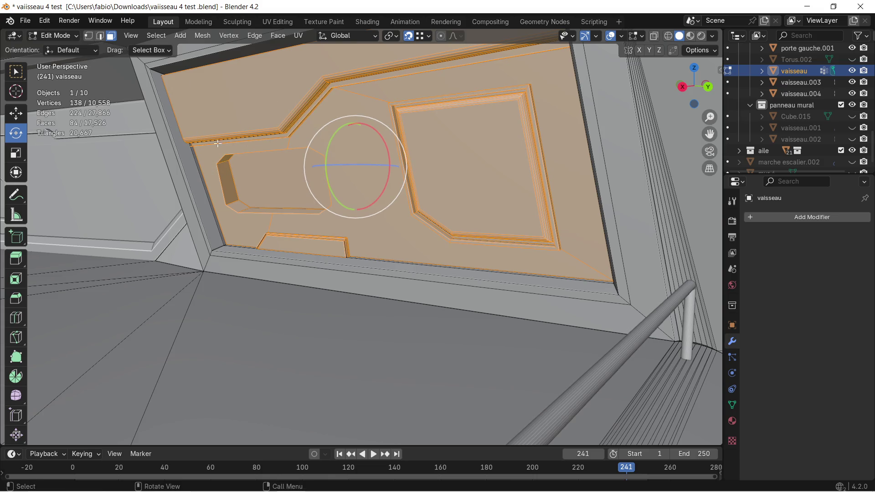
scroll(226, 149, "up", 3)
mouse_move(230, 146)
middle_mouse_down()
mouse_move(239, 156)
mouse_move(430, 188)
middle_mouse_up()
scroll(431, 188, "down", 3)
mouse_move(516, 177)
middle_mouse_down()
mouse_move(534, 163)
mouse_move(500, 163)
mouse_move(514, 133)
mouse_move(502, 147)
middle_mouse_up()
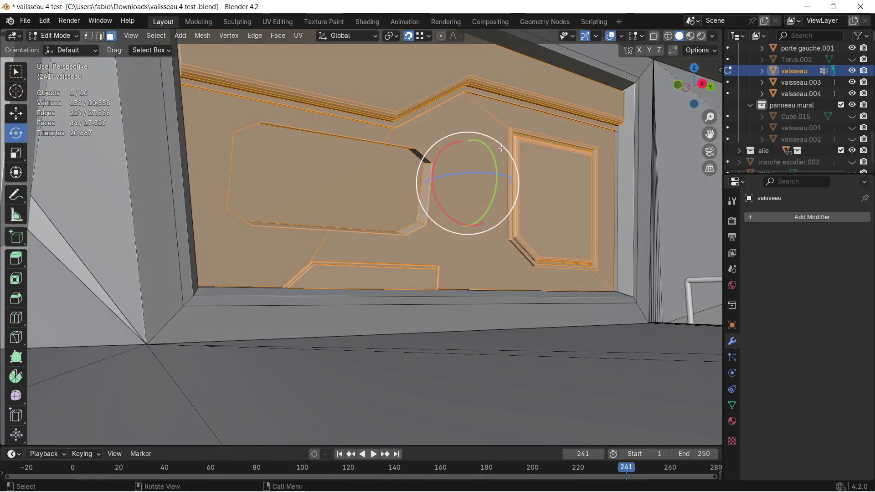
mouse_move(414, 140)
middle_mouse_down()
mouse_move(318, 181)
mouse_move(466, 182)
mouse_move(483, 175)
mouse_move(459, 137)
middle_mouse_up()
scroll(467, 182, "up", 3)
left_click(453, 119, "shift")
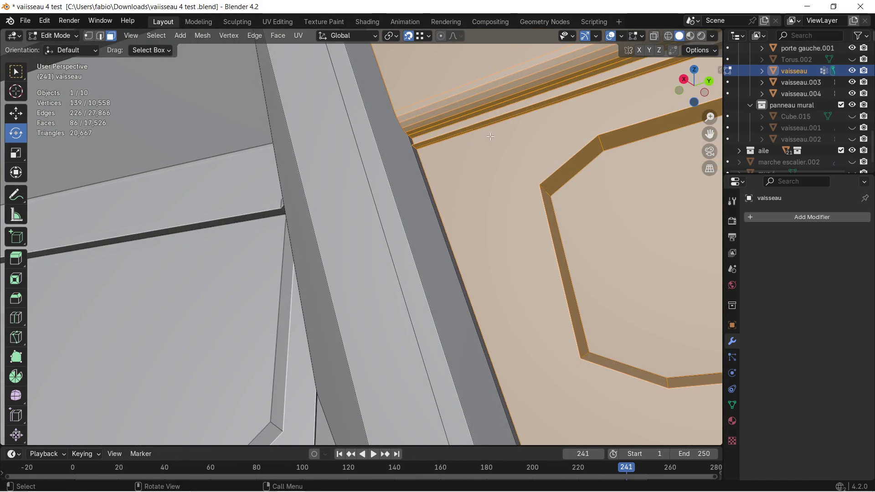
scroll(377, 249, "up", 6)
scroll(377, 249, "down", 5)
mouse_move(377, 249)
middle_mouse_down()
mouse_move(466, 213)
mouse_move(378, 202)
mouse_move(512, 189)
middle_mouse_up()
key("x")
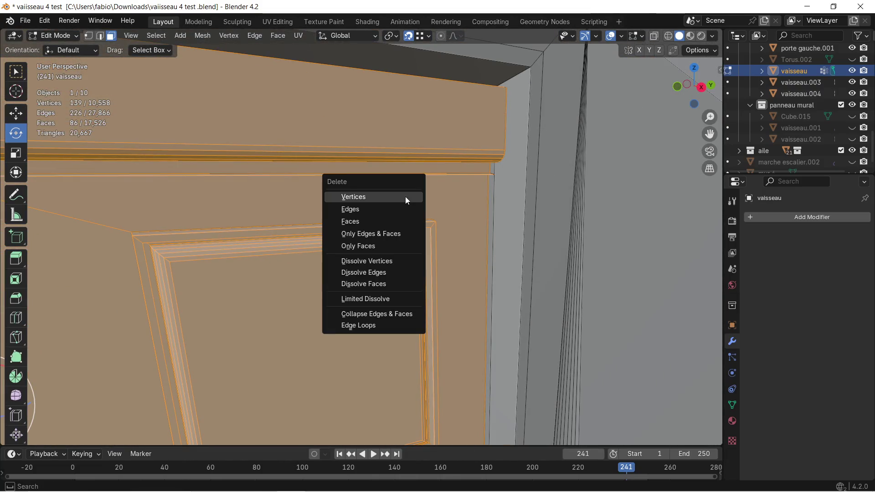
Delete the faces, undo, and add the top and bevelled strip faces to the selection
left_click(372, 220)
mouse_move(437, 173)
middle_mouse_down()
mouse_move(435, 197)
mouse_move(484, 168)
middle_mouse_up()
key("ctrl+z")
left_click(526, 107, "shift")
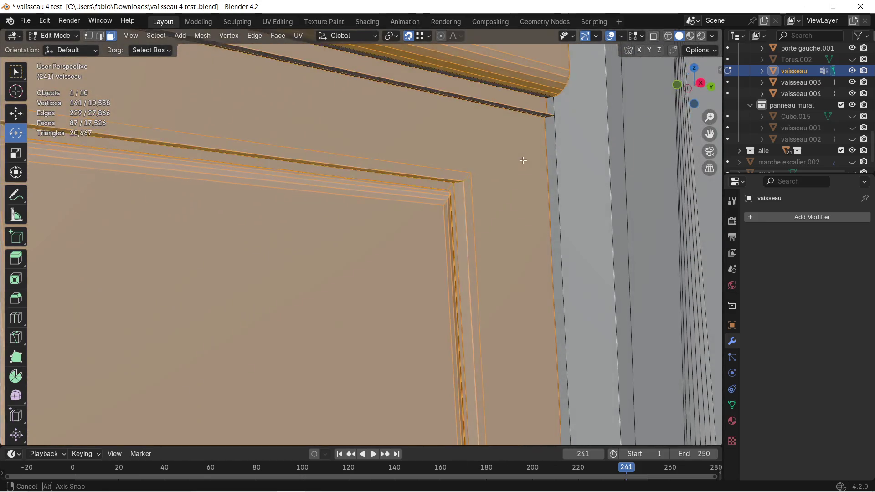
middle_click_drag(539, 217, 531, 88)
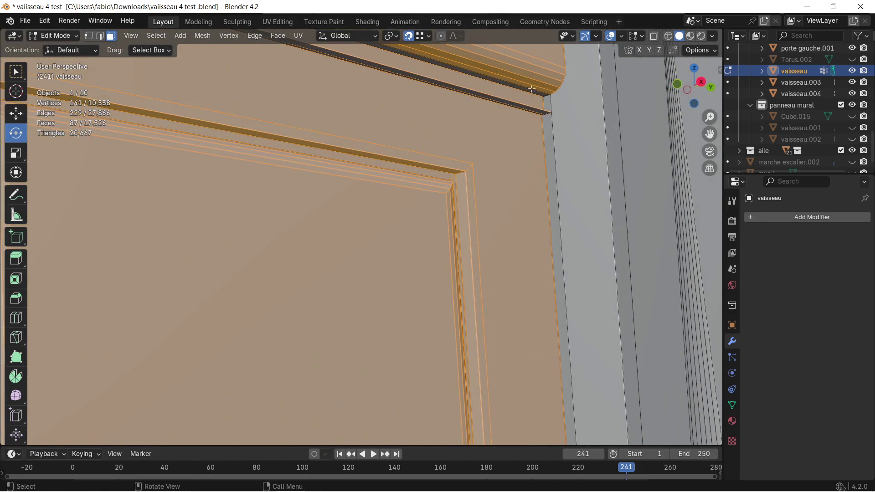
left_click(516, 81, "shift")
left_click(507, 92, "shift")
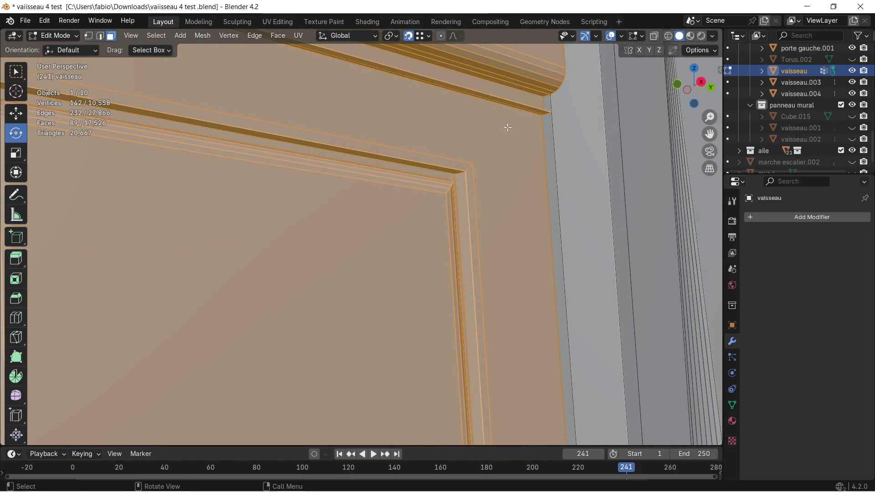
middle_click_drag(506, 127, 468, 150)
scroll(356, 165, "down", 3)
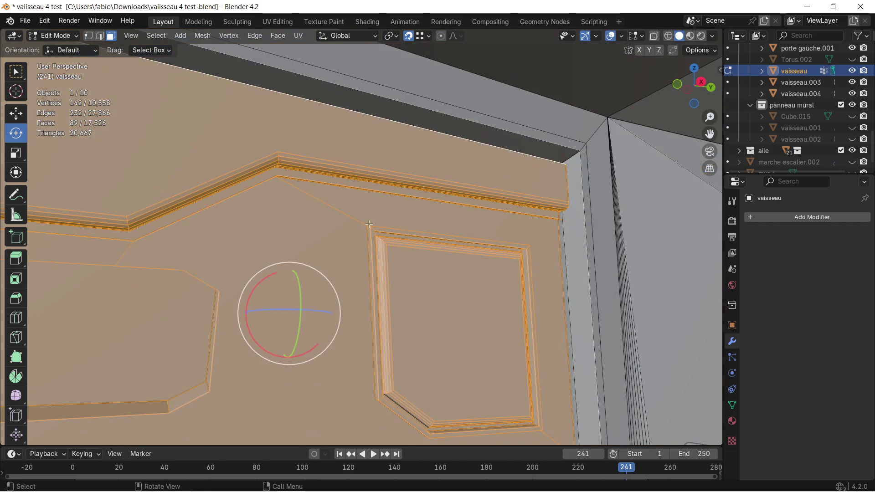
mouse_move(403, 209)
middle_mouse_down()
mouse_move(569, 204)
mouse_move(573, 214)
mouse_move(555, 215)
middle_mouse_up()
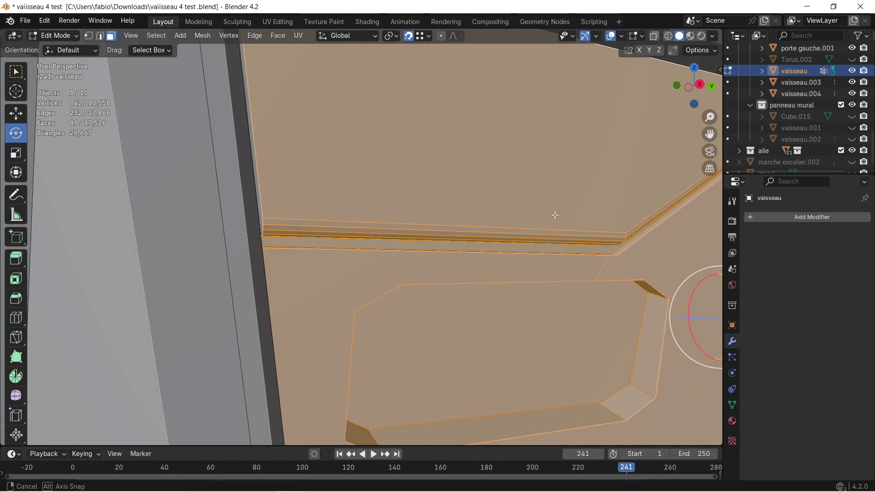
Delete the large face above the strip, then delete the 90 panel faces
key("x")
left_click(263, 217)
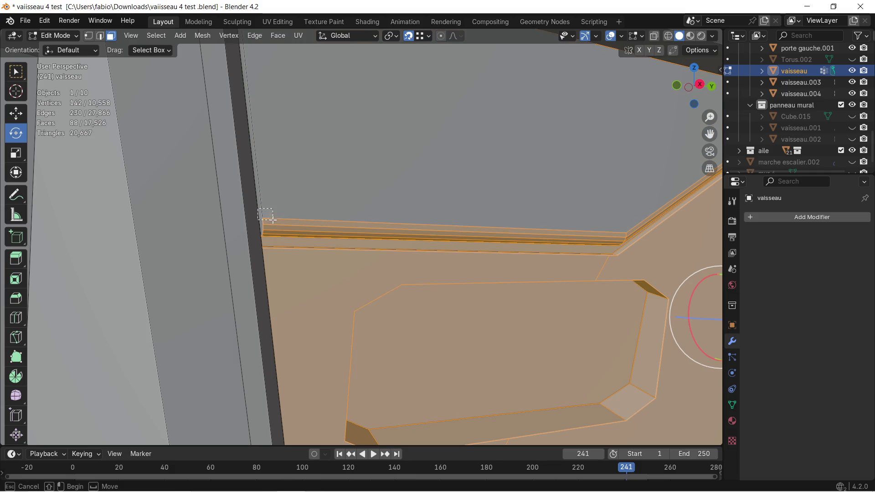
key("ctrl+z")
middle_click_drag(257, 208, 125, 281)
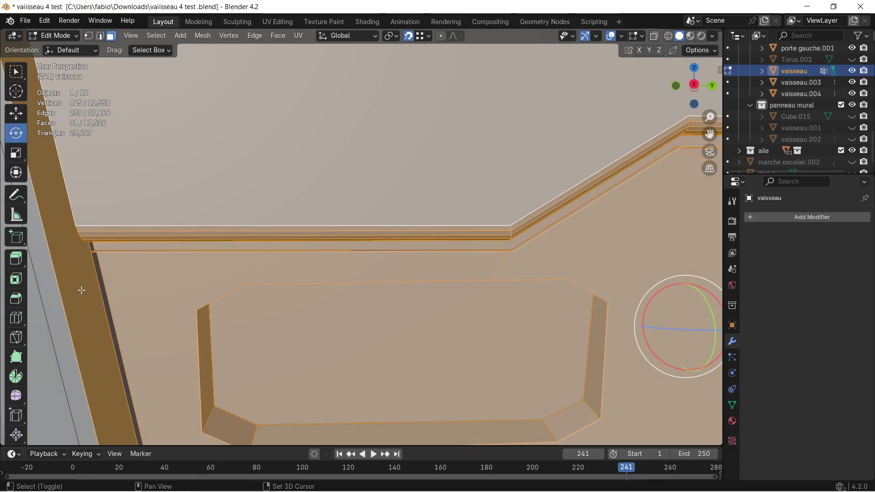
key("ctrl+shift+z")
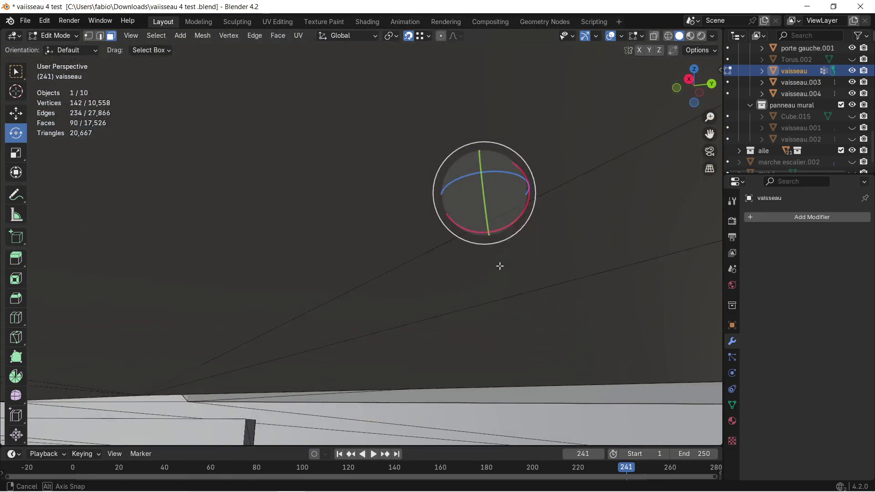
mouse_move(81, 289)
middle_mouse_down()
mouse_move(501, 288)
mouse_move(507, 305)
middle_mouse_up()
key("x")
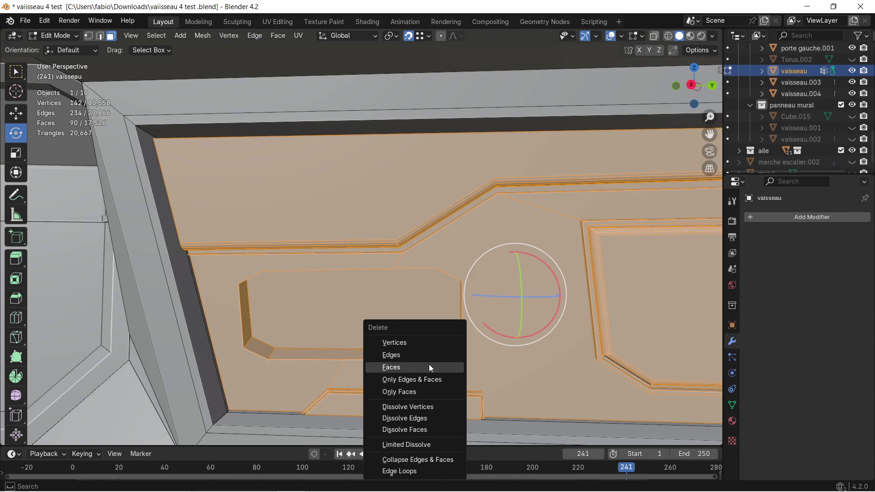
left_click(428, 364)
scroll(316, 351, "up", 2)
middle_click_drag(316, 351, 433, 290)
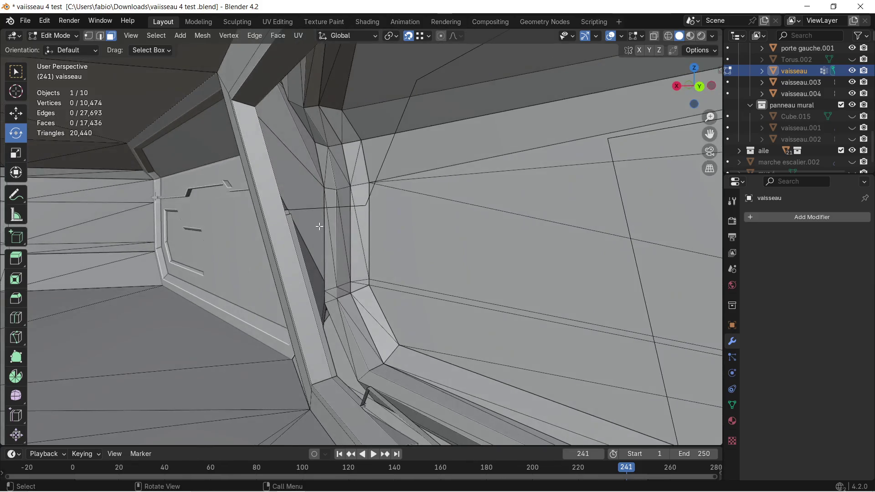
Delete the two faces on the angled strut
mouse_move(433, 290)
middle_mouse_down()
mouse_move(373, 248)
mouse_move(350, 244)
middle_mouse_up()
left_click(333, 220)
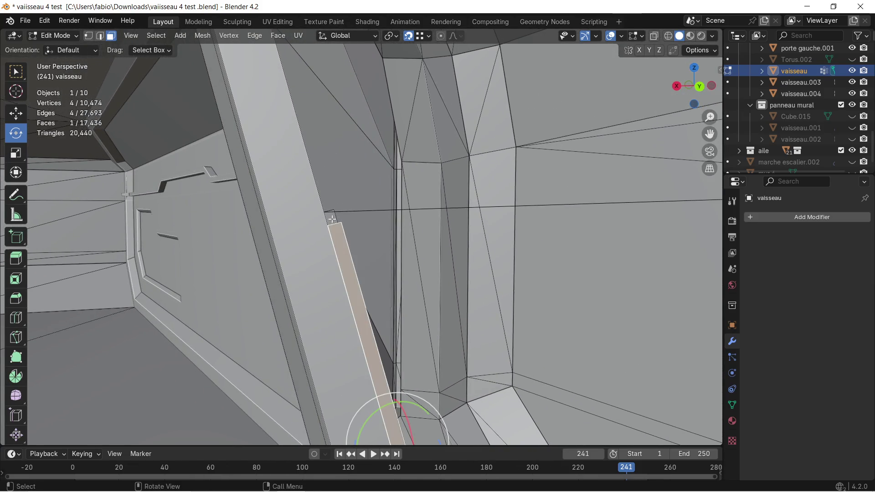
key("x")
left_click(331, 216)
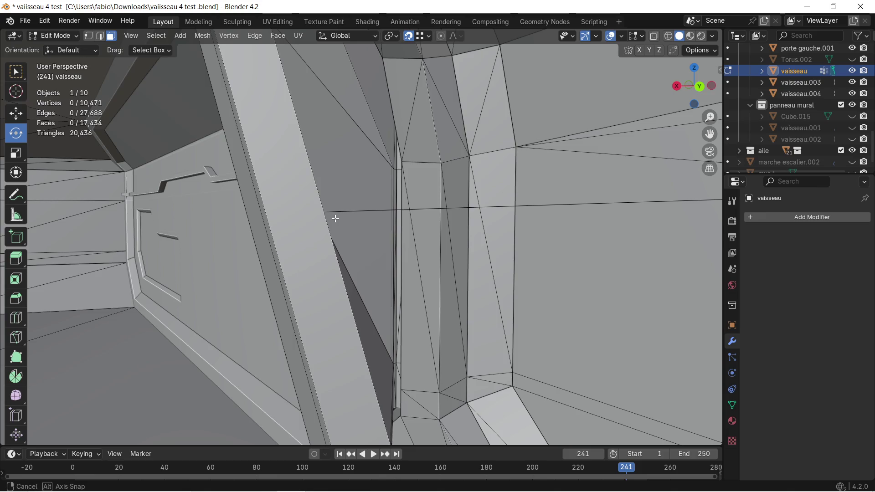
Delete the two stray edges beside the wall and select a ledge face
middle_click_drag(335, 218, 164, 63)
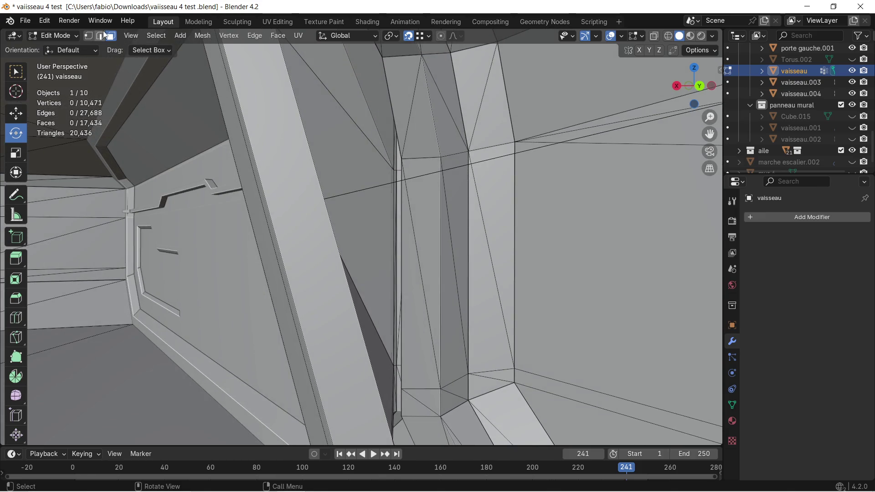
left_click(342, 195)
key("x")
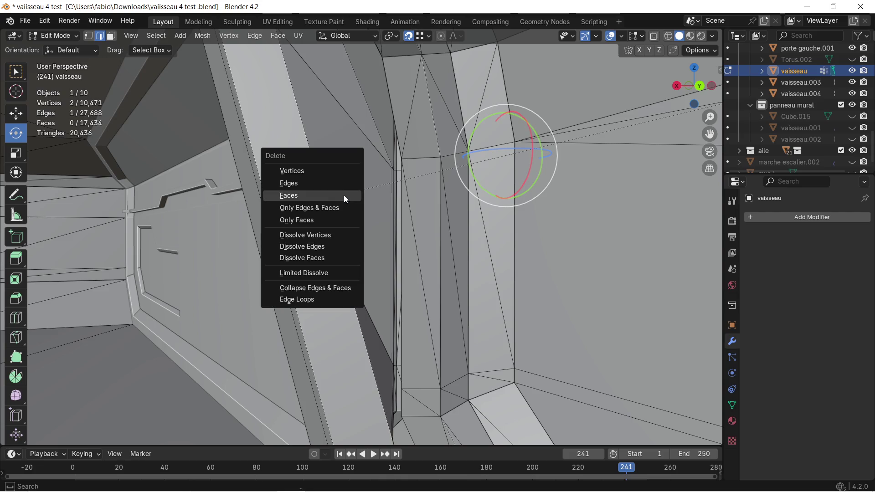
left_click(341, 183)
mouse_move(373, 186)
middle_mouse_down()
mouse_move(363, 215)
mouse_move(571, 260)
mouse_move(376, 252)
mouse_move(335, 324)
mouse_move(415, 212)
middle_mouse_up()
left_click(356, 203)
key("x")
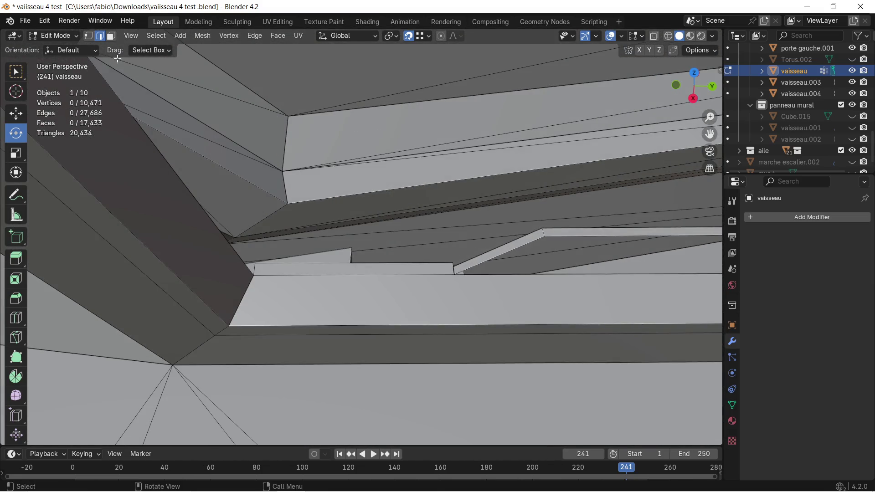
left_click(446, 272)
Select the six ledge and strut faces and delete them
left_click(502, 250, "shift")
left_click(578, 234, "shift")
middle_click_drag(625, 245, 411, 246)
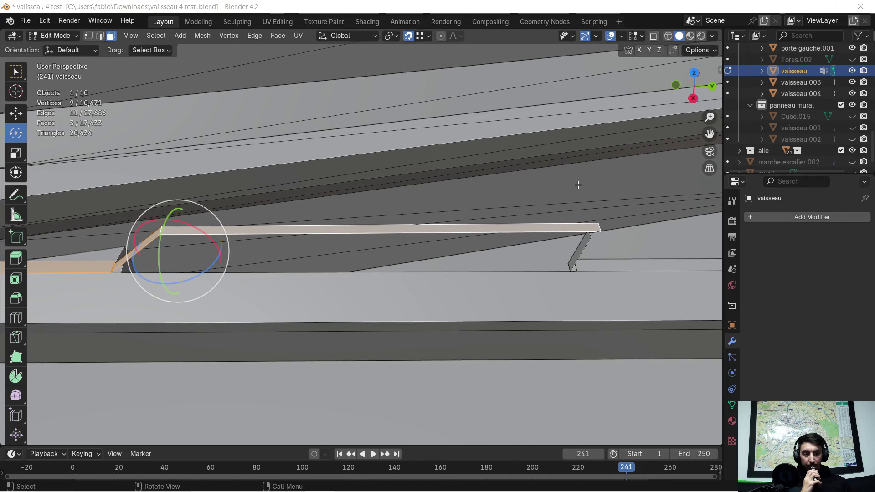
middle_click_drag(578, 185, 529, 199)
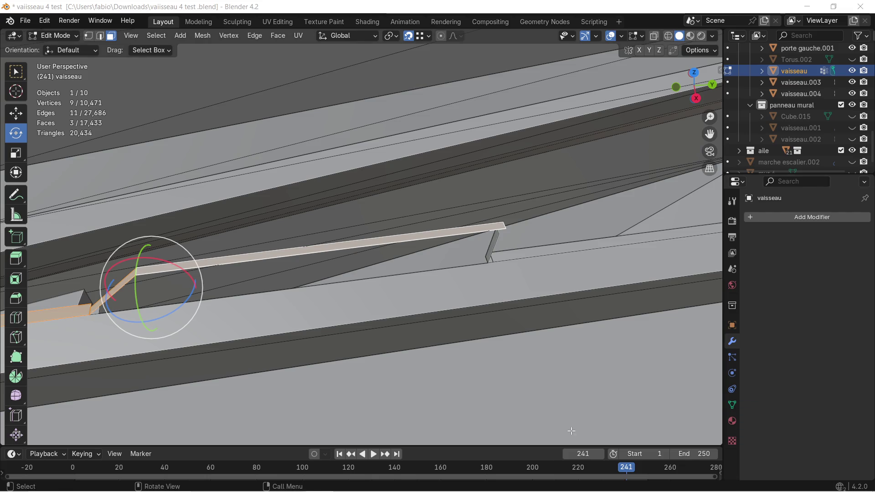
mouse_move(479, 287)
middle_mouse_down()
mouse_move(501, 214)
mouse_move(433, 331)
middle_mouse_up()
left_click(459, 323, "shift")
left_click(473, 376, "shift")
left_click(474, 380, "shift")
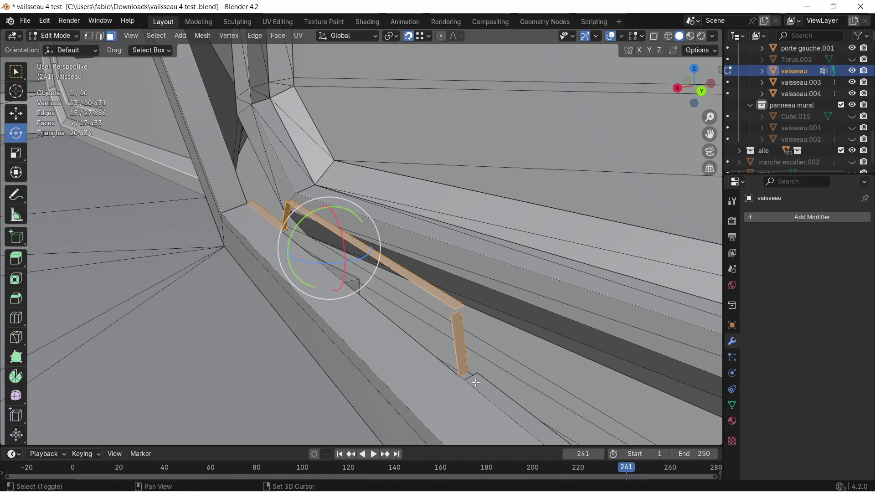
middle_click_drag(471, 379, 589, 370)
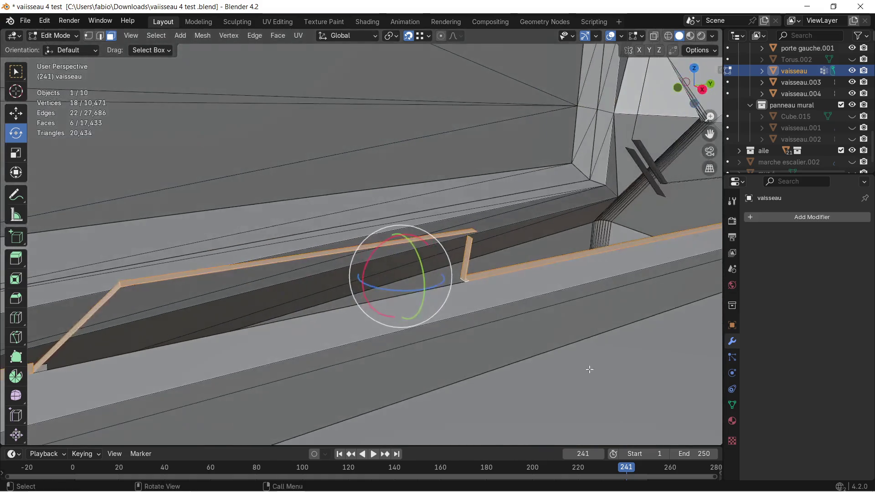
key("x")
left_click(576, 303)
Rotate the thin sliver face -38.1° about the X axis
mouse_move(577, 303)
middle_mouse_down()
mouse_move(468, 249)
mouse_move(442, 247)
middle_mouse_up()
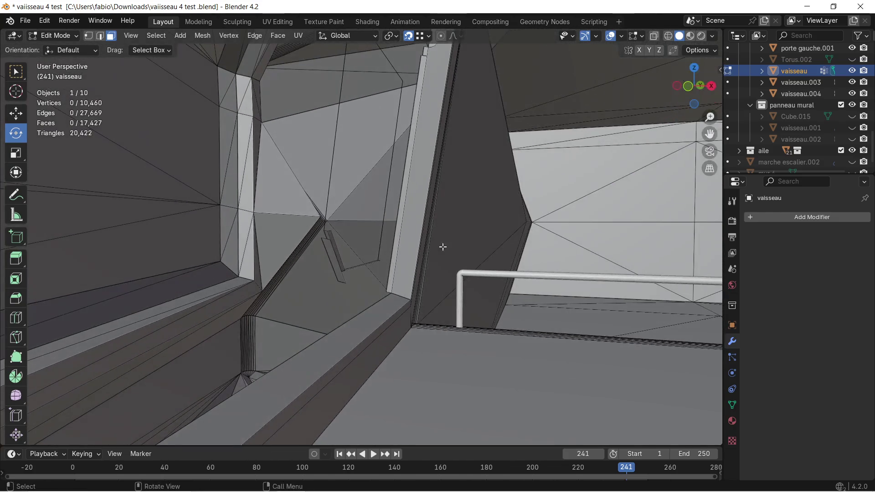
left_click(328, 235)
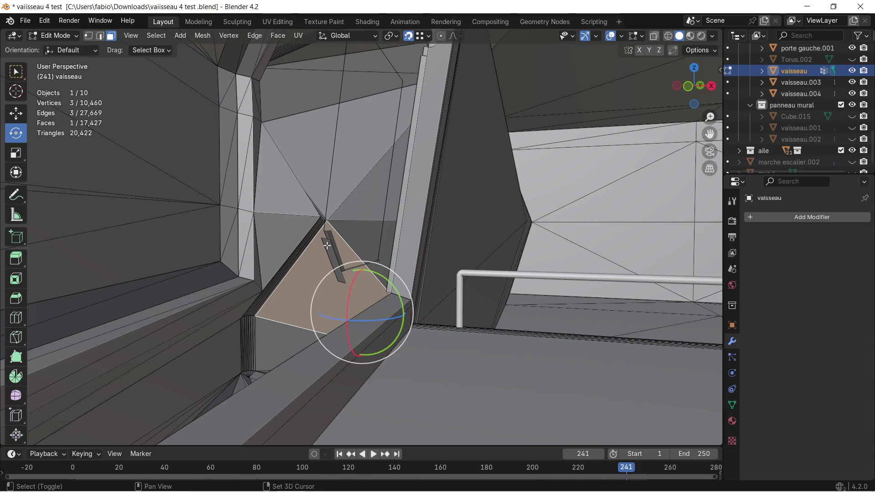
left_click(328, 236, "shift")
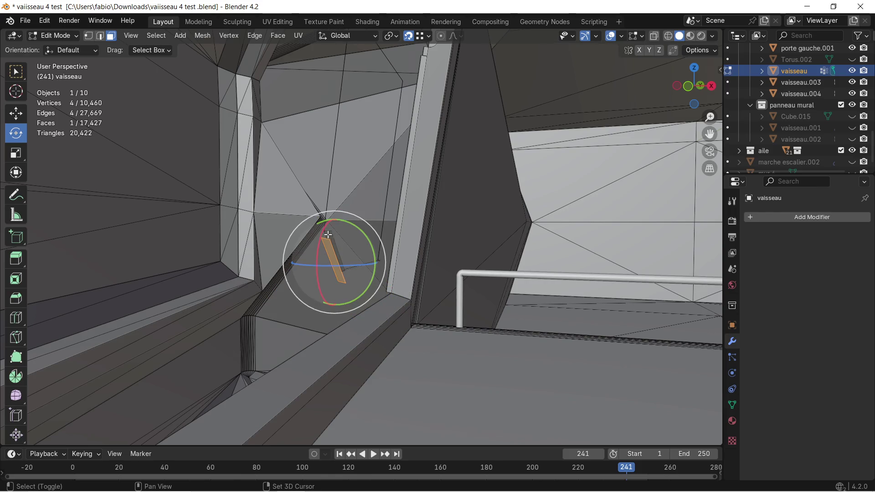
left_click_drag(324, 261, 333, 256)
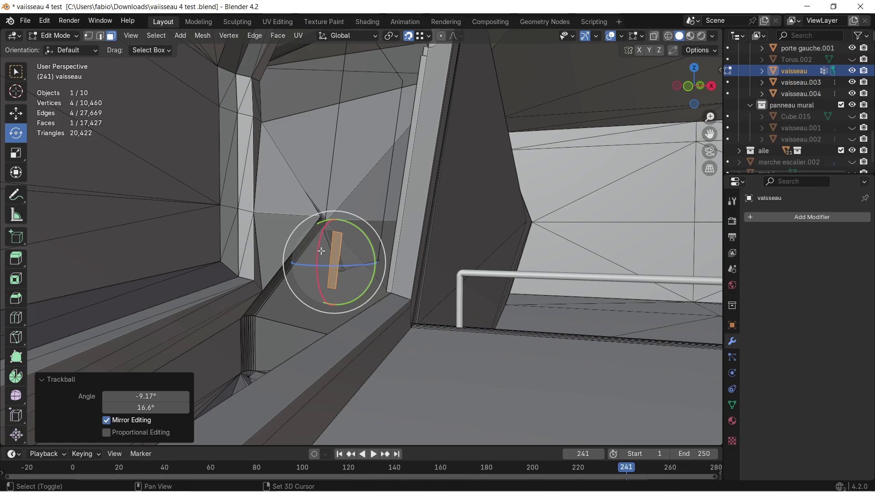
key("r")
key("x")
left_click(336, 250)
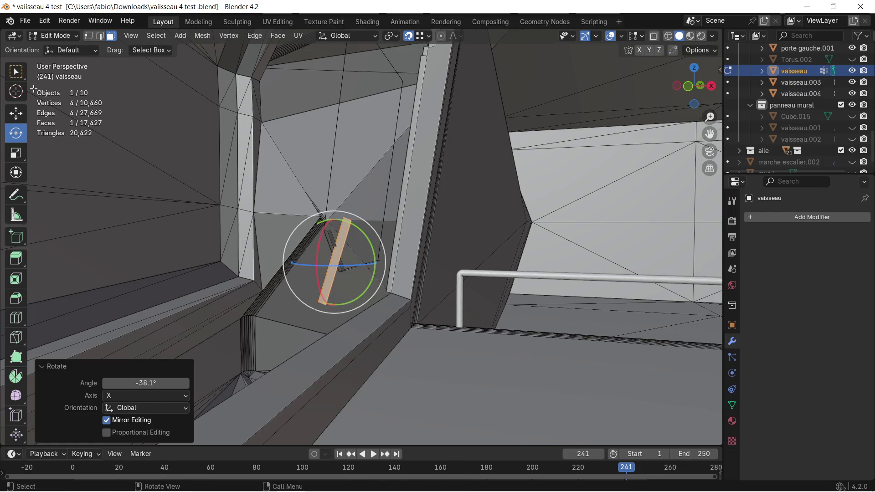
Return to plain selecting and pick strip faces around the sliver
left_click(15, 74)
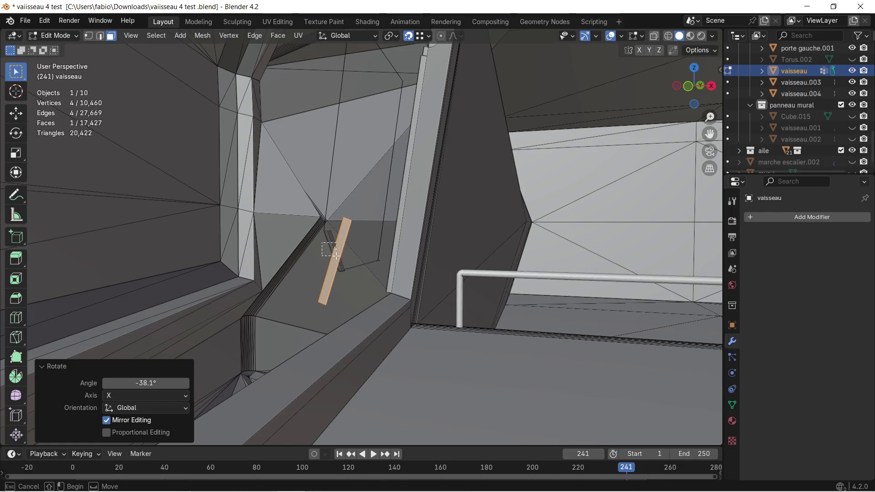
left_click(304, 272, "shift")
mouse_move(323, 264)
middle_mouse_down()
mouse_move(272, 292)
mouse_move(173, 289)
mouse_move(259, 244)
middle_mouse_up()
mouse_move(435, 222)
middle_mouse_down()
mouse_move(294, 242)
mouse_move(369, 298)
mouse_move(531, 267)
mouse_move(220, 258)
mouse_move(356, 298)
mouse_move(428, 332)
middle_mouse_up()
left_click(365, 287, "shift")
scroll(364, 286, "up", 5)
scroll(364, 285, "down", 5)
scroll(220, 258, "up", 5)
scroll(220, 259, "down", 5)
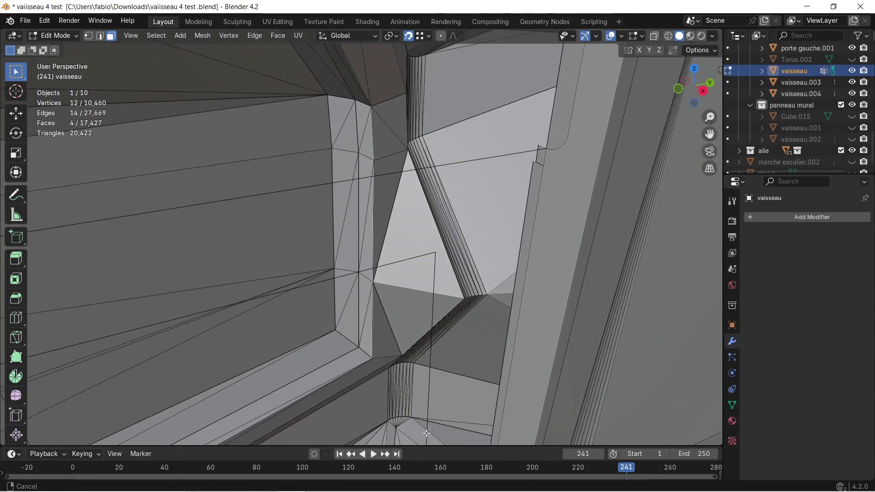
scroll(442, 325, "up", 2)
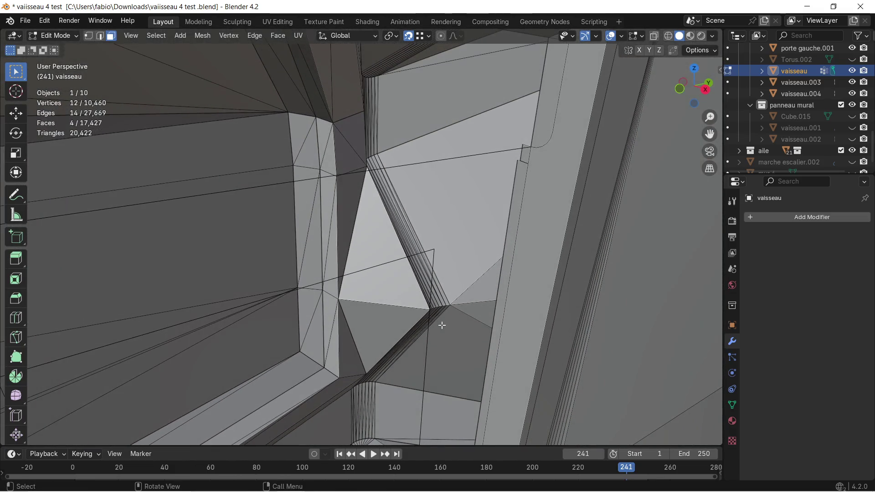
Delete the thin strip faces along the frame edge, excluding the large triangle
left_click(526, 164, "shift")
left_click(501, 166, "shift")
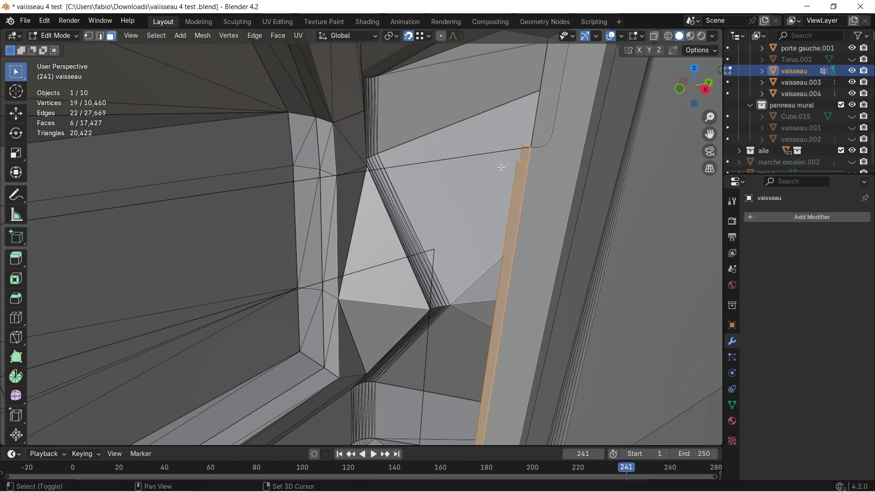
left_click(547, 130, "shift")
key("x")
left_click(544, 131)
mouse_move(543, 132)
middle_mouse_down()
mouse_move(453, 179)
mouse_move(437, 203)
middle_mouse_up()
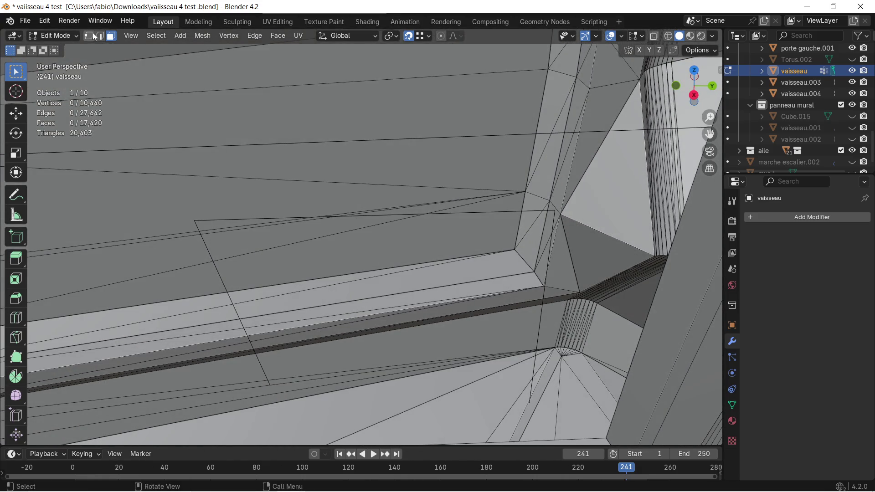
Delete the stray top edge loops crossing the wall
left_click(216, 218, "alt")
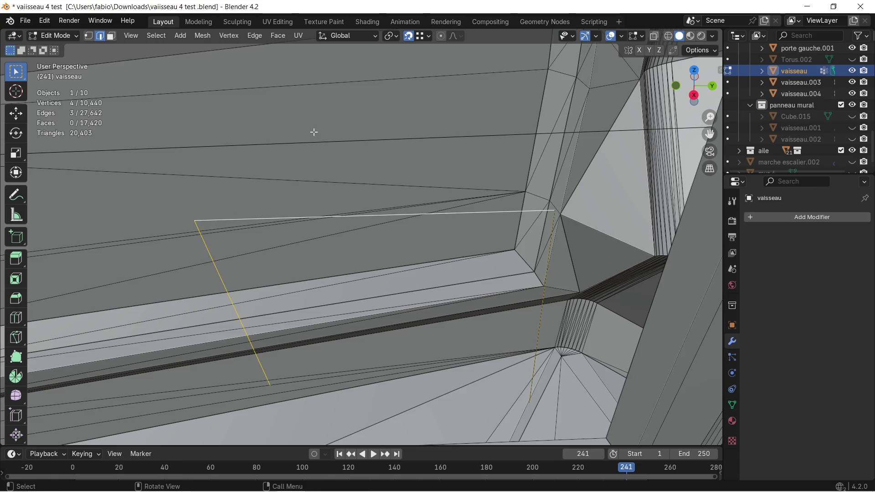
left_click(335, 141, "alt+shift")
mouse_move(336, 142)
middle_mouse_down()
mouse_move(343, 226)
mouse_move(336, 202)
mouse_move(356, 208)
middle_mouse_up()
key("x")
left_click(328, 186)
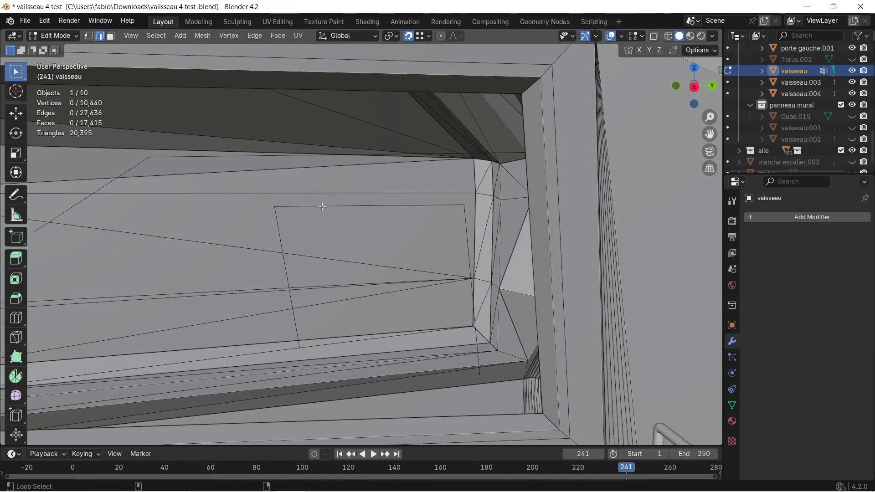
left_click(321, 205, "alt")
key("x")
left_click(322, 207)
Delete the long stray edge and the remaining loose edges, leaving clean wall faces
left_click(292, 154)
key("x")
left_click(274, 156)
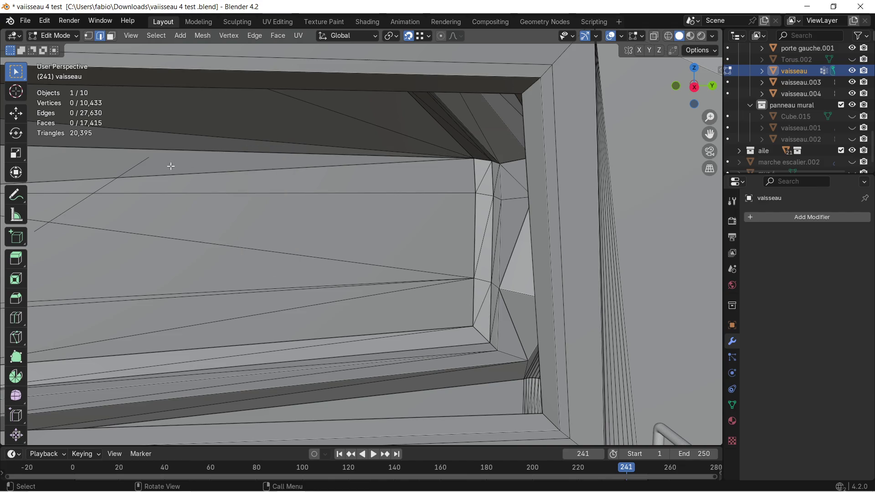
key("x")
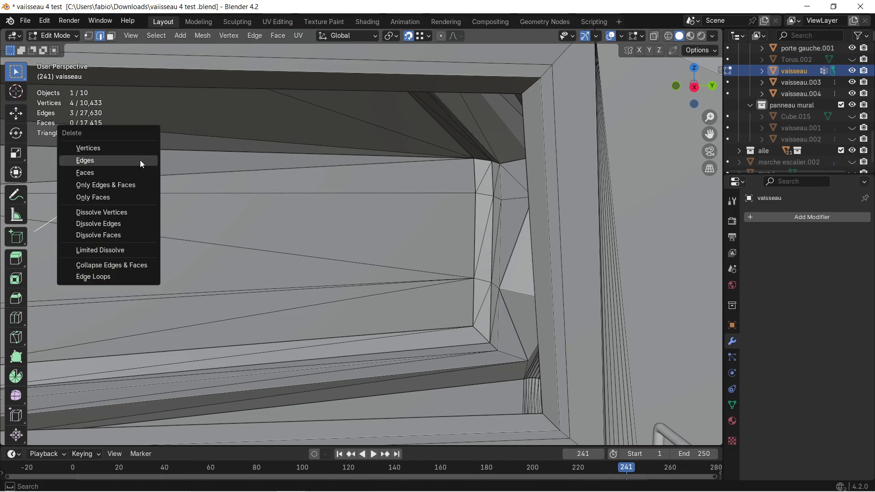
left_click(138, 161)
mouse_move(171, 164)
middle_mouse_down()
mouse_move(385, 213)
mouse_move(378, 205)
mouse_move(363, 215)
mouse_move(287, 332)
mouse_move(312, 358)
mouse_move(385, 256)
middle_mouse_up()
scroll(385, 255, "up", 2)
scroll(391, 256, "up", 2)
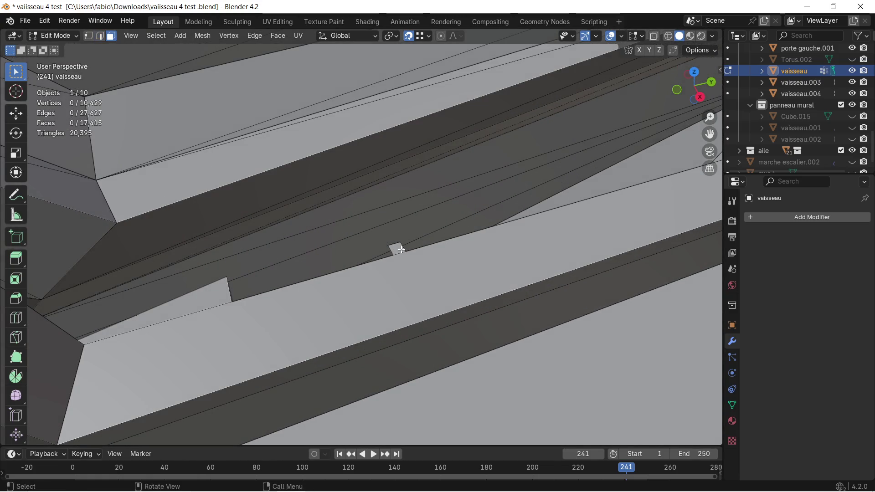
Delete the small stray face near the corner pillar, redoing it after an undo
key("x")
left_click(387, 251)
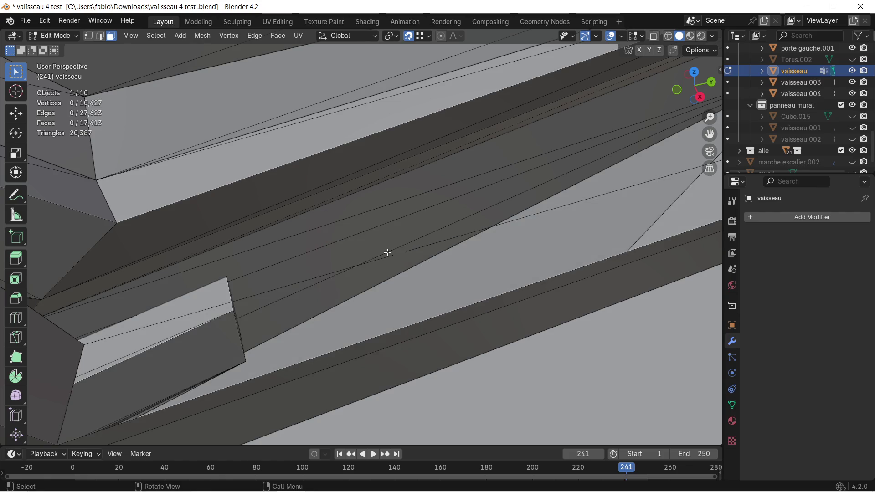
key("ctrl+z")
key("x")
left_click(395, 254)
mouse_move(394, 254)
middle_mouse_down()
mouse_move(363, 252)
mouse_move(452, 265)
mouse_move(547, 246)
mouse_move(447, 264)
middle_mouse_up()
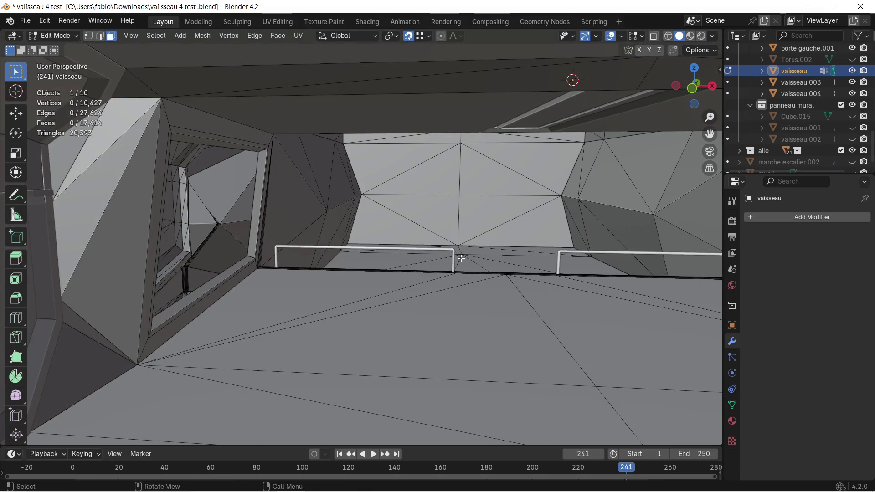
mouse_move(499, 207)
middle_mouse_down()
mouse_move(381, 209)
mouse_move(348, 162)
mouse_move(434, 261)
mouse_move(372, 252)
middle_mouse_up()
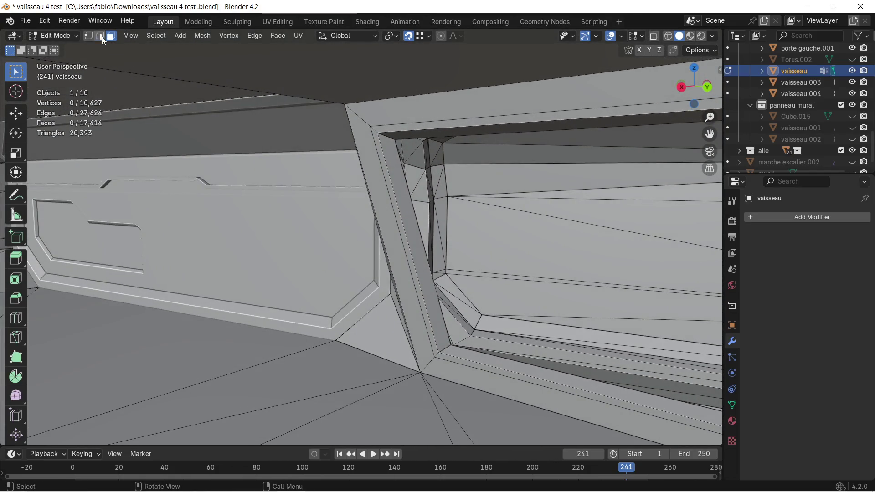
mouse_move(416, 223)
middle_mouse_down("shift")
mouse_move(70, 286)
mouse_move(705, 206)
mouse_move(14, 159)
middle_mouse_up("shift")
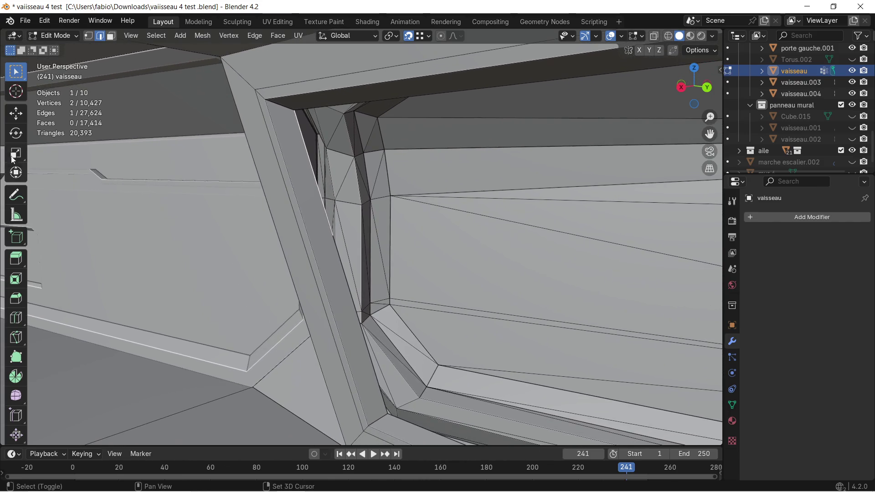
scroll(324, 162, "up", 1)
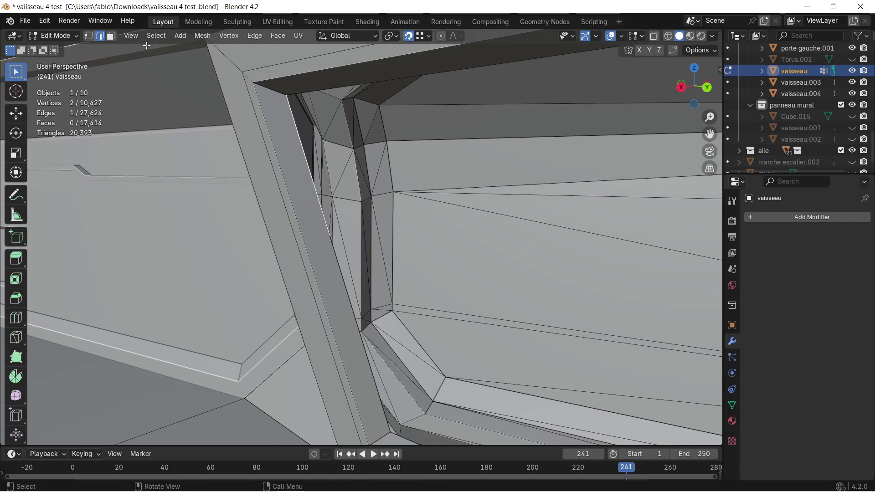
In Vertex select, delete the four leftover vertices and the last stray vertex
left_click(89, 35)
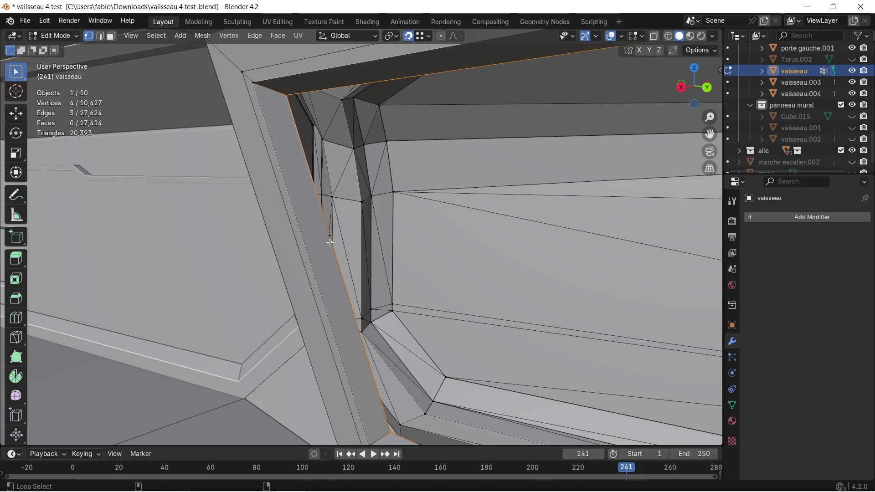
key("x")
left_click(305, 227)
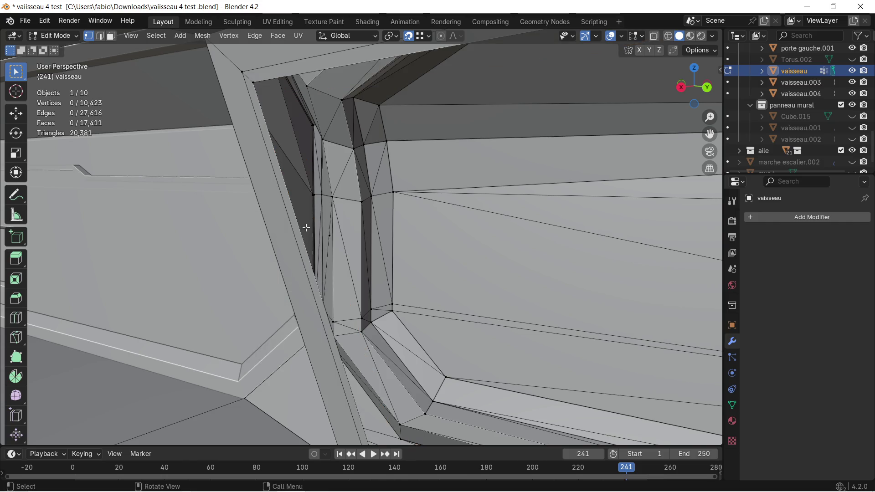
key("x")
left_click(335, 251)
middle_click_drag(333, 251, 465, 264)
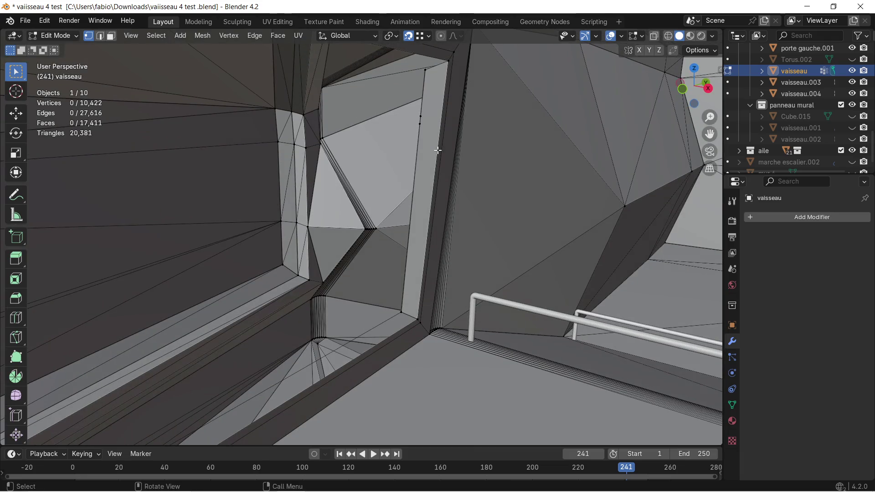
Delete the vertices of the edge loop along the door frame
left_click(423, 120, "alt")
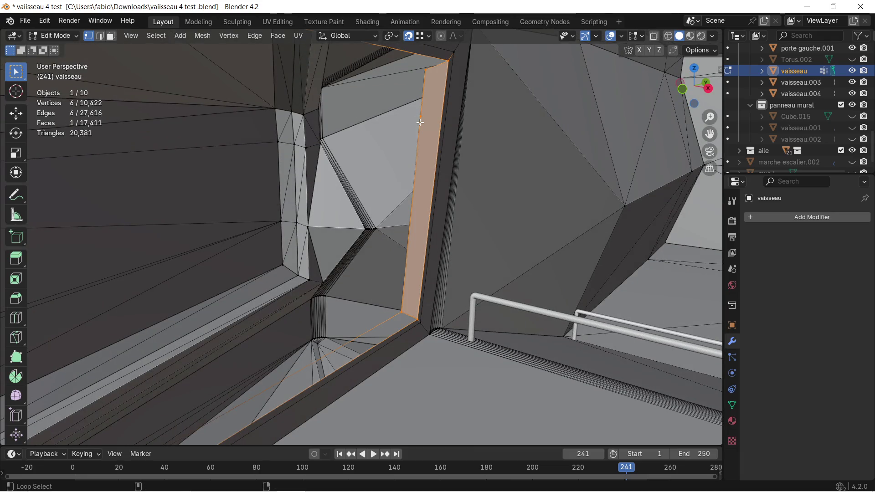
key("x")
left_click(428, 121)
mouse_move(430, 137)
middle_mouse_down()
mouse_move(438, 219)
mouse_move(385, 199)
mouse_move(381, 209)
mouse_move(355, 215)
middle_mouse_up()
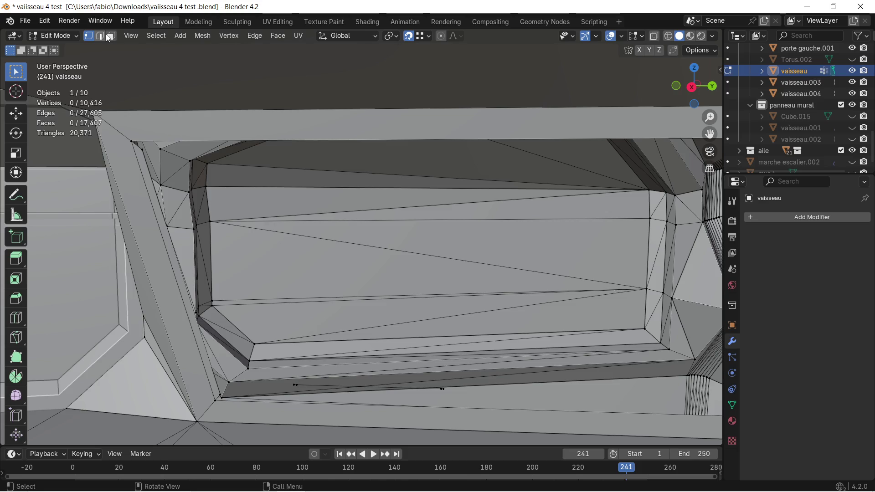
Remove the thin face at the opening's edge as Faces only, undoing a vertex deletion first
left_click(137, 155)
key("x")
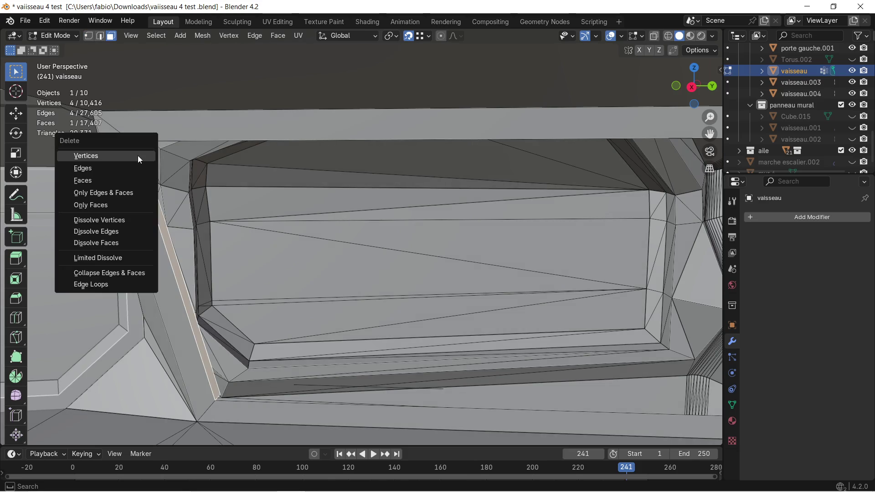
left_click(138, 155)
key("ctrl+z")
key("x")
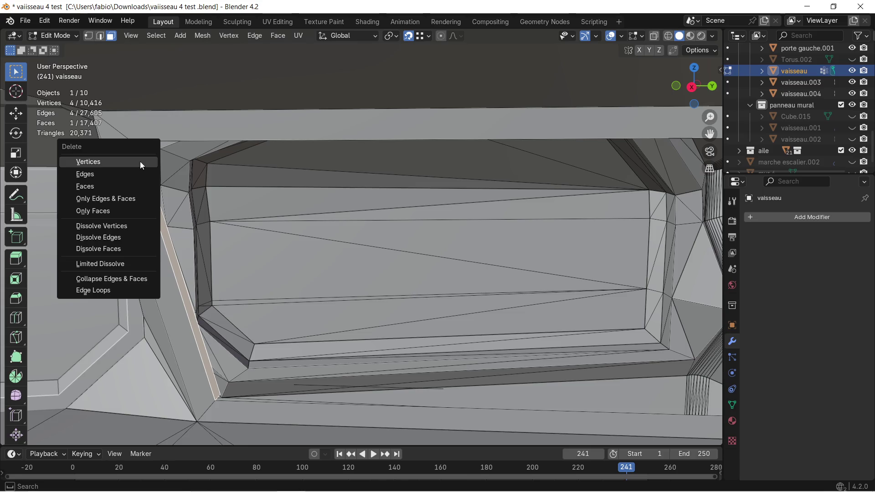
left_click(122, 181)
middle_click_drag(123, 184, 315, 242)
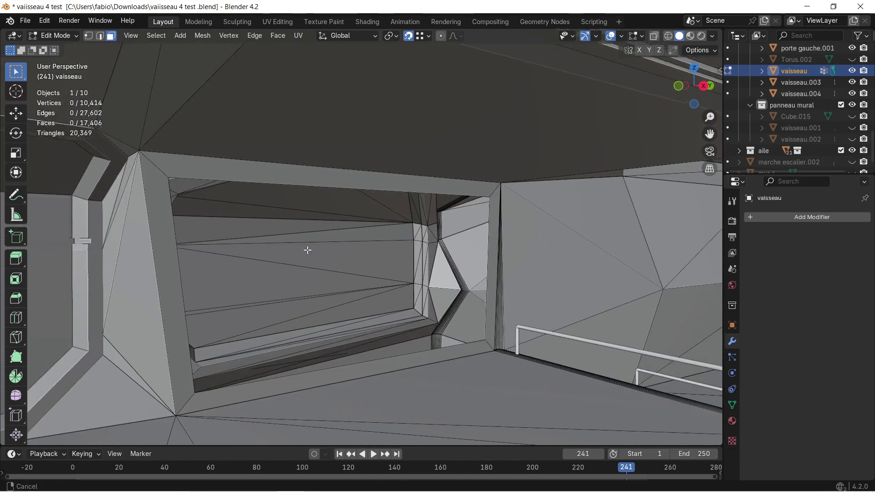
middle_click_drag(314, 241, 245, 202)
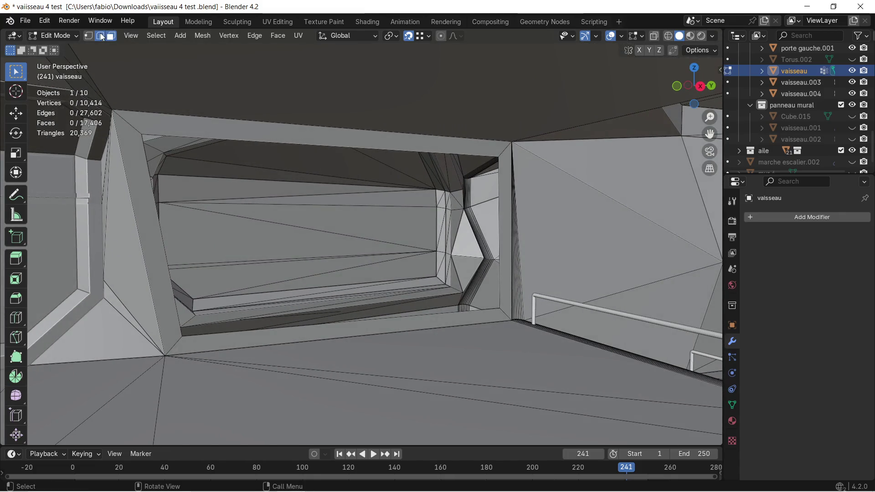
Fill the opening's four border edges with a single new face using F
left_click(142, 171, "shift")
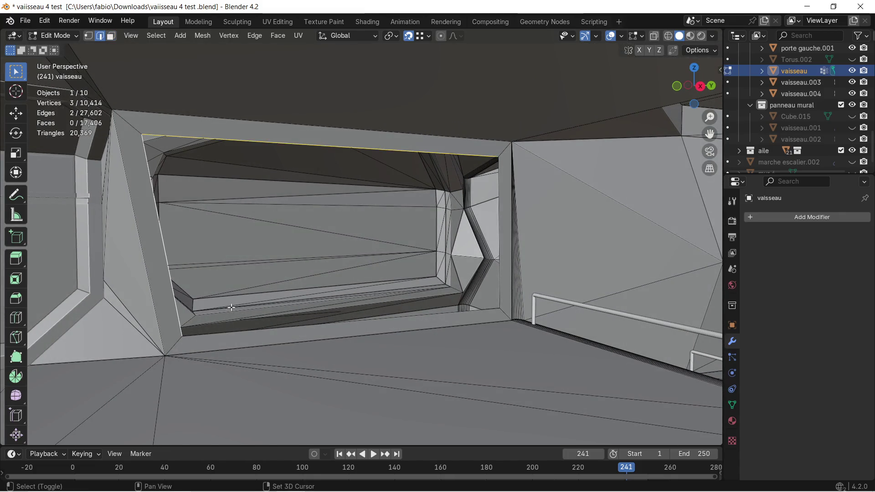
left_click(248, 334, "shift")
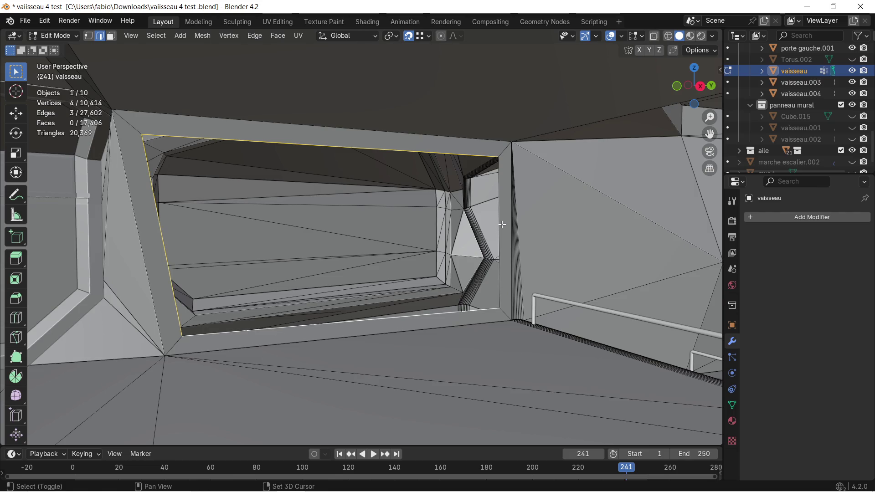
key("f")
scroll(447, 229, "up", 4)
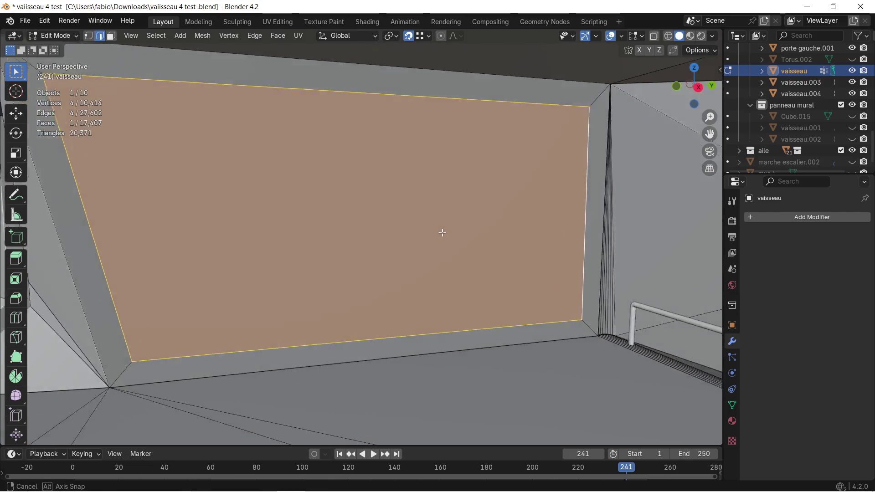
mouse_move(442, 234)
middle_mouse_down()
mouse_move(489, 235)
mouse_move(386, 232)
middle_mouse_up()
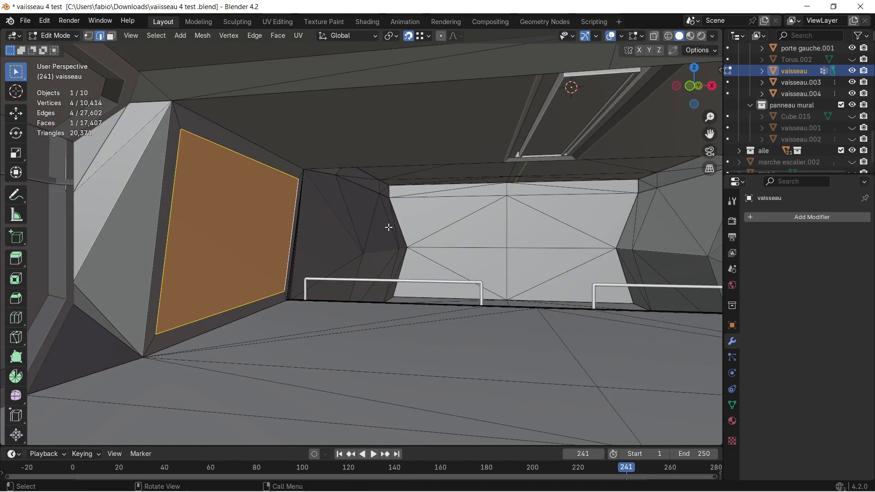
scroll(389, 227, "up", 3)
middle_click_drag(383, 231, 168, 217)
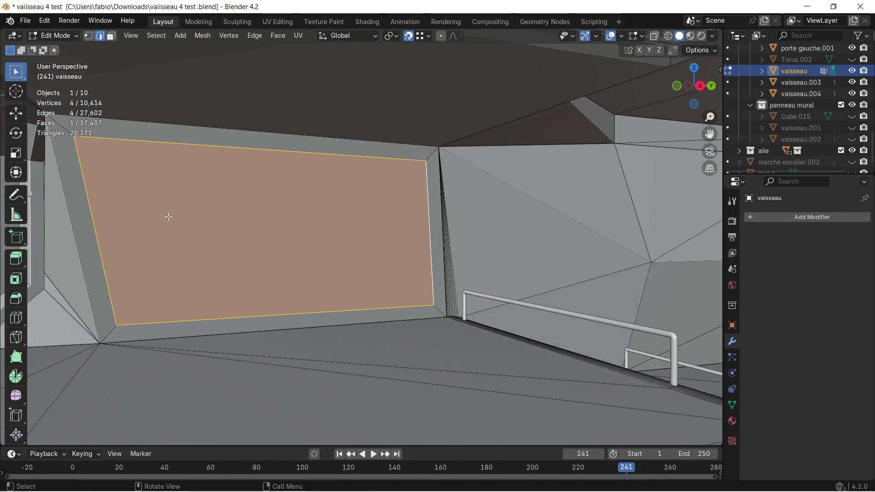
left_click(14, 298)
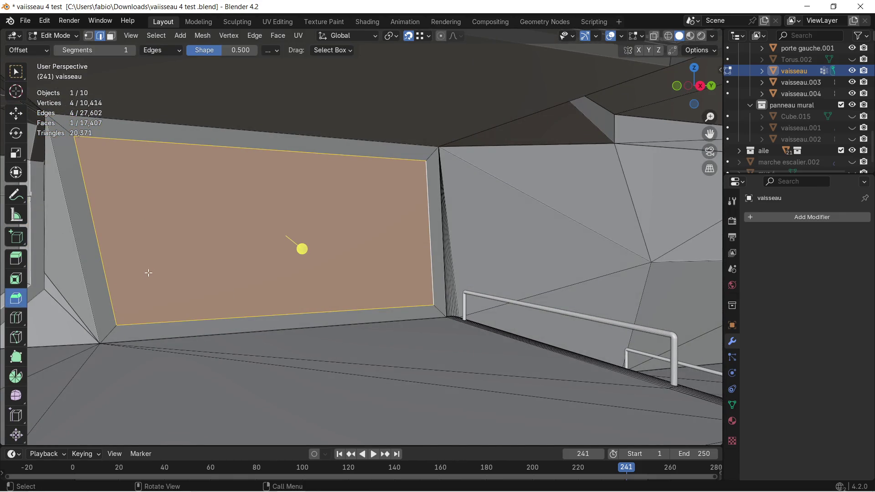
Inset the new wall face to give it a thin border
left_click(16, 278)
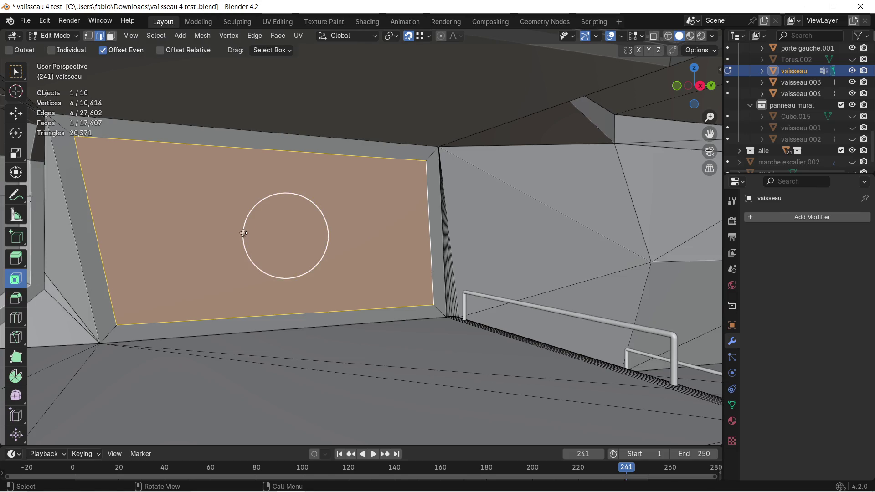
left_click_drag(243, 232, 181, 285)
left_click_drag(145, 370, 178, 370)
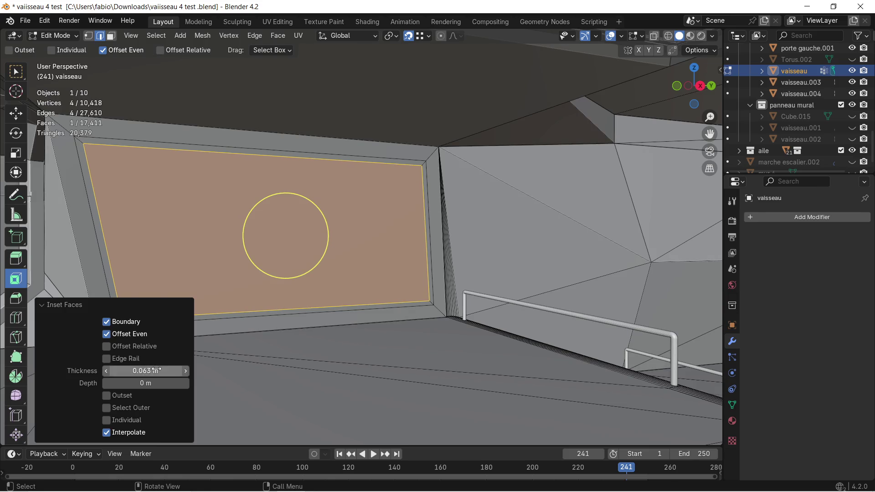
mouse_move(210, 239)
middle_mouse_down()
mouse_move(341, 246)
mouse_move(403, 344)
middle_mouse_up()
Extrude the inset centre face about 0.13 m inward along its normal
key("e")
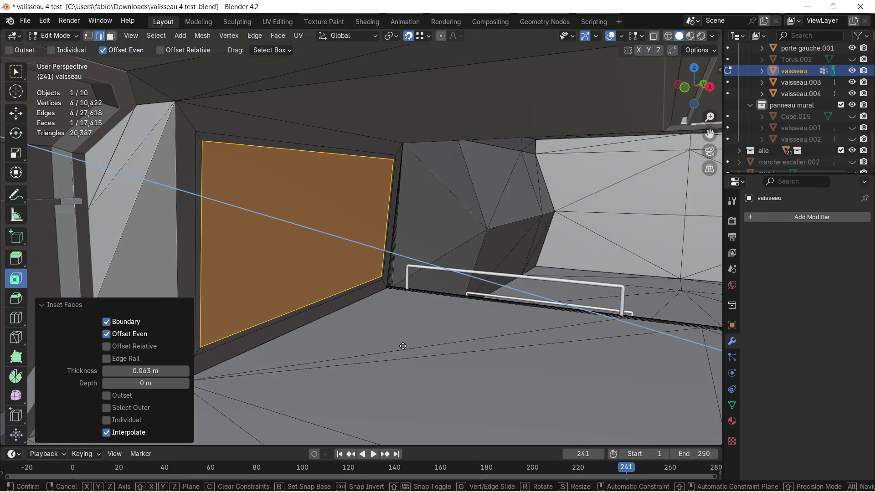
left_click(427, 319)
mouse_move(427, 318)
middle_mouse_down()
mouse_move(352, 303)
mouse_move(338, 287)
mouse_move(361, 297)
mouse_move(435, 275)
mouse_move(371, 269)
mouse_move(328, 290)
mouse_move(384, 245)
mouse_move(373, 242)
mouse_move(439, 247)
mouse_move(394, 240)
middle_mouse_up()
scroll(371, 266, "up", 2)
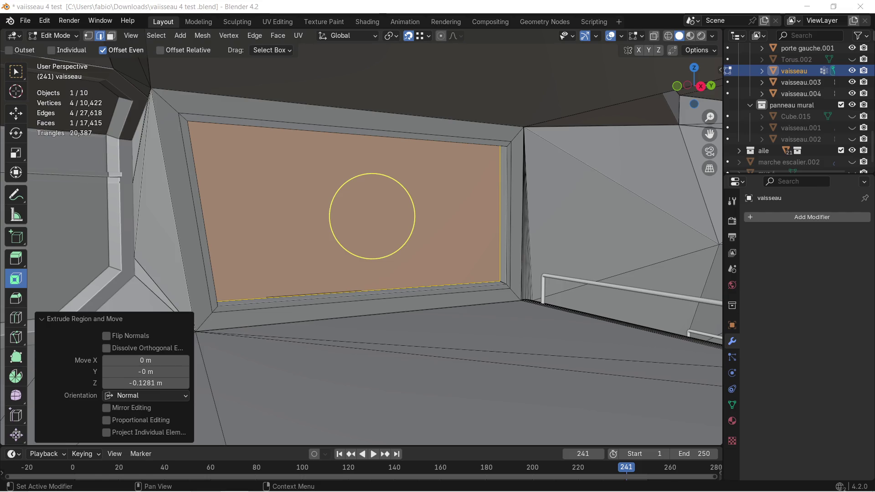
key("alt+Tab")
Browse to the Sci-Fi Parts Kit Pack Vol 01 pin, view its panel grid enlarged, then return to Blender
double_click(612, 9)
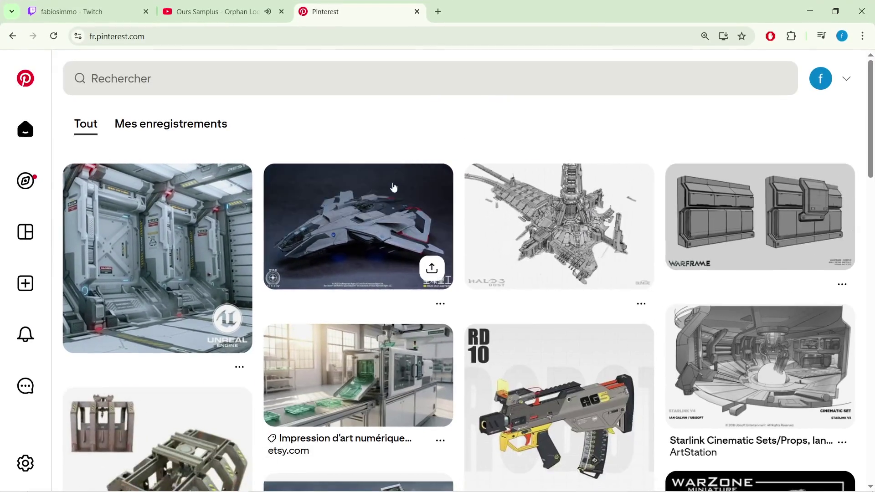
scroll(423, 178, "down", 2)
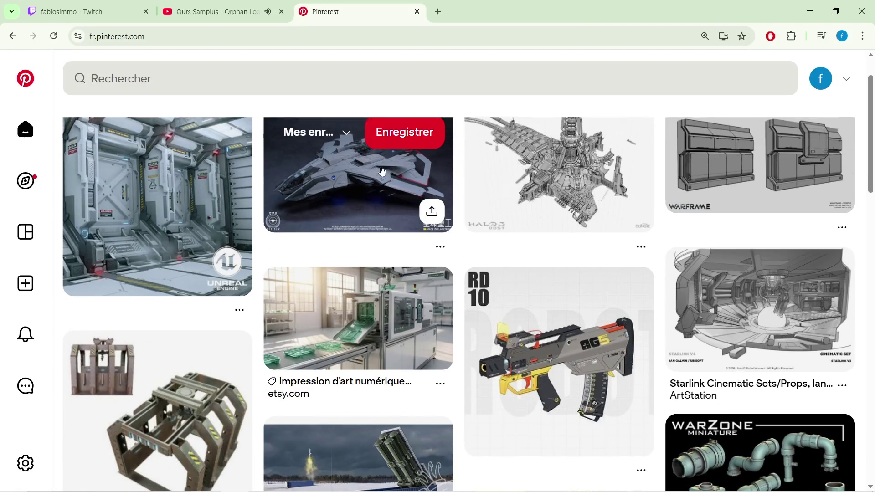
scroll(400, 212, "down", 2)
scroll(400, 211, "down", 2)
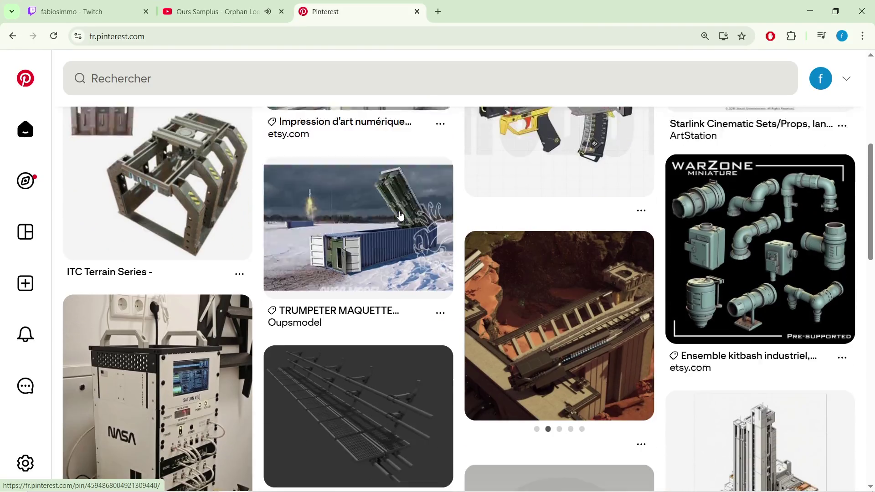
scroll(399, 213, "down", 1)
scroll(400, 216, "down", 3)
scroll(399, 217, "down", 1)
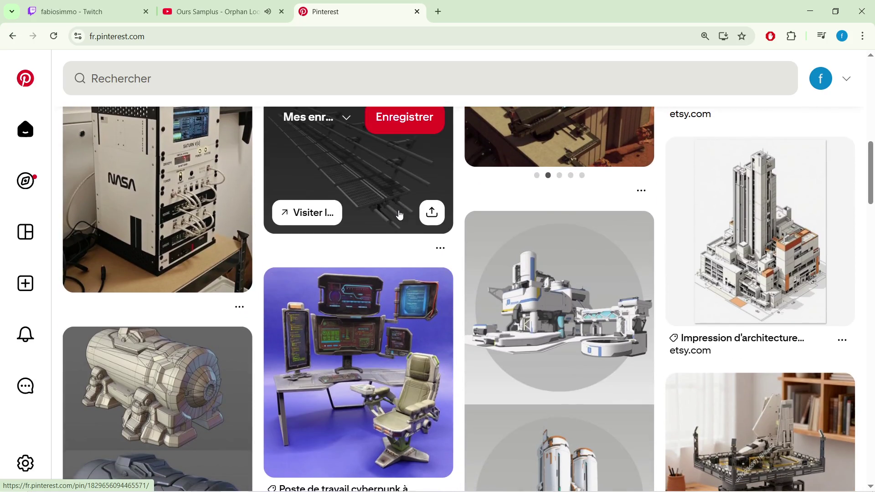
scroll(400, 215, "down", 2)
scroll(401, 212, "down", 1)
scroll(401, 215, "up", 1)
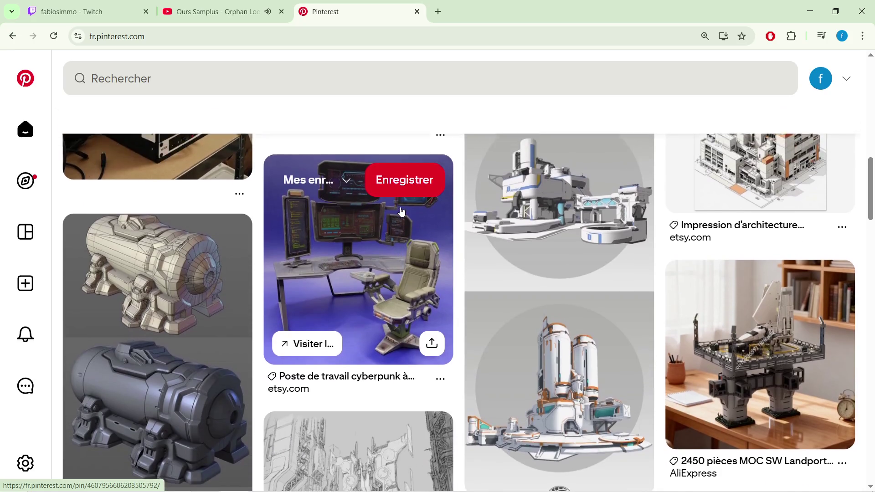
scroll(397, 219, "up", 2)
scroll(391, 225, "up", 2)
left_click(369, 283)
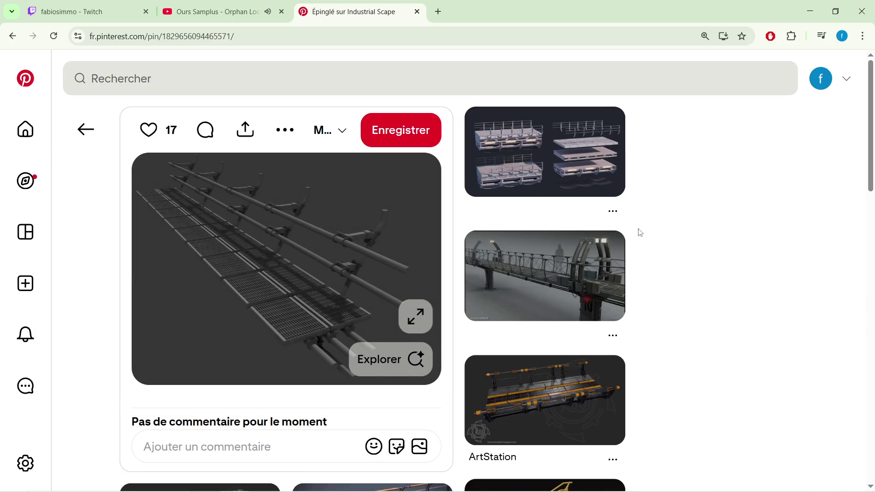
scroll(680, 248, "down", 1)
scroll(681, 248, "down", 1)
scroll(681, 248, "down", 1)
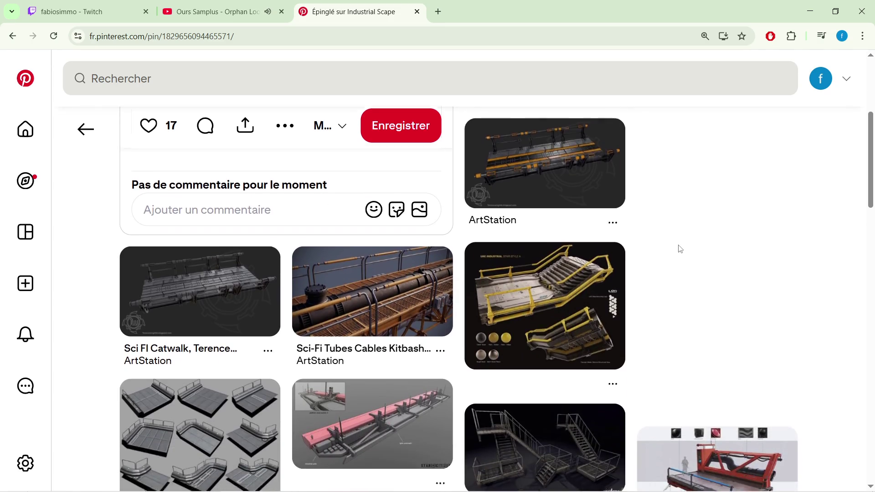
scroll(679, 240, "down", 1)
scroll(680, 236, "down", 1)
scroll(680, 237, "down", 1)
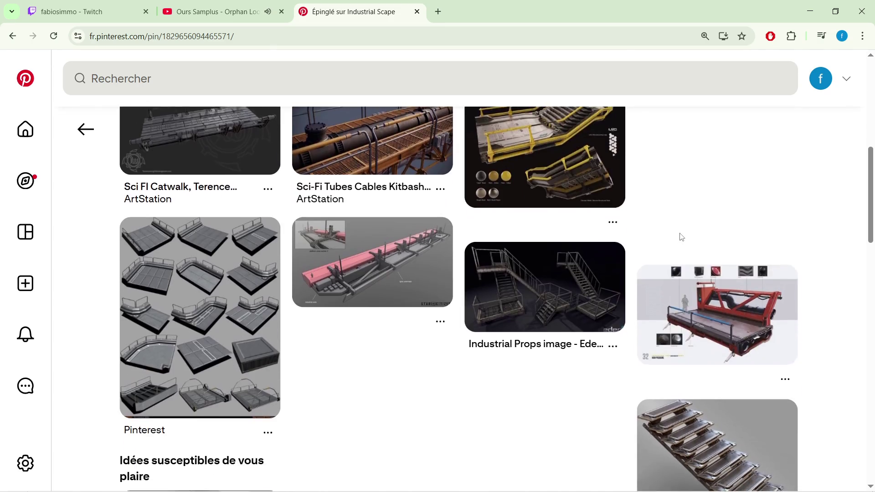
scroll(595, 299, "down", 1)
scroll(512, 328, "down", 1)
scroll(512, 328, "down", 1)
scroll(510, 299, "down", 2)
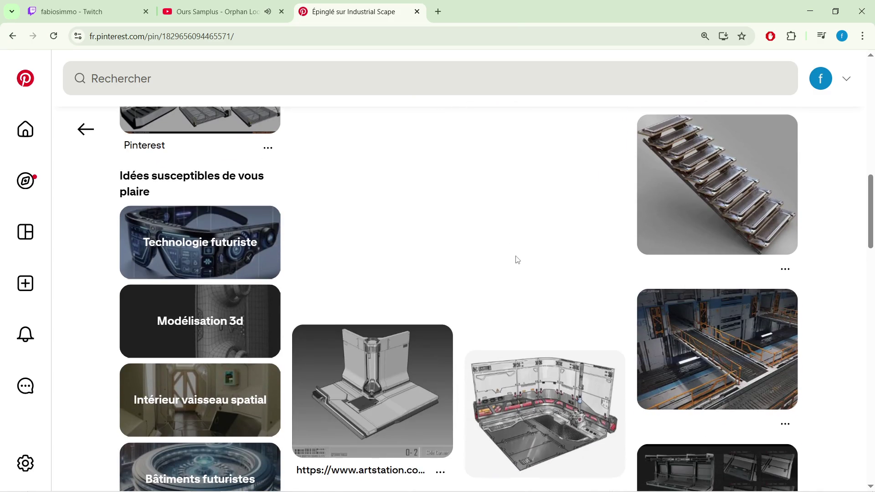
scroll(505, 257, "down", 1)
scroll(482, 253, "down", 1)
scroll(473, 266, "down", 1)
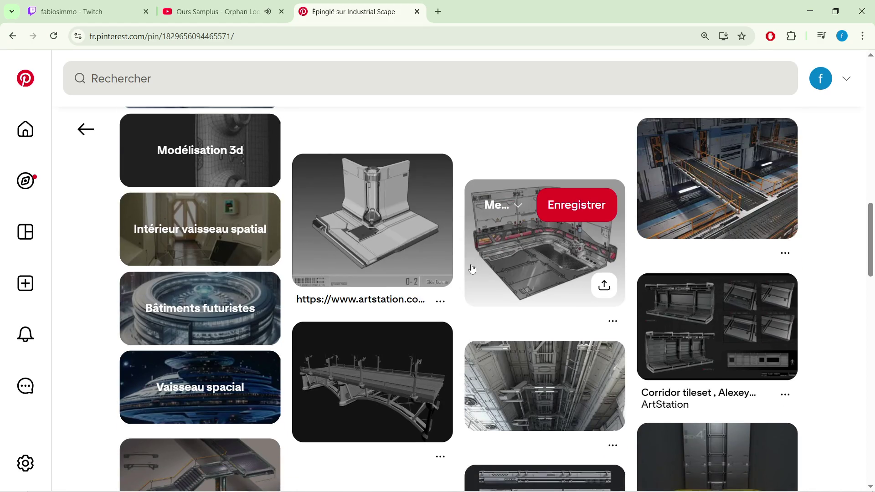
scroll(470, 271, "down", 1)
scroll(470, 272, "down", 1)
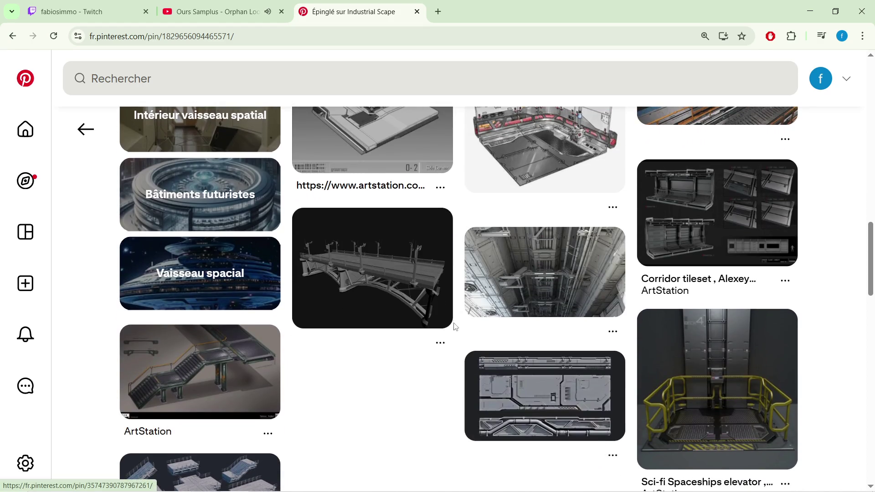
scroll(450, 343, "down", 1)
scroll(450, 343, "down", 1)
scroll(447, 335, "down", 1)
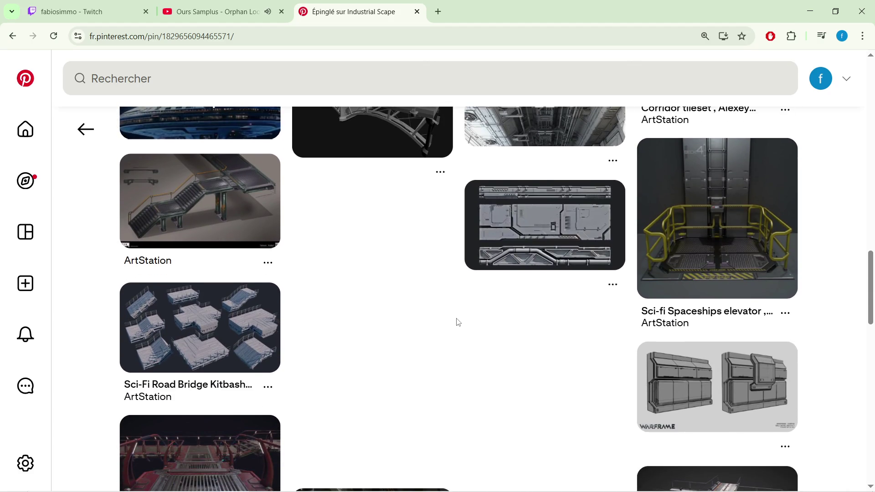
left_click(512, 228)
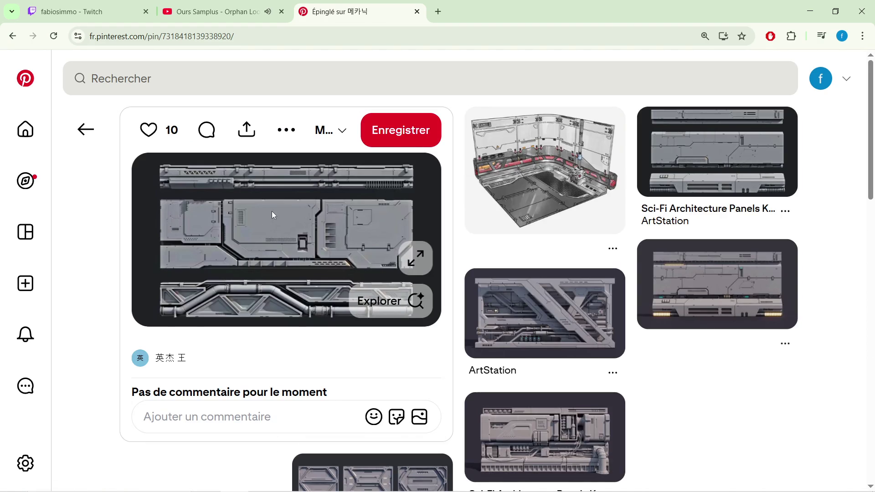
scroll(271, 212, "down", 1)
scroll(274, 207, "down", 1)
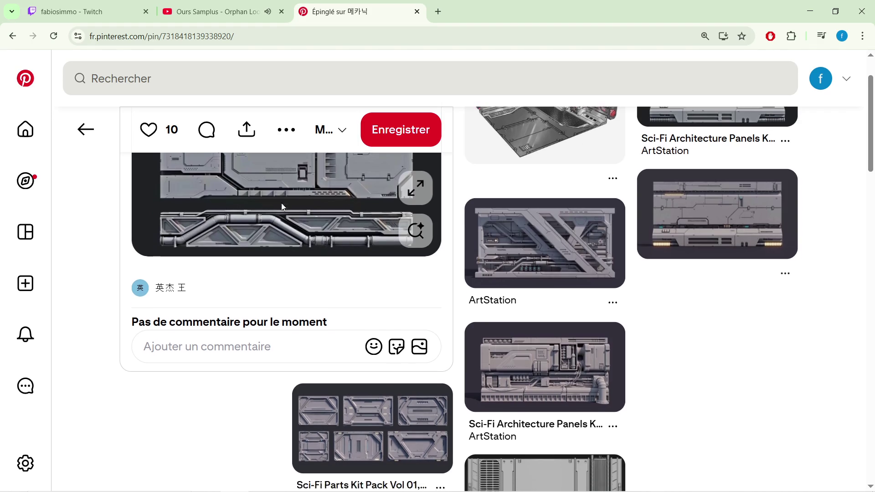
left_click(366, 399)
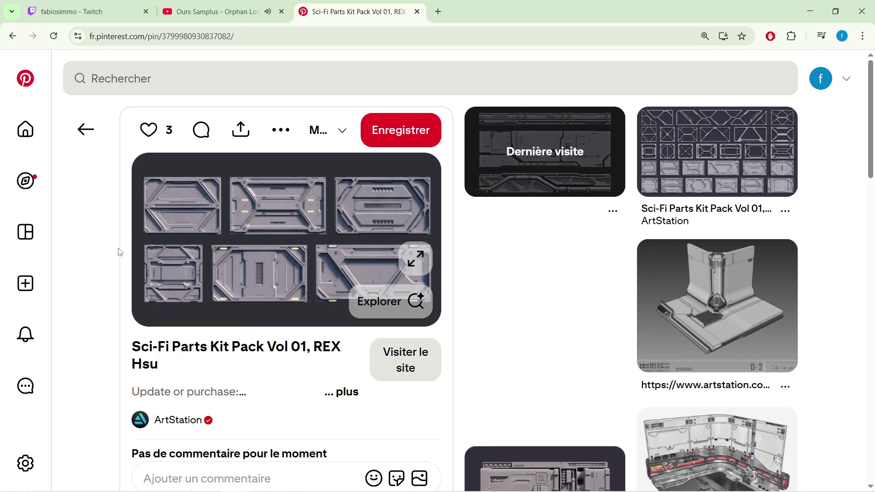
scroll(120, 250, "down", 1)
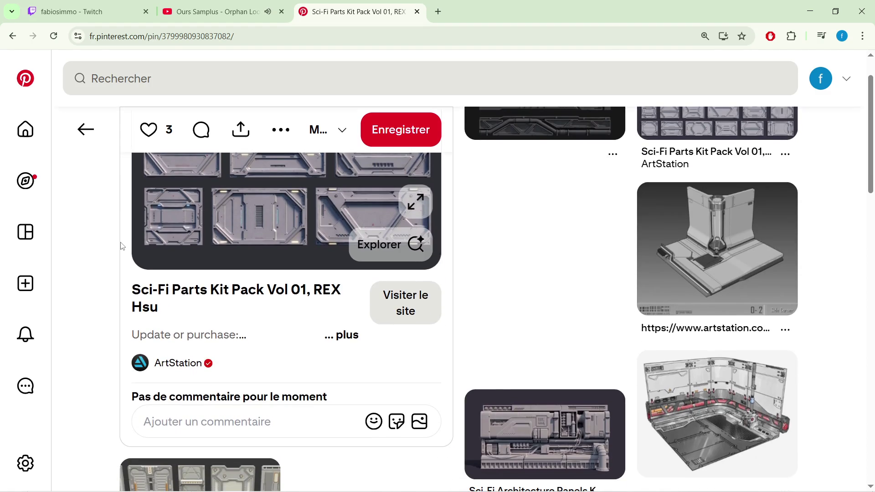
scroll(123, 244, "down", 1)
scroll(123, 244, "up", 1)
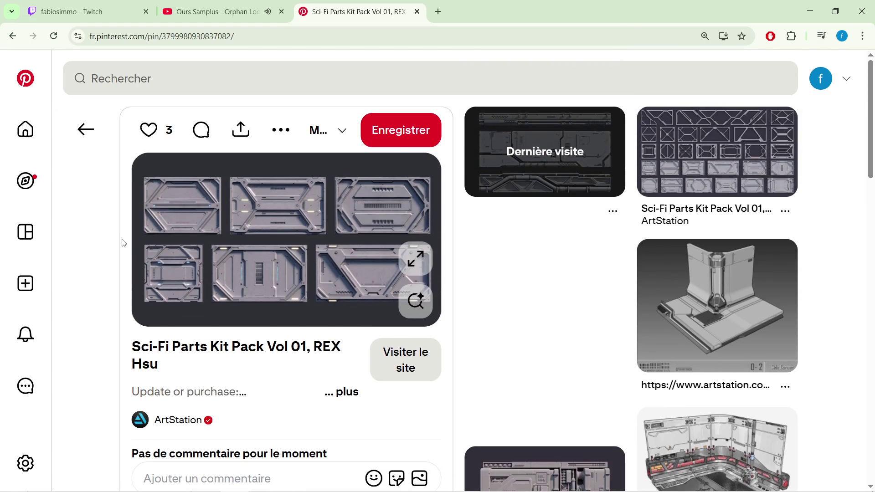
left_click(408, 265)
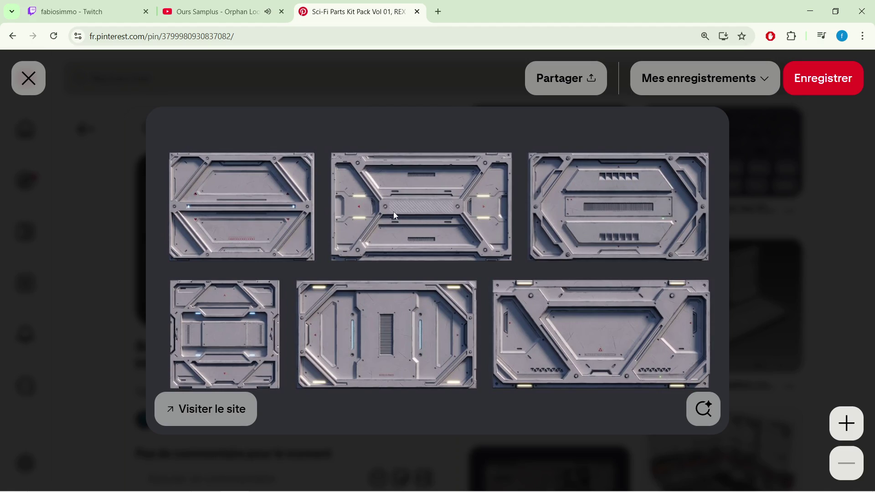
left_click(821, 381)
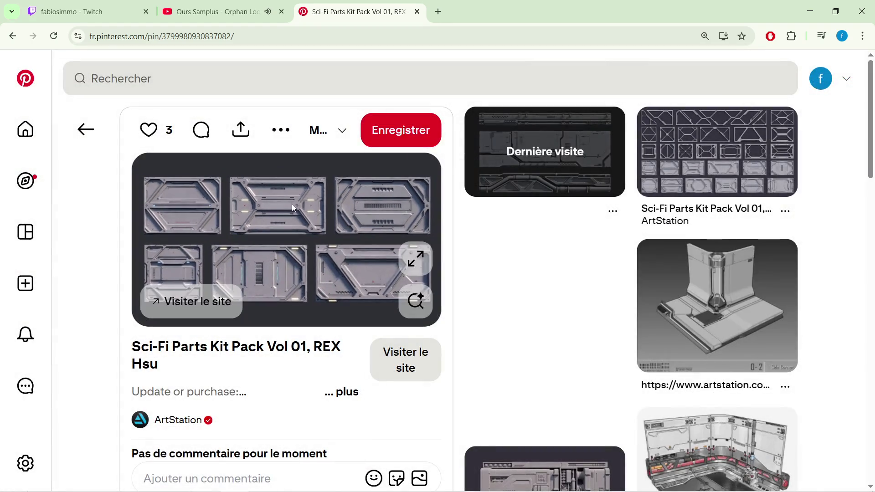
left_click_drag(662, 20, 874, 21)
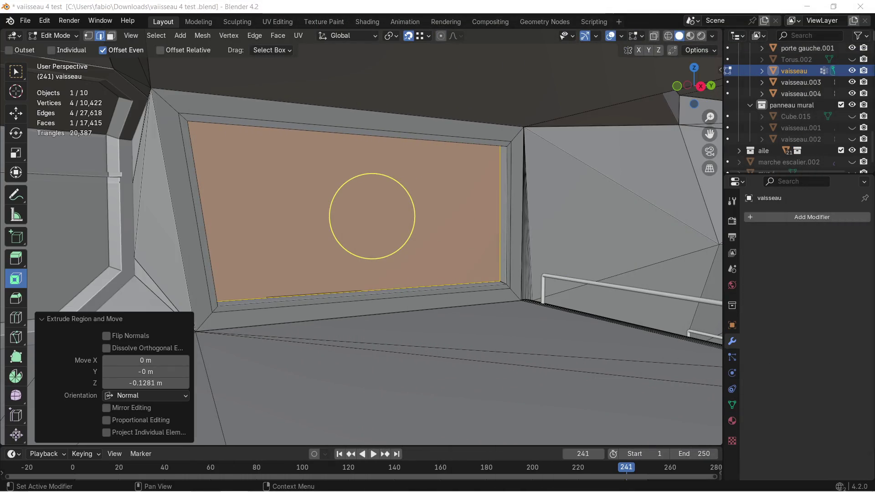
Orbit and pan the viewport to inspect the extruded inset panel and its bevelled corner
mouse_move(319, 139)
middle_mouse_down()
mouse_move(443, 163)
mouse_move(401, 159)
middle_mouse_up()
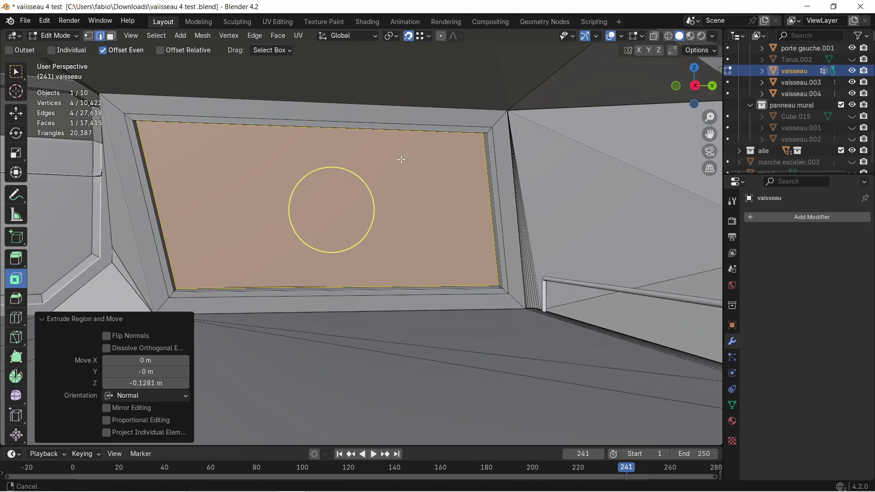
mouse_move(323, 150)
middle_mouse_down("shift")
mouse_move(470, 180)
mouse_move(496, 203)
middle_mouse_up("shift")
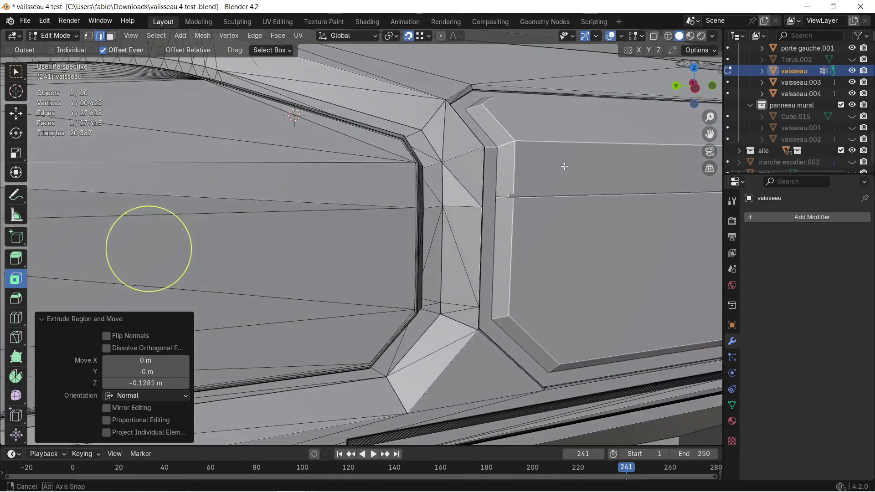
middle_click_drag(496, 203, 571, 163)
mouse_move(506, 174)
middle_mouse_down()
mouse_move(289, 170)
mouse_move(592, 196)
mouse_move(129, 148)
mouse_move(241, 149)
mouse_move(358, 184)
mouse_move(717, 185)
mouse_move(537, 189)
middle_mouse_up()
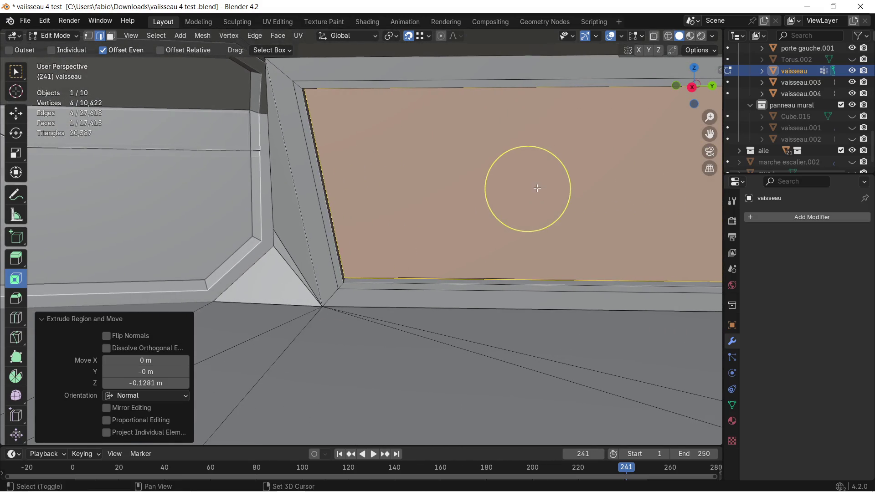
mouse_move(684, 185)
middle_mouse_down("shift")
mouse_move(345, 149)
mouse_move(368, 159)
mouse_move(276, 111)
middle_mouse_up("shift")
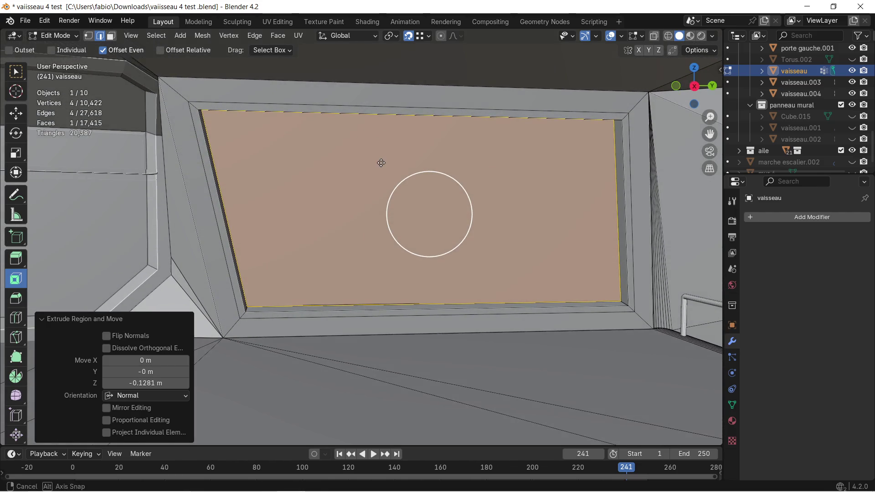
In Face select, narrow the selection to the large panel face and zoom to its bottom edge
left_click(195, 103)
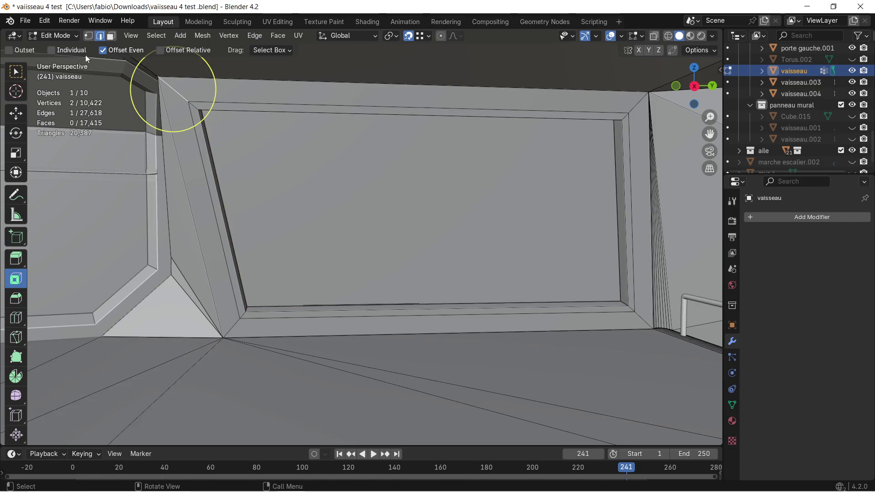
left_click(109, 36)
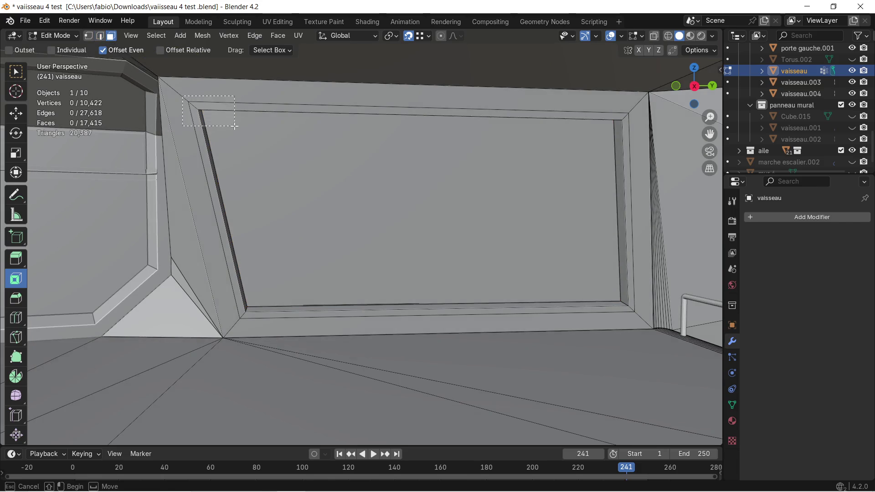
left_click(365, 211)
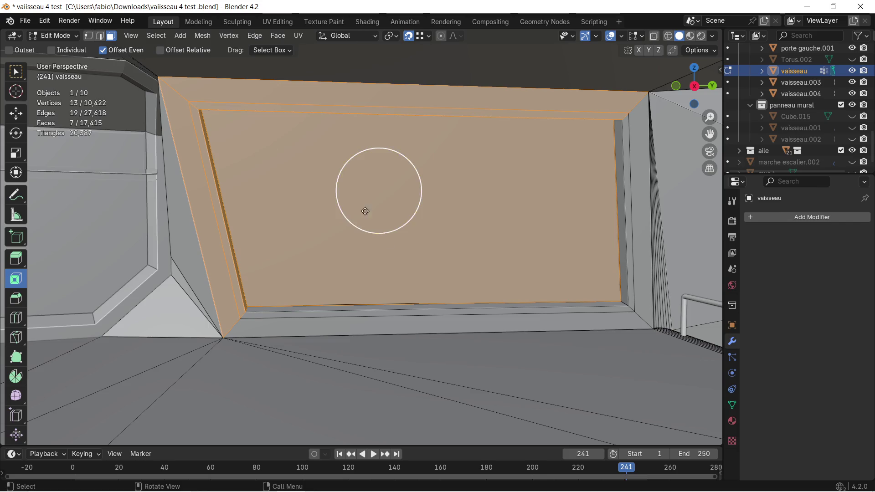
left_click(266, 320, "shift")
scroll(299, 306, "up", 1)
scroll(342, 304, "up", 2)
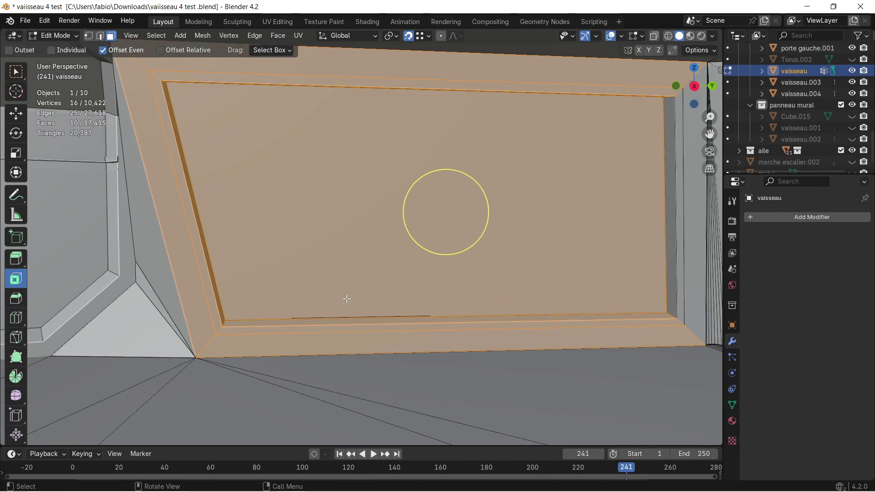
middle_click_drag(342, 304, 355, 223, "shift")
left_click(355, 223)
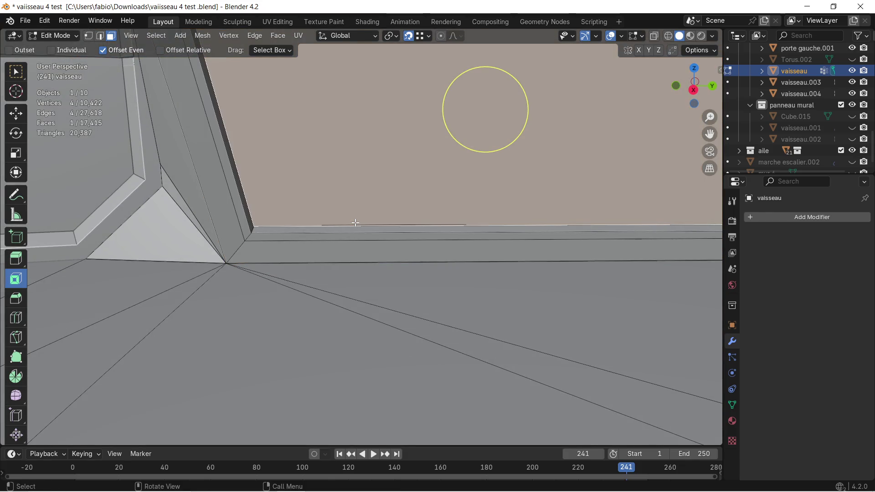
scroll(360, 220, "down", 2)
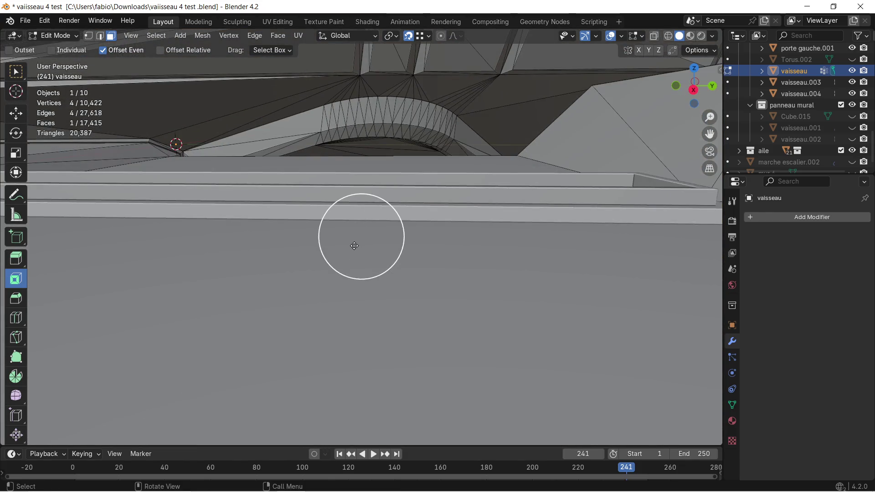
middle_click_drag(354, 244, 343, 278, "shift")
scroll(298, 347, "up", 2)
middle_click_drag(271, 363, 190, 194, "shift")
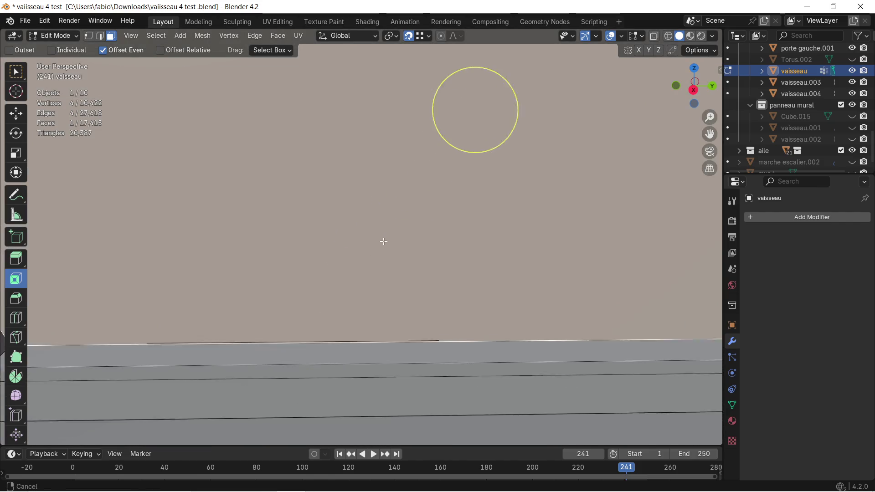
In Edge select, delete the two stray edges along the panel's bottom border
left_click(102, 35)
left_click(276, 307)
key("x")
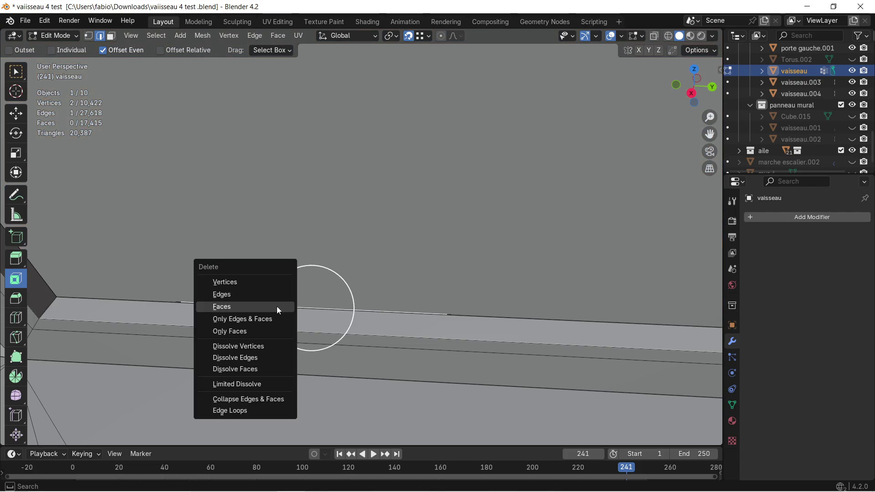
left_click(273, 297)
mouse_move(240, 303)
middle_mouse_down()
mouse_move(254, 283)
mouse_move(225, 308)
mouse_move(357, 228)
middle_mouse_up()
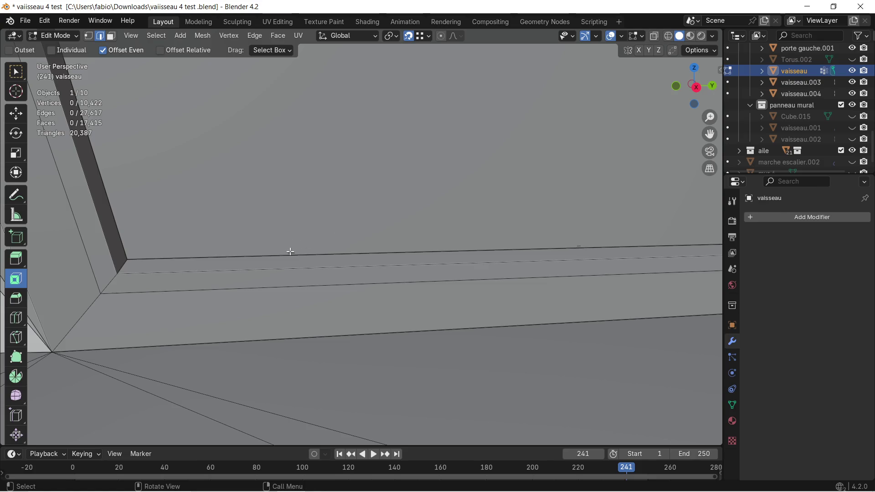
key("x")
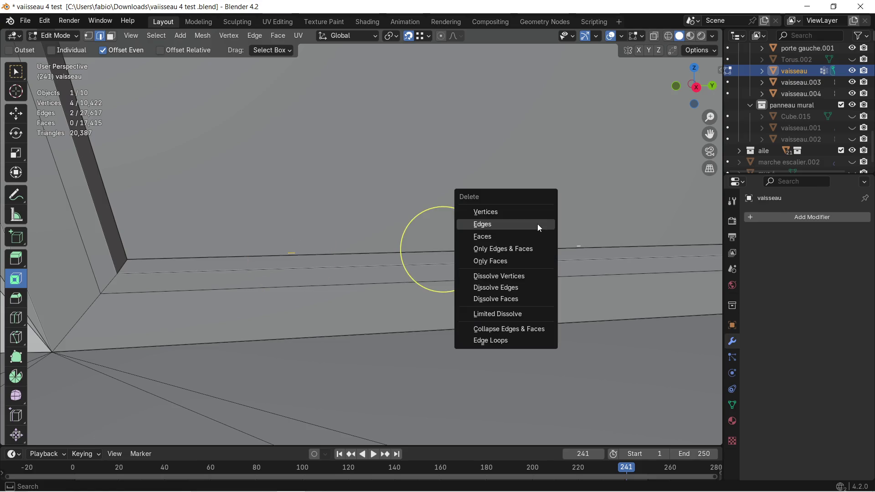
left_click(537, 225)
mouse_move(537, 225)
middle_mouse_down()
mouse_move(429, 205)
mouse_move(446, 192)
mouse_move(398, 261)
mouse_move(410, 242)
mouse_move(234, 124)
middle_mouse_up()
scroll(446, 192, "down", 5)
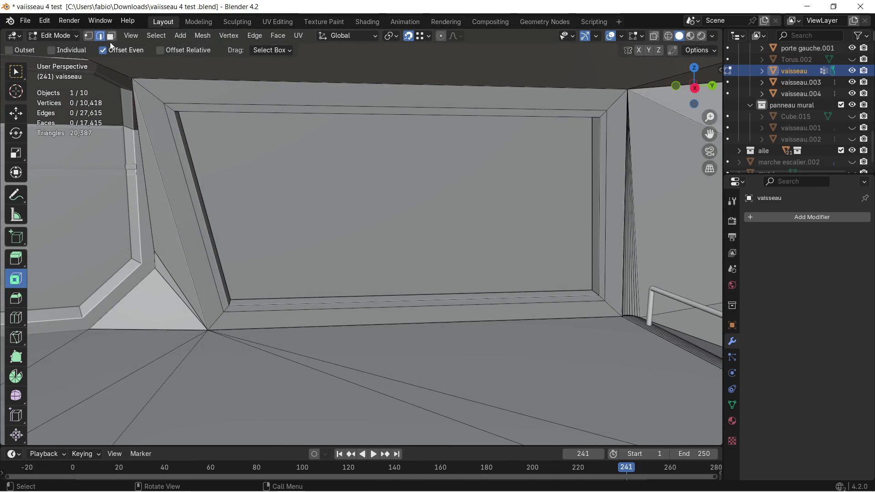
Select the panel face island plus its frame faces and separate them with P > Selection
key("l")
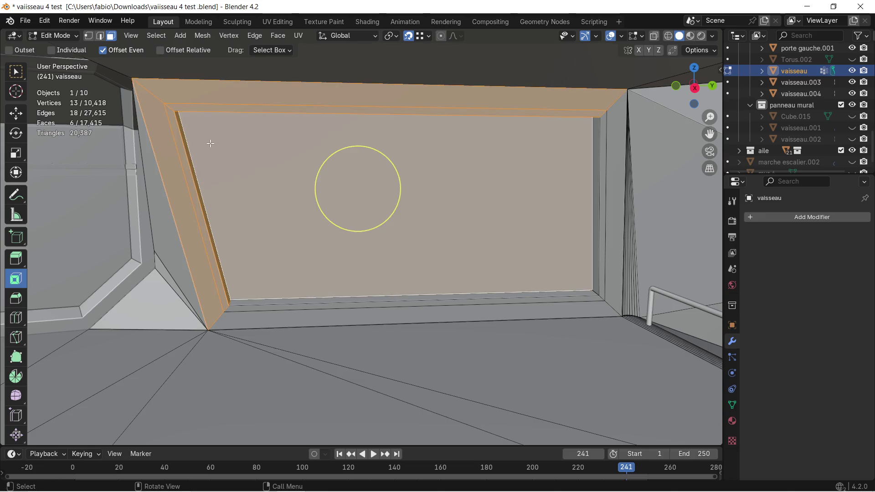
key("l")
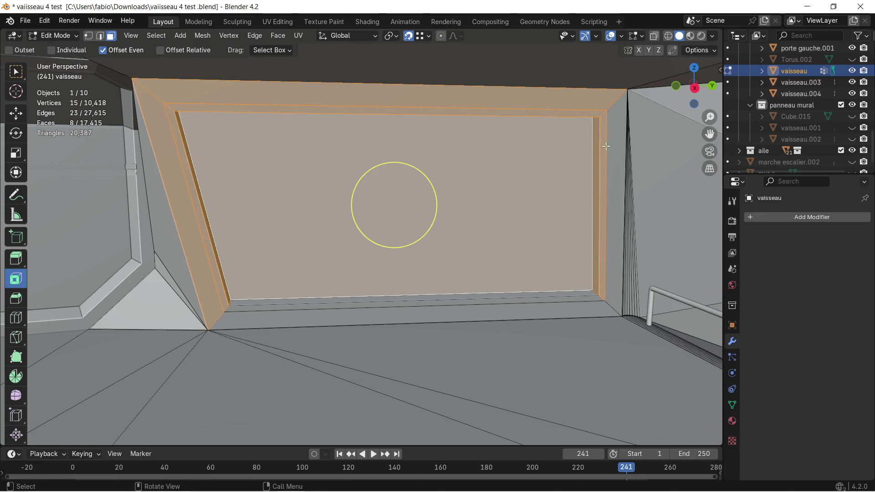
left_click(610, 122, "shift")
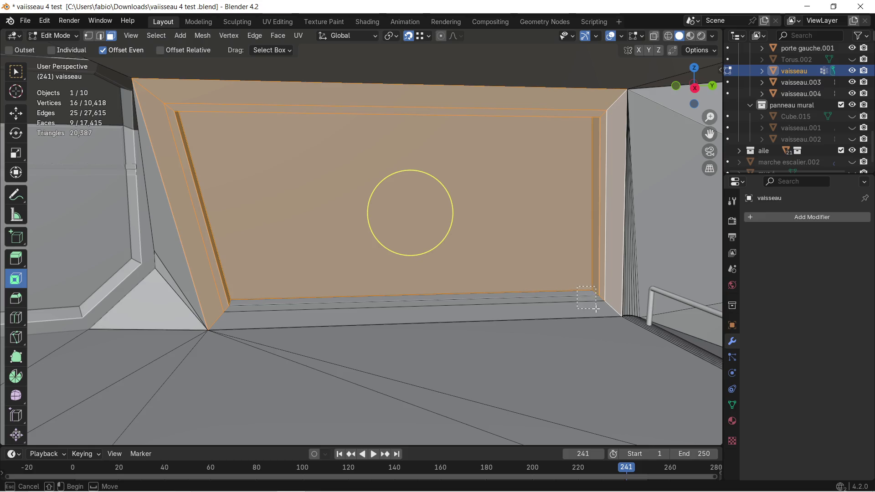
key("l")
mouse_move(256, 223)
middle_mouse_down()
mouse_move(320, 260)
mouse_move(287, 247)
mouse_move(336, 253)
mouse_move(385, 232)
mouse_move(326, 244)
middle_mouse_up()
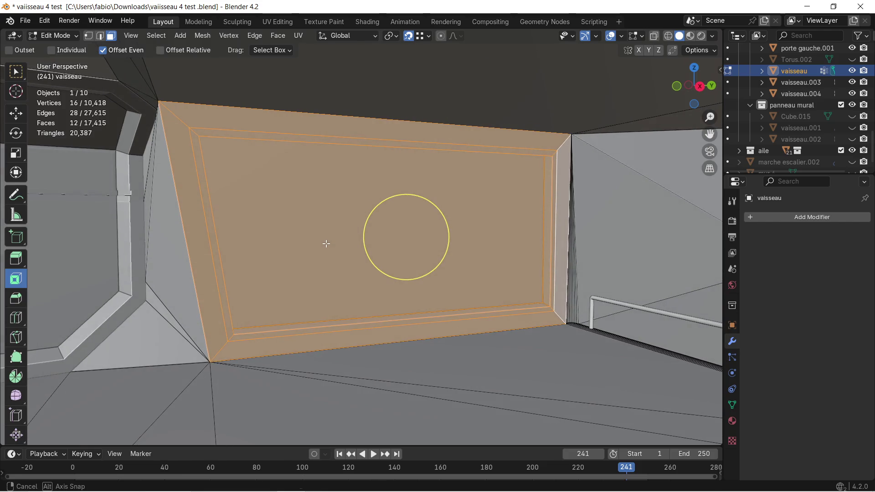
key("p")
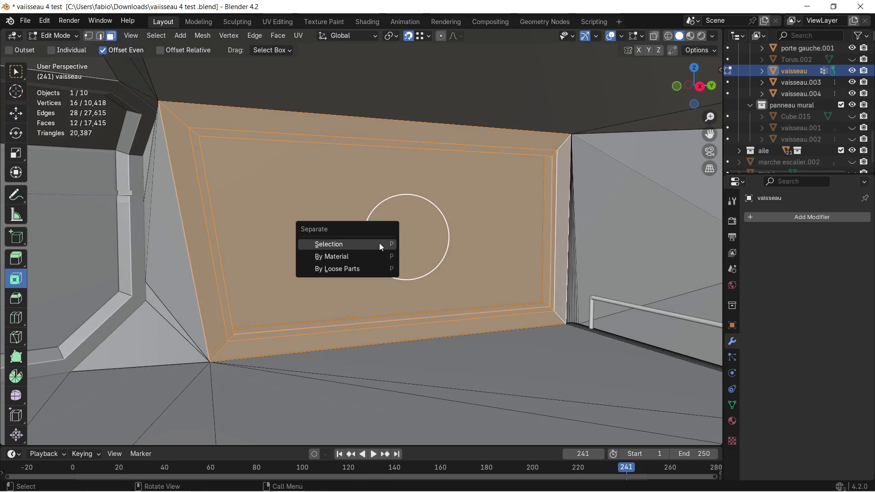
left_click(380, 243)
Select the new vaisseau.005 object and enter Edit Mode on its central face
mouse_move(386, 230)
middle_mouse_down()
mouse_move(319, 214)
mouse_move(331, 211)
mouse_move(331, 194)
middle_mouse_up()
key("Tab")
left_click(344, 219)
key("Tab")
scroll(332, 211, "up", 3)
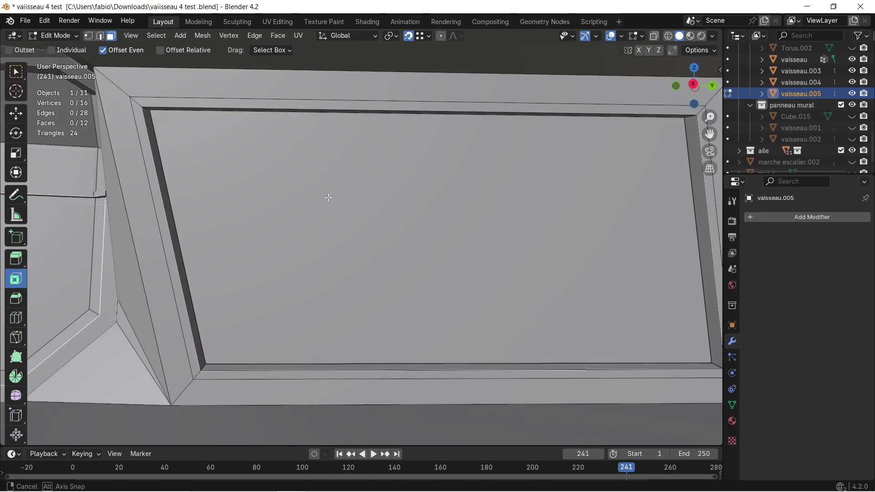
scroll(331, 193, "down", 1)
middle_click_drag(413, 209, 361, 213)
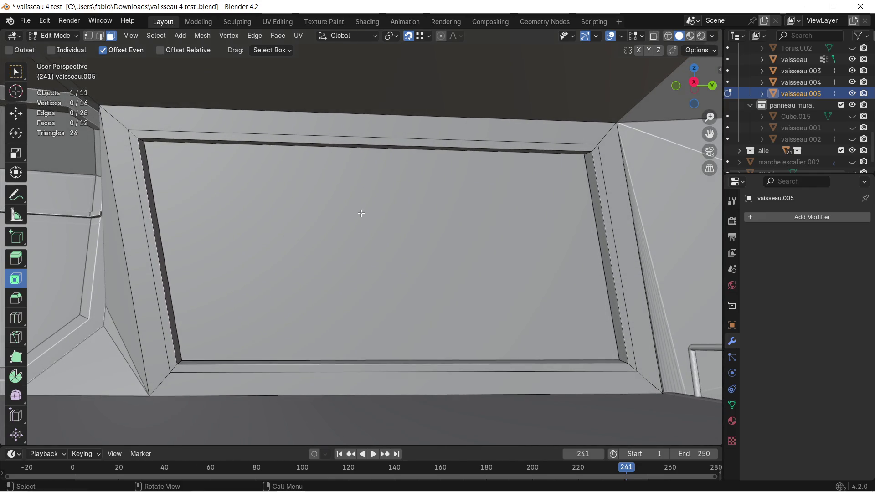
scroll(311, 199, "up", 1)
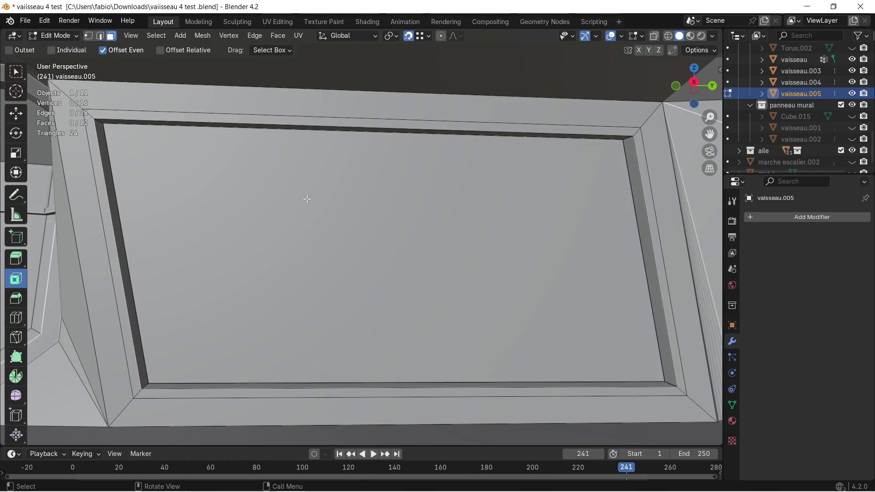
mouse_move(261, 199)
middle_mouse_down()
mouse_move(312, 201)
mouse_move(318, 192)
mouse_move(329, 194)
mouse_move(312, 205)
mouse_move(371, 208)
mouse_move(368, 217)
mouse_move(340, 198)
mouse_move(326, 199)
mouse_move(339, 211)
mouse_move(300, 201)
mouse_move(338, 209)
mouse_move(451, 282)
middle_mouse_up()
left_click(368, 218)
scroll(379, 208, "up", 3)
scroll(338, 210, "down", 2)
scroll(362, 203, "down", 1)
In Object Mode, add a new cube, Cube.016, to the scene
key("Tab")
left_click(429, 305)
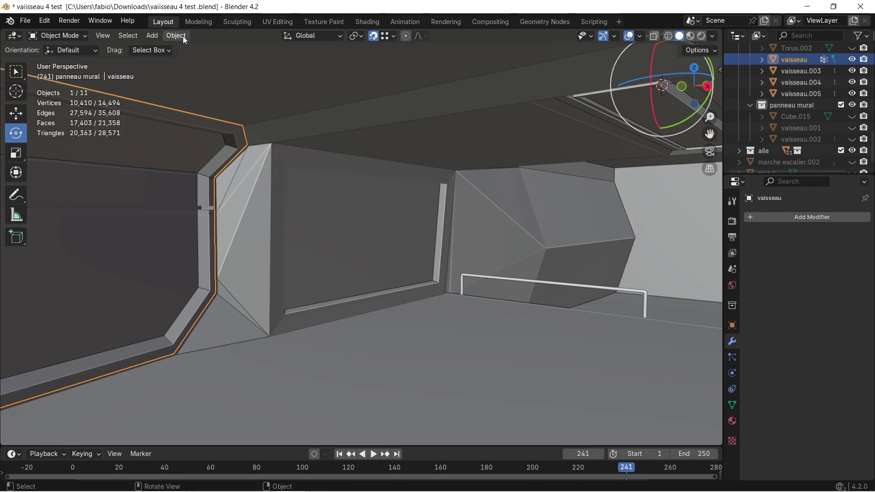
left_click(159, 36)
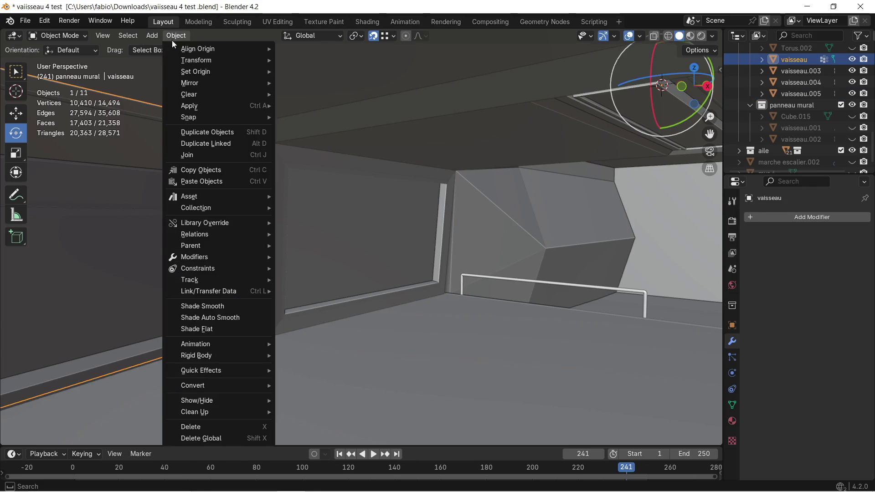
left_click(280, 60)
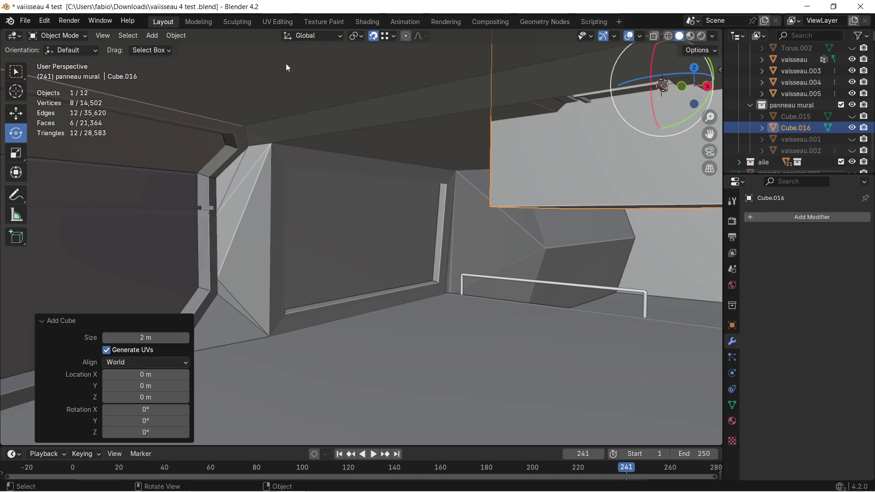
middle_click_drag(389, 234, 406, 195)
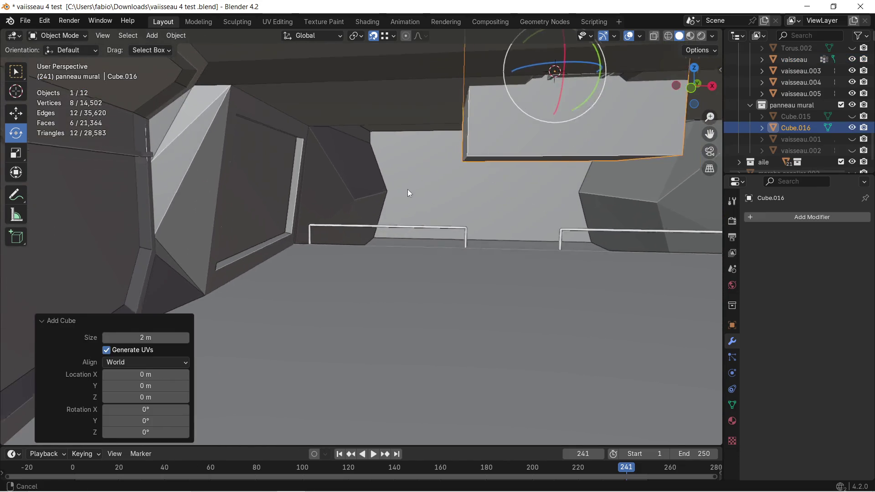
Move the cube down along Z and sideways along X toward the wall, then begin scaling it
key("g")
key("z")
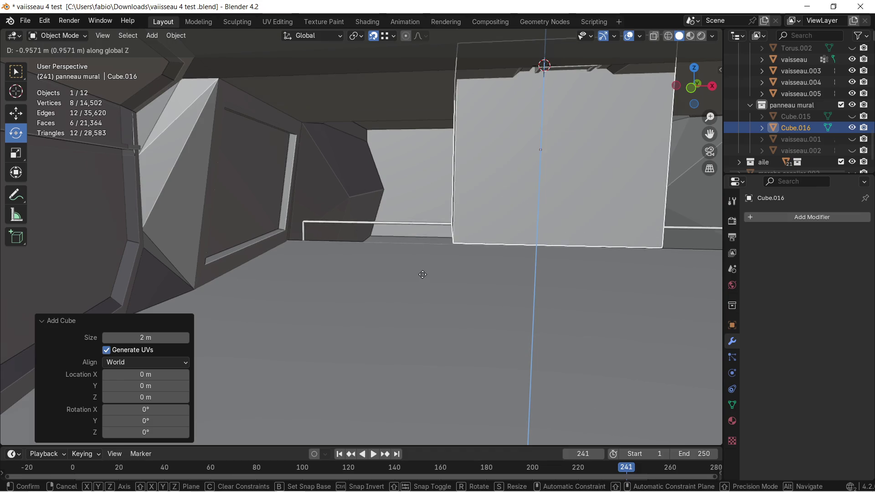
left_click(410, 338)
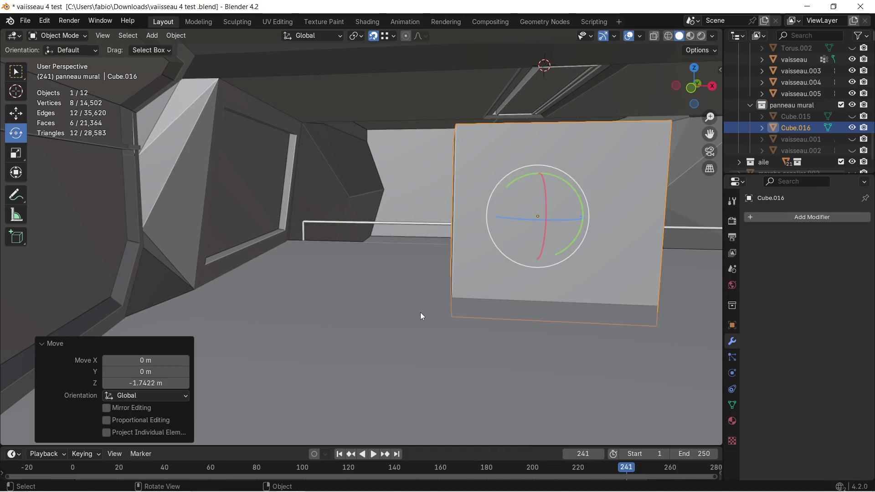
key("g")
key("x")
left_click(435, 254)
mouse_move(435, 253)
middle_mouse_down()
mouse_move(322, 237)
mouse_move(356, 243)
middle_mouse_up()
scroll(326, 224, "down", 3)
key("q")
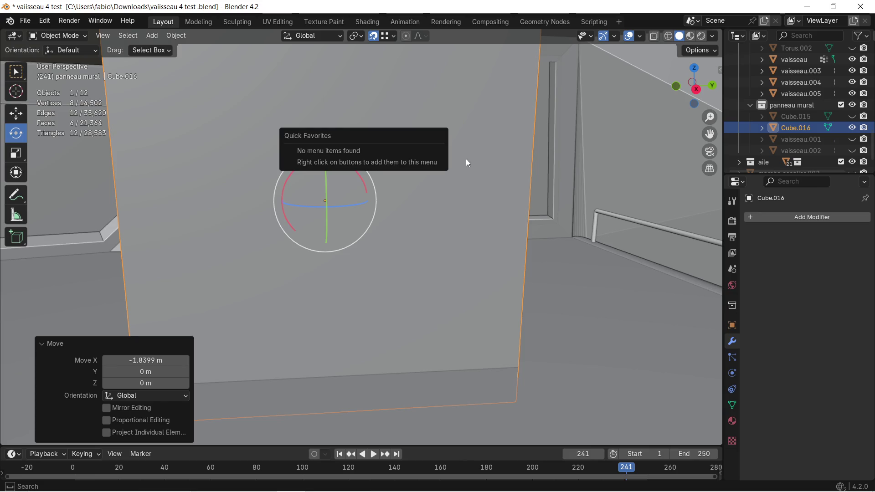
key("Escape")
key("s")
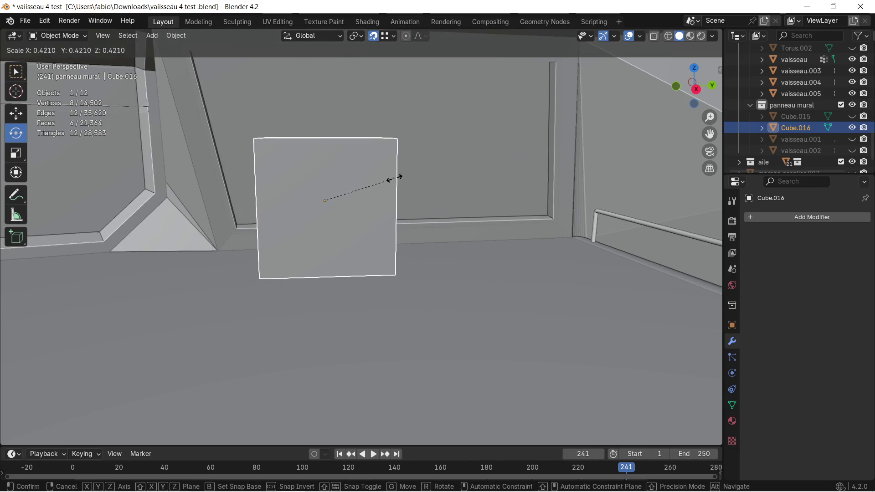
Shrink the cube to 0.246 and position it along X, Y and Z in front of the inset panel
left_click(371, 193)
scroll(370, 197, "up", 1)
middle_click_drag(369, 201, 420, 203)
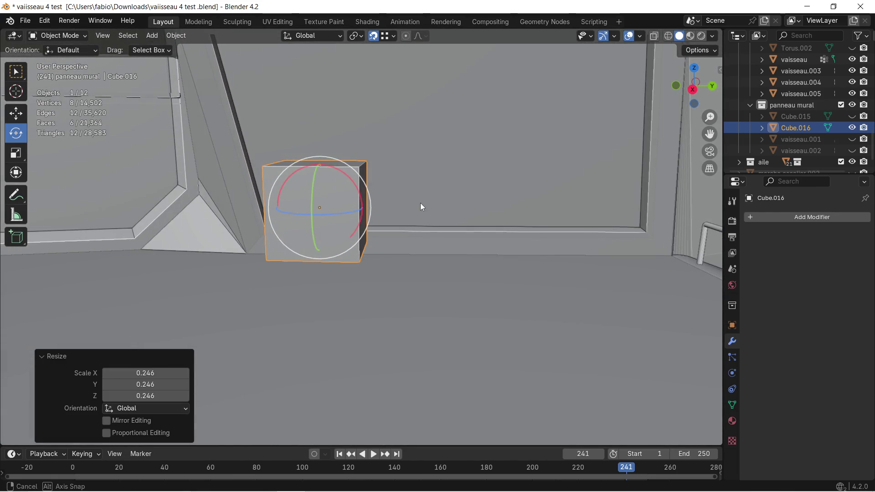
key("g")
key("x")
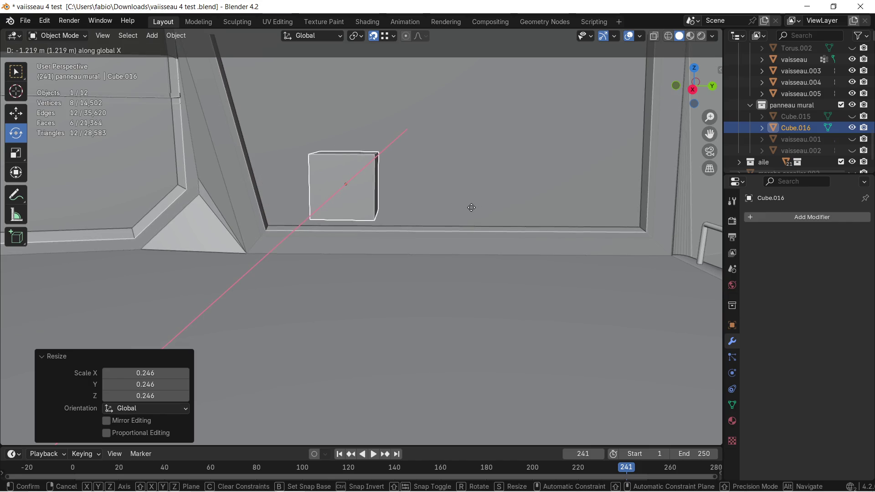
left_click(471, 207)
key("g")
key("y")
left_click(531, 204)
middle_click_drag(568, 202, 473, 244)
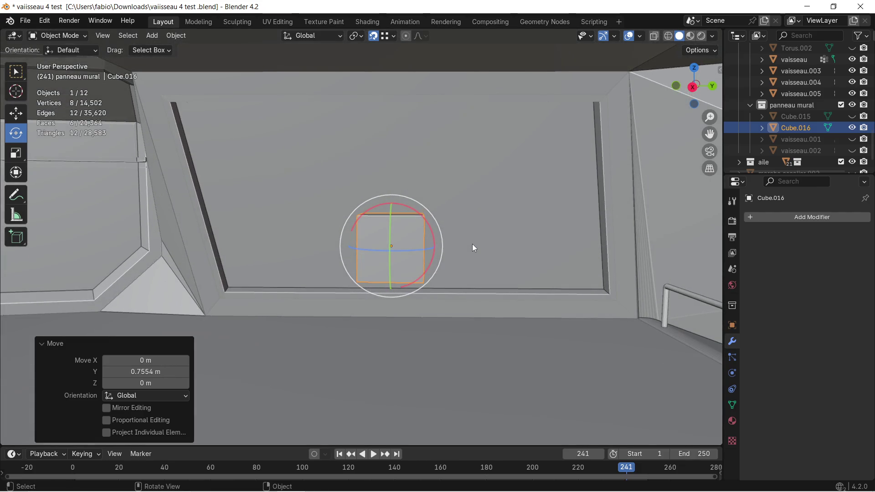
key("g")
key("z")
left_click(432, 190)
mouse_move(431, 189)
middle_mouse_down()
mouse_move(452, 185)
mouse_move(470, 198)
mouse_move(450, 168)
middle_mouse_up()
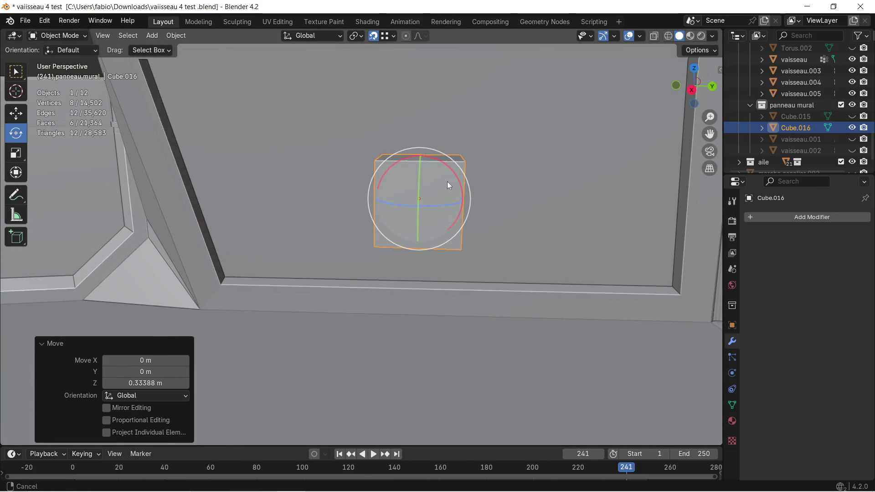
Stretch the cube 3.816 times along Y into a long bar
key("s")
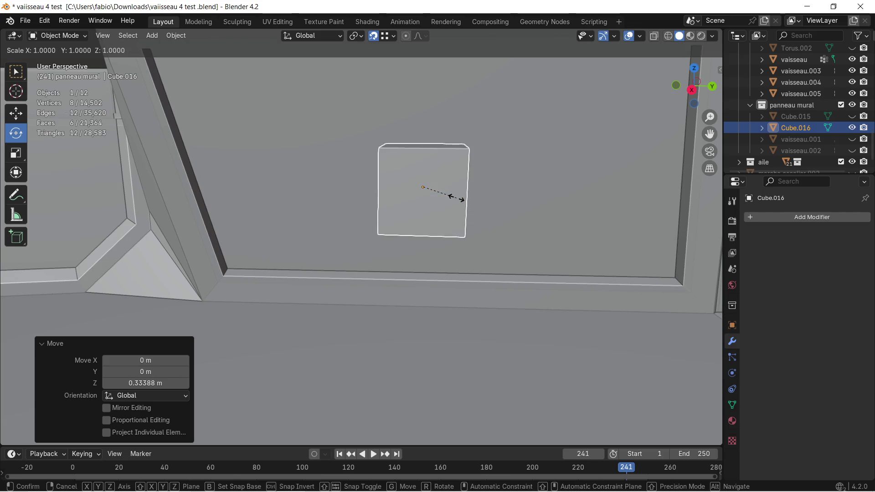
key("y")
left_click(556, 192)
mouse_move(437, 194)
middle_mouse_down()
mouse_move(454, 181)
mouse_move(425, 180)
mouse_move(445, 197)
mouse_move(450, 178)
mouse_move(466, 189)
mouse_move(478, 179)
mouse_move(441, 182)
middle_mouse_up()
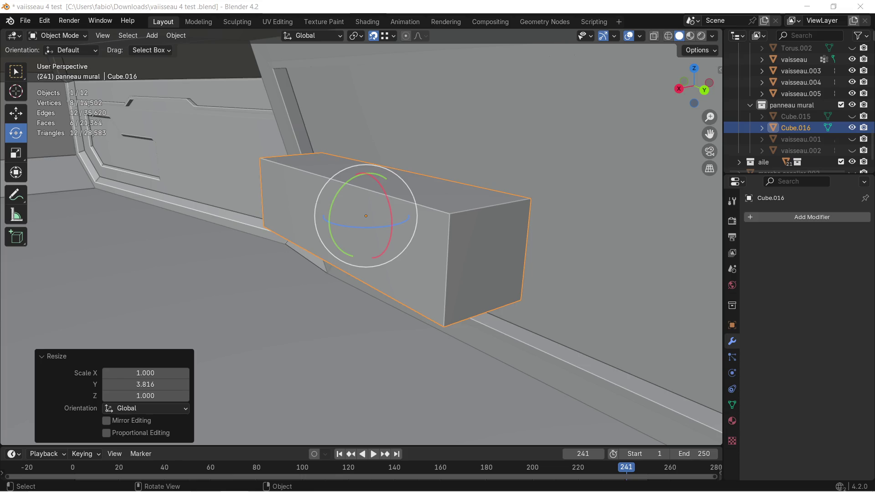
key("super")
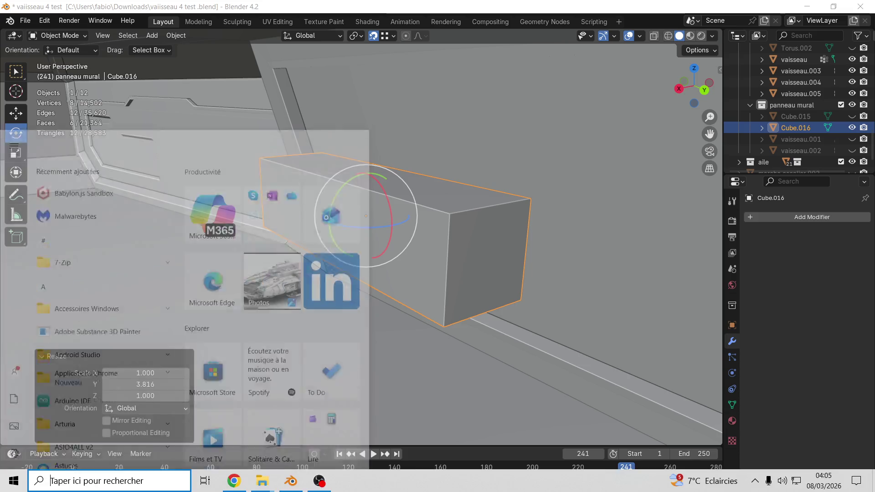
key("super")
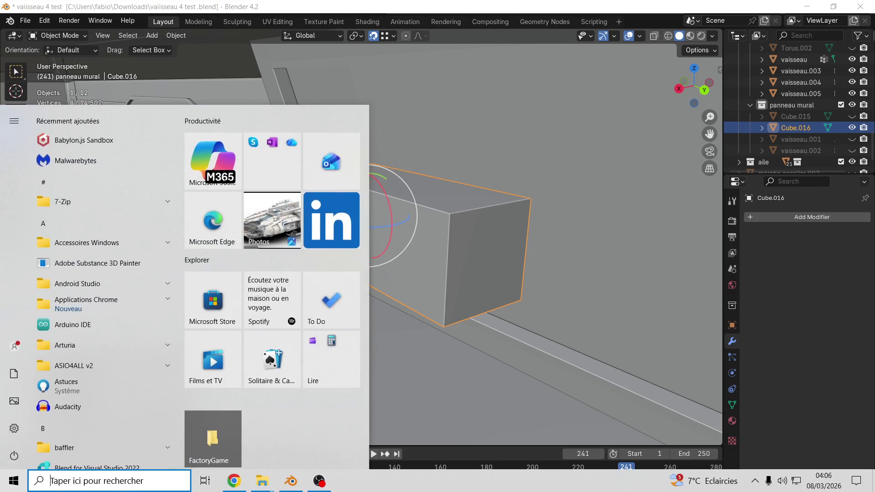
key("Escape")
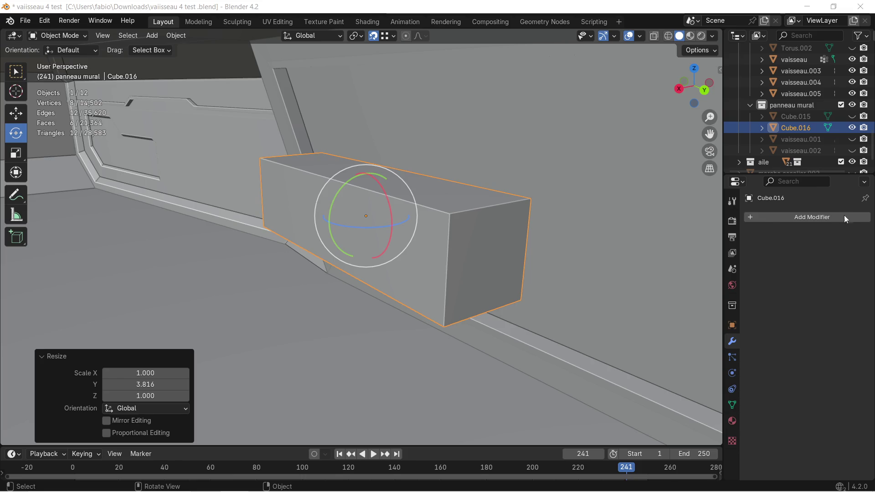
Select the bar's four long edges in Edit Mode and try a narrow Ctrl+B bevel on them
mouse_move(402, 140)
middle_mouse_down()
mouse_move(436, 198)
mouse_move(416, 187)
middle_mouse_up()
key("Tab")
left_click(485, 199)
middle_click_drag(485, 199, 322, 117)
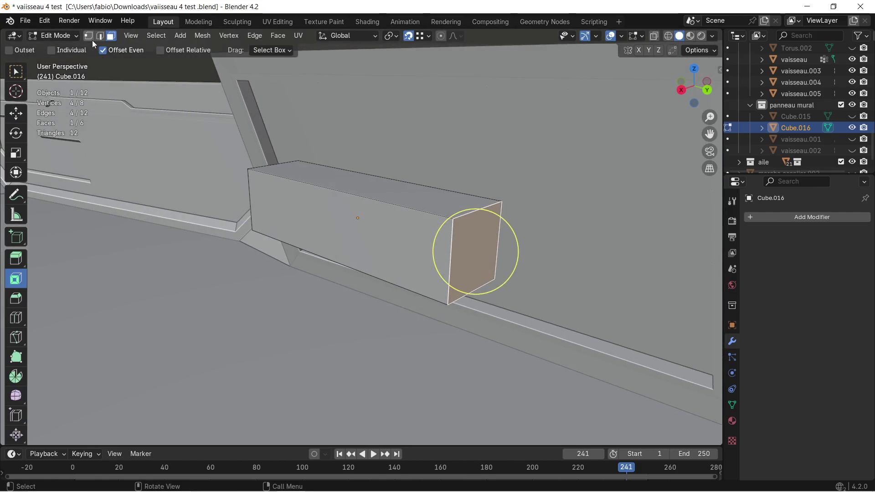
left_click(98, 36)
left_click(477, 213)
left_click(463, 290, "shift")
mouse_move(408, 269)
middle_mouse_down()
mouse_move(288, 208)
mouse_move(382, 187)
mouse_move(319, 224)
middle_mouse_up()
left_click(288, 204, "shift")
key("ctrl+b")
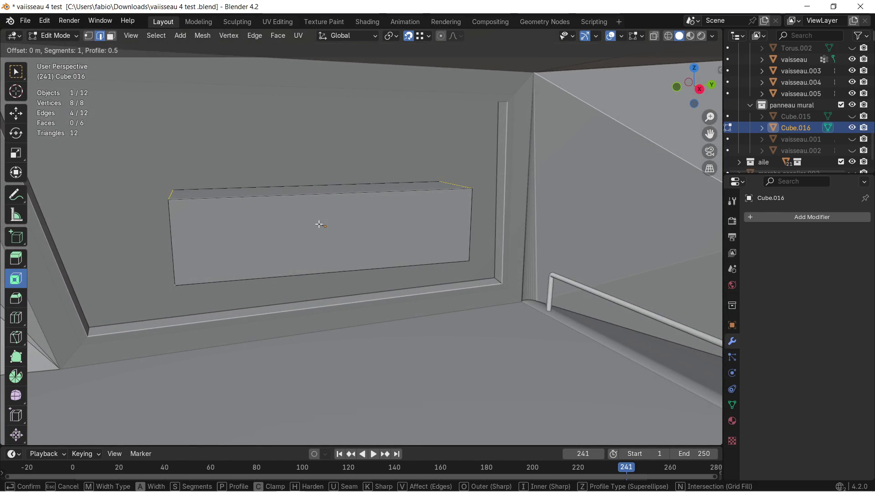
left_click(341, 209)
Undo the uneven bevel and apply all transforms to Cube.016 in Object Mode
key("ctrl+z")
middle_click_drag(332, 220, 348, 221)
key("Tab")
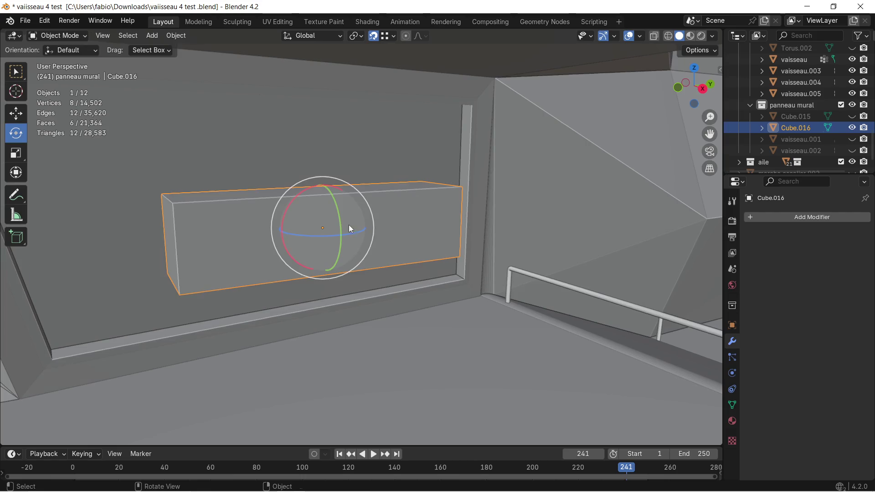
key("ctrl+a")
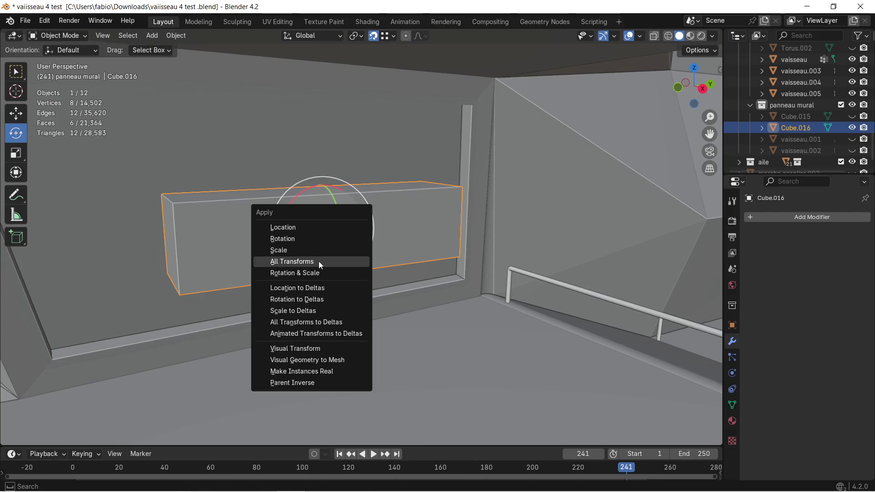
left_click(318, 261)
mouse_move(332, 253)
middle_mouse_down()
mouse_move(375, 220)
mouse_move(315, 203)
mouse_move(275, 217)
mouse_move(307, 229)
middle_mouse_up()
Re-bevel the four long edges evenly, one segment about 0.08 m wide
key("Tab")
key("c")
key("Escape")
key("ctrl+b")
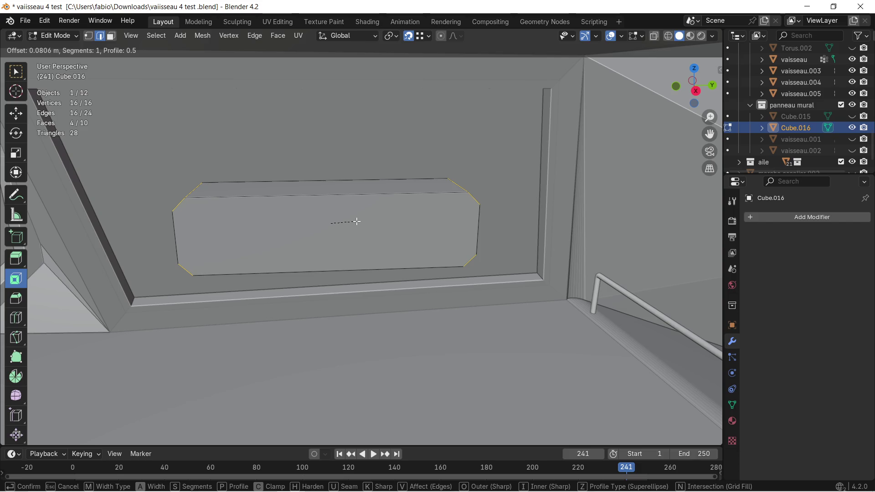
left_click(356, 222)
key("c")
Orbit around the bevelled centre block and select its top edge for the next edit
mouse_move(354, 221)
middle_mouse_down()
mouse_move(338, 203)
mouse_move(400, 216)
mouse_move(385, 215)
middle_mouse_up()
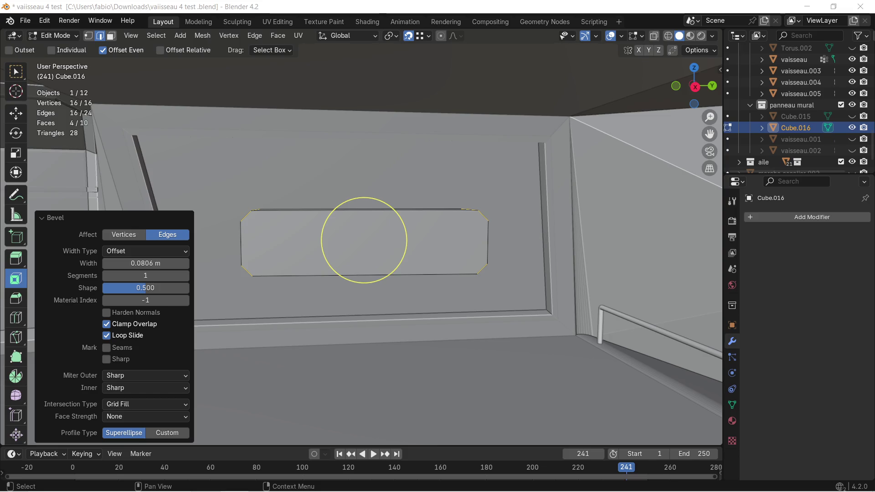
scroll(467, 170, "up", 2)
mouse_move(470, 164)
middle_mouse_down()
mouse_move(438, 190)
mouse_move(513, 176)
middle_mouse_up()
scroll(494, 179, "up", 3)
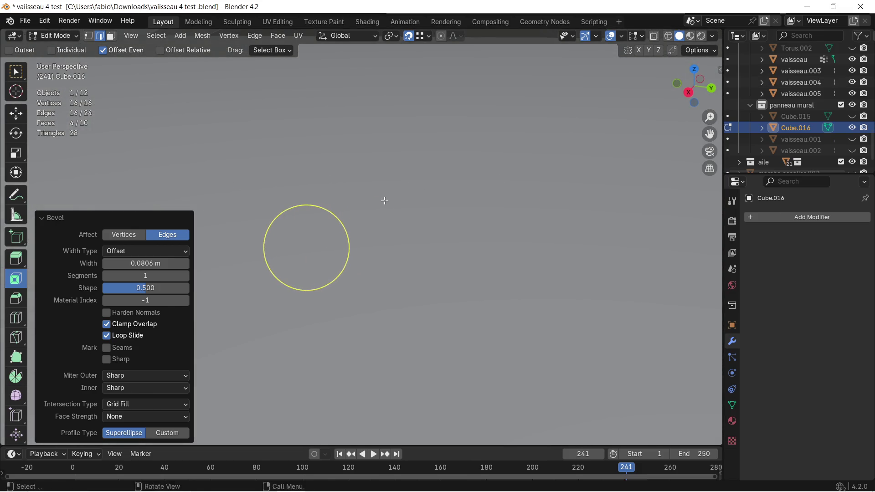
scroll(385, 201, "down", 4)
mouse_move(400, 185)
middle_mouse_down()
mouse_move(411, 174)
mouse_move(369, 190)
mouse_move(535, 191)
mouse_move(313, 195)
mouse_move(358, 203)
mouse_move(295, 186)
mouse_move(337, 190)
middle_mouse_up()
left_click(356, 208)
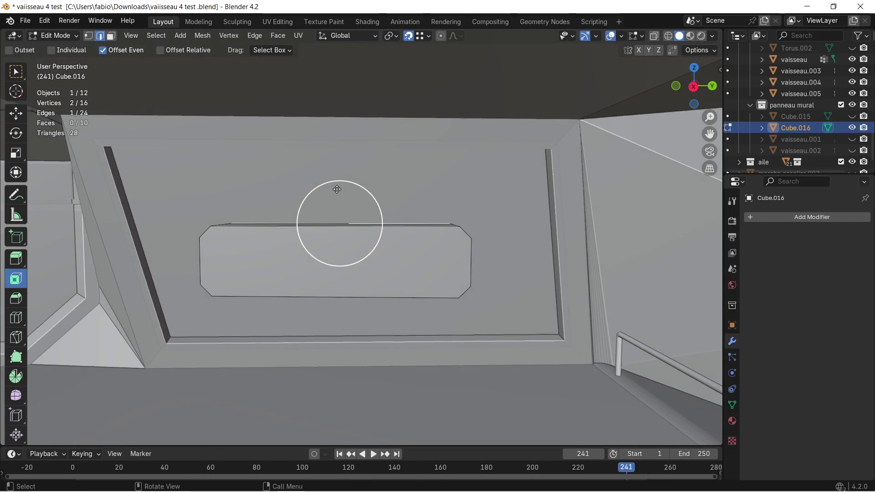
Extrude the top edge about 0.62 m straight up along Z into an upright face
key("e")
key("z")
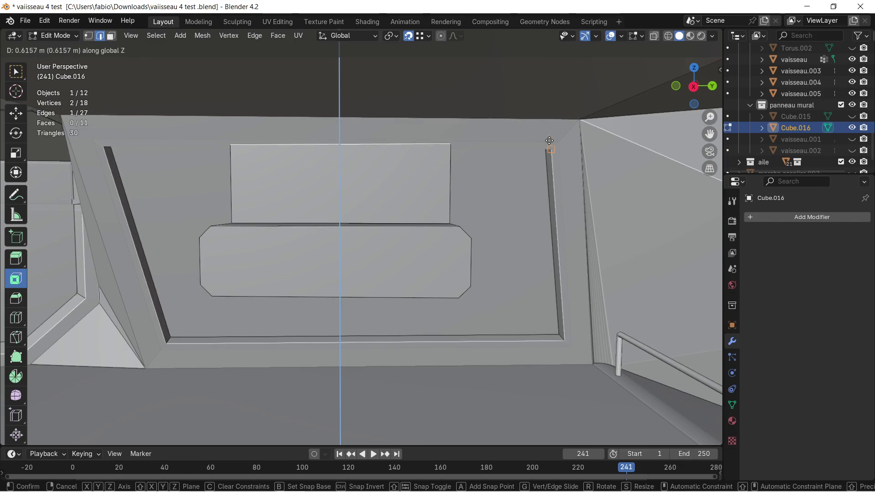
left_click(342, 144)
mouse_move(395, 260)
middle_mouse_down()
mouse_move(342, 264)
mouse_move(306, 284)
mouse_move(474, 239)
middle_mouse_up()
scroll(307, 284, "up", 3)
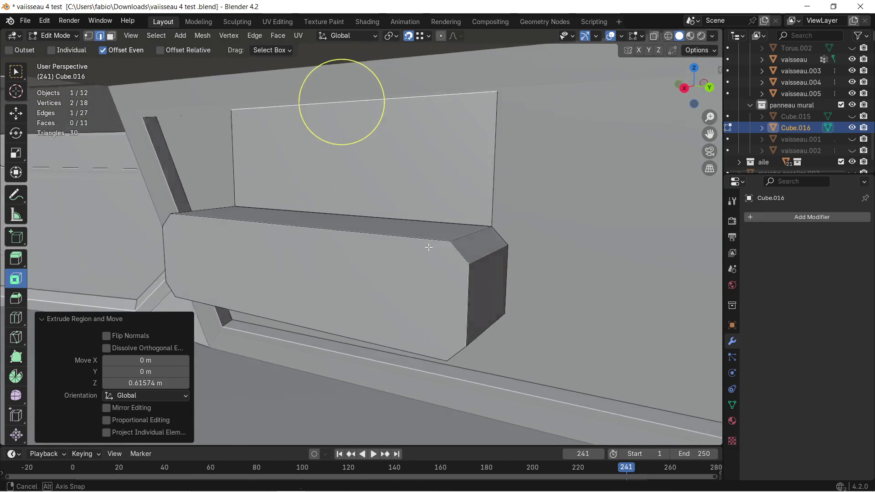
Clear the edge selection and select the small bevelled corner face instead
left_click(471, 245)
left_click(151, 74)
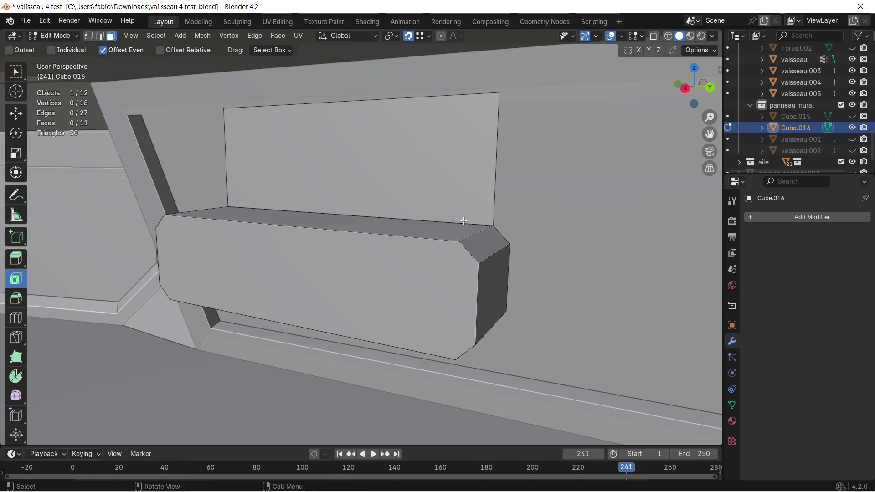
left_click(467, 264)
middle_click_drag(467, 265, 440, 240)
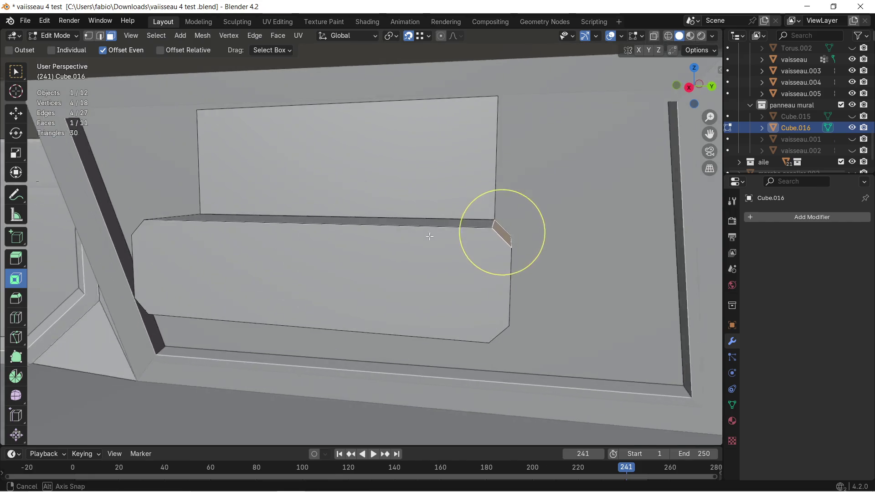
Extrude each of the four bevelled corner faces 0.5 m outward into diagonal arms
key("e")
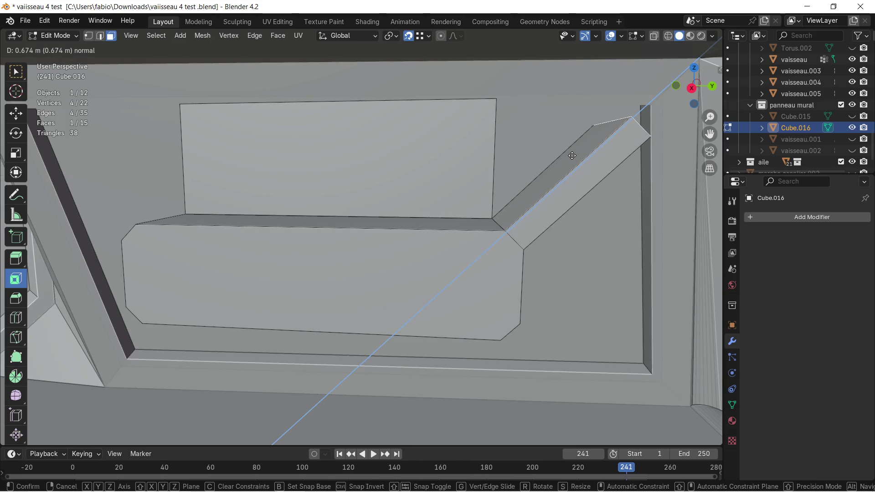
type("1")
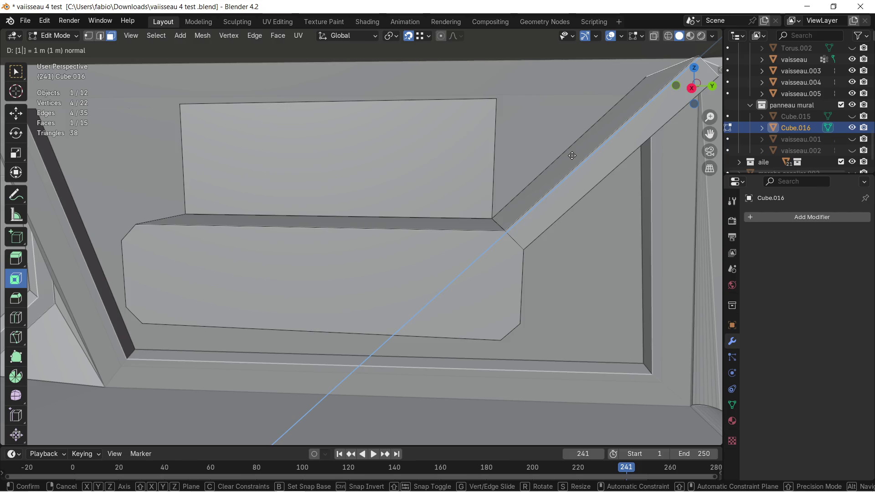
key("BackSpace")
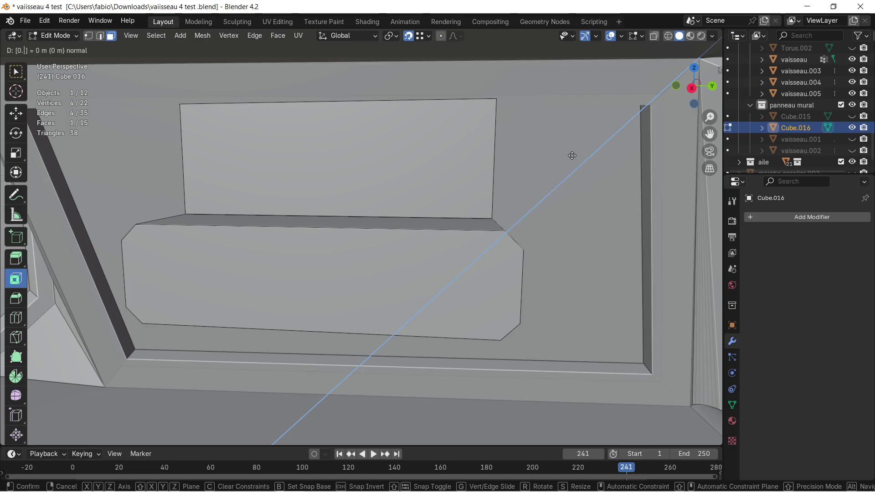
type("5")
key("Return")
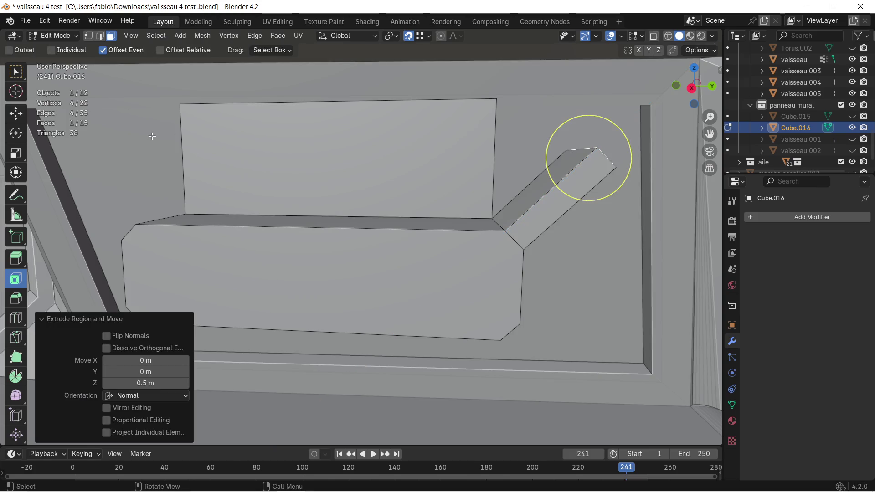
middle_click_drag(147, 153, 203, 156)
left_click(159, 247)
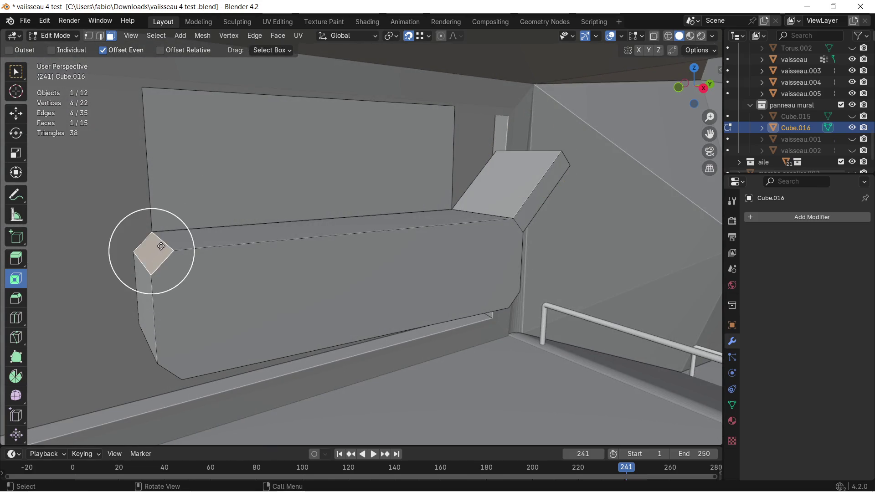
type("e")
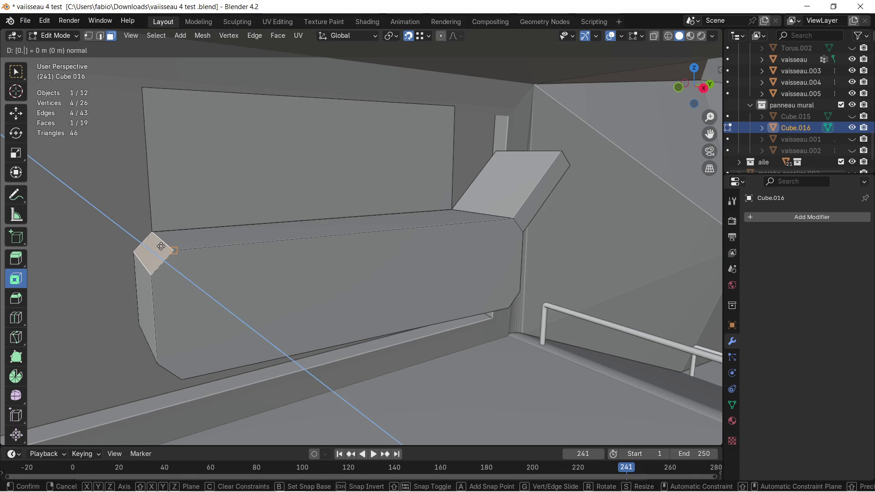
type("5")
key("Return")
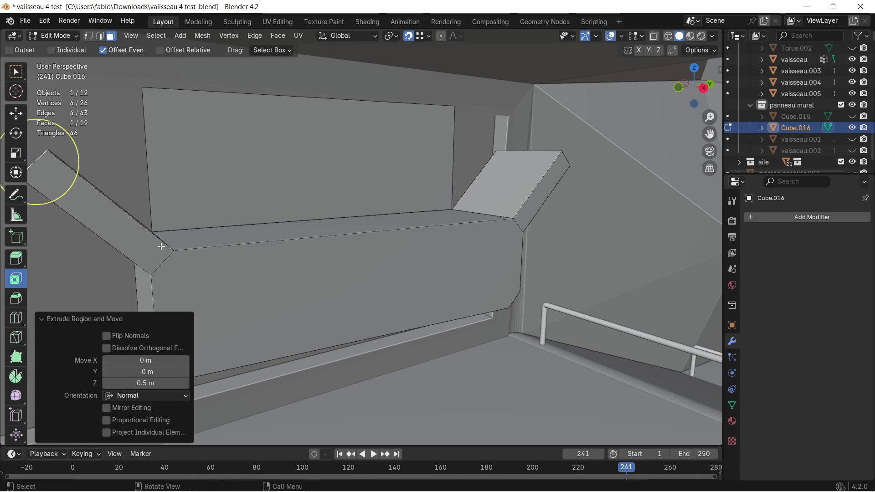
mouse_move(189, 244)
middle_mouse_down()
mouse_move(274, 293)
mouse_move(327, 268)
mouse_move(279, 296)
mouse_move(247, 280)
middle_mouse_up()
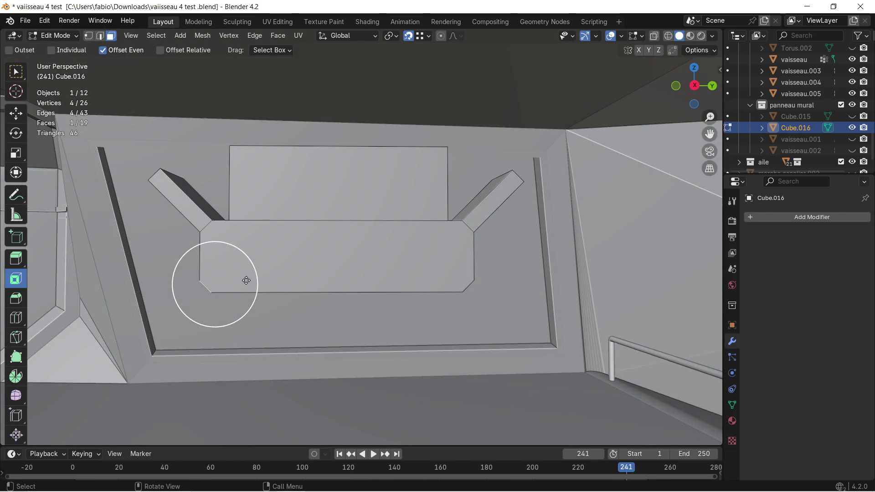
type("e0.5")
key("Return")
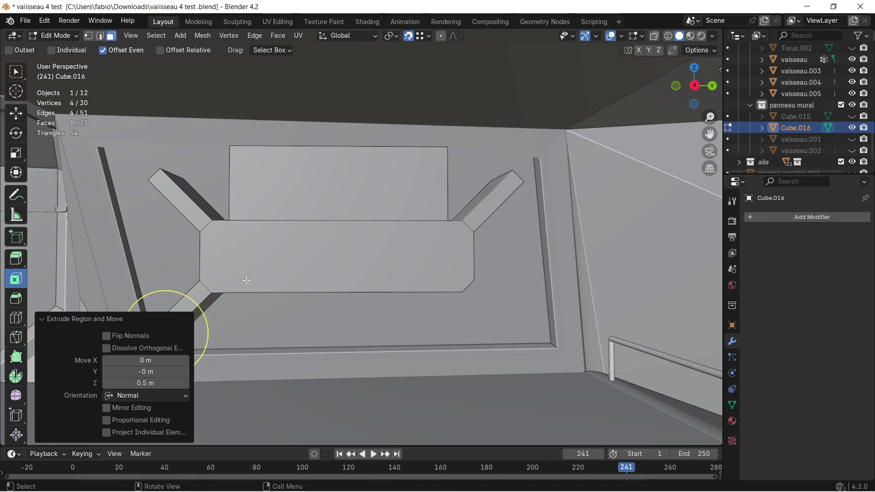
mouse_move(480, 249)
middle_mouse_down()
mouse_move(400, 239)
mouse_move(430, 297)
mouse_move(438, 293)
middle_mouse_up()
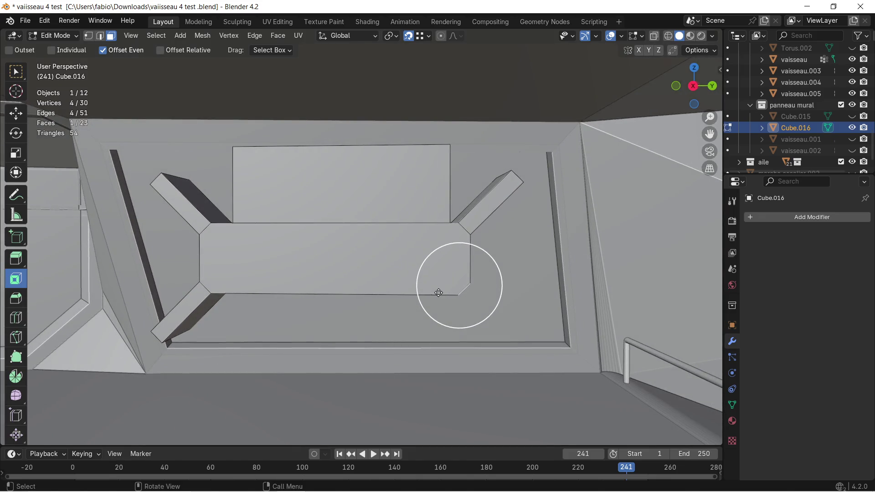
type("e0.5")
key("Return")
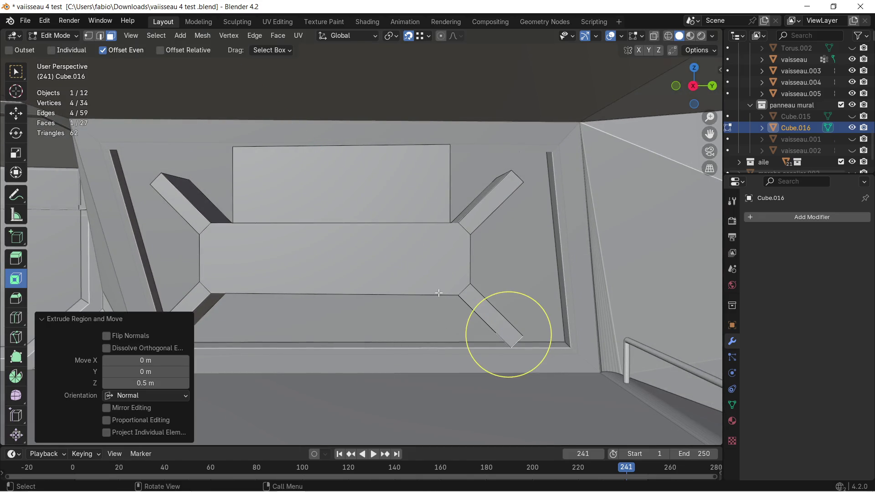
Delete the tall upright face from the top of the block
middle_click_drag(346, 251, 414, 226)
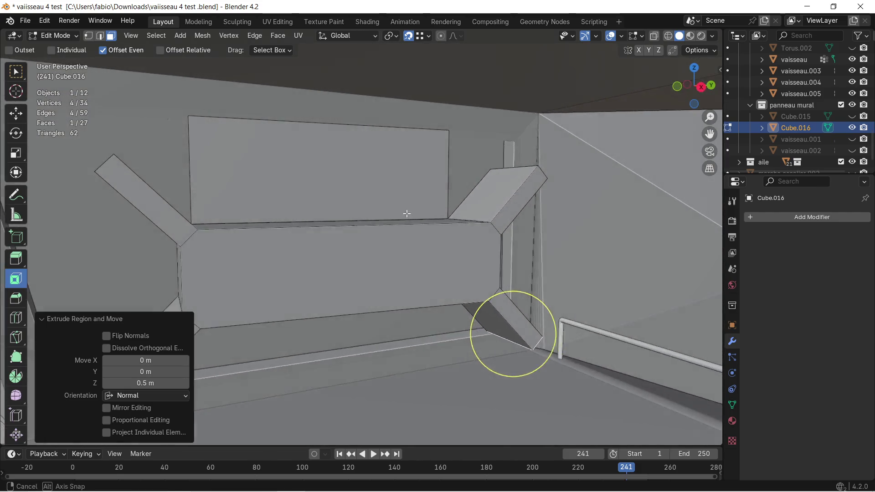
mouse_move(414, 227)
middle_mouse_down()
mouse_move(402, 199)
mouse_move(386, 225)
mouse_move(406, 214)
middle_mouse_up()
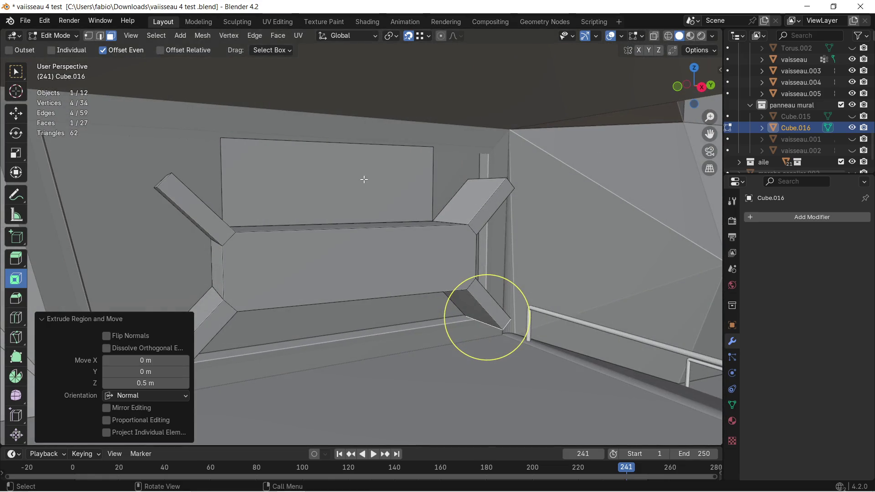
left_click(363, 179)
key("x")
left_click(352, 188)
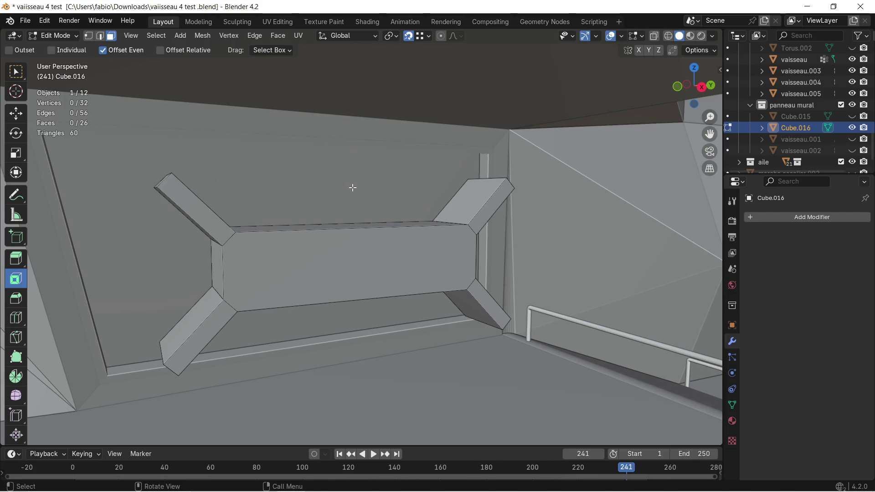
Add a first loop cut across the centre block and its arms with the Loop Cut tool
middle_click_drag(352, 187, 391, 202)
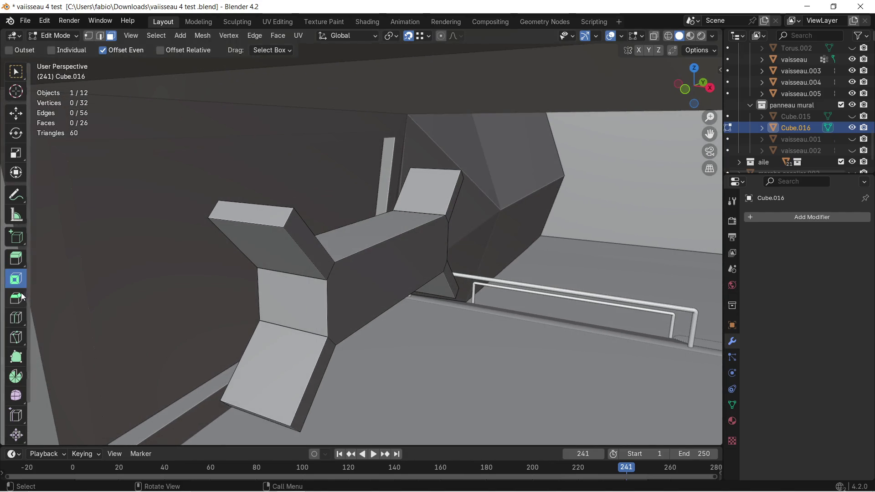
left_click(16, 317)
middle_click_drag(176, 281, 290, 246)
left_click_drag(339, 210, 307, 233)
middle_click_drag(360, 229, 403, 226)
Add a second loop cut and slide it close to the block's top edge
left_click_drag(401, 198, 374, 203)
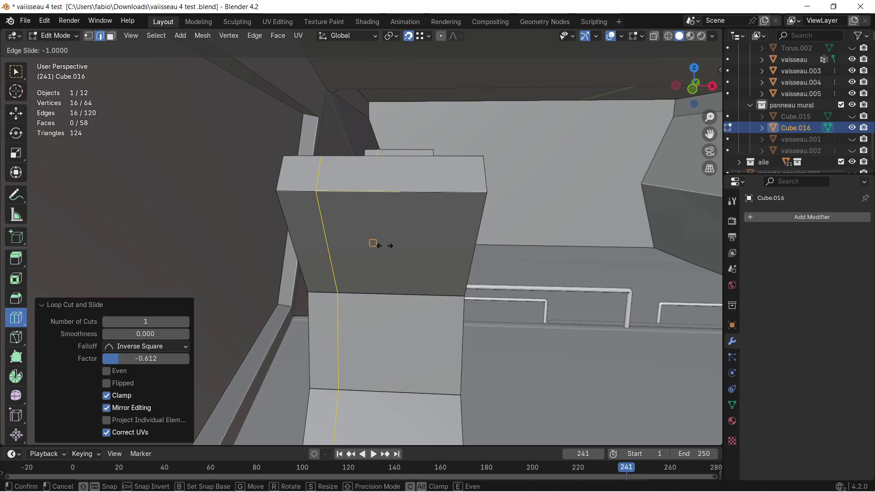
left_click_drag(380, 296, 374, 337)
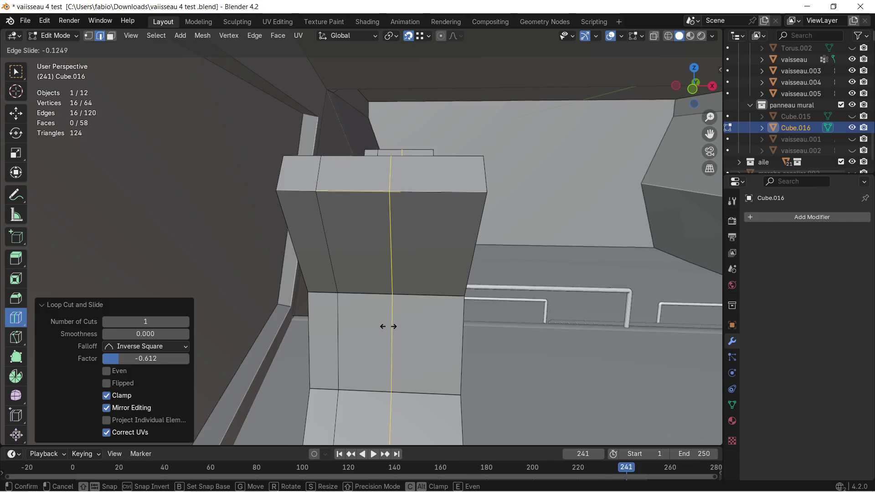
left_click_drag(374, 337, 356, 346)
mouse_move(365, 335)
middle_mouse_down()
mouse_move(380, 288)
mouse_move(297, 260)
middle_mouse_up()
scroll(316, 231, "up", 5)
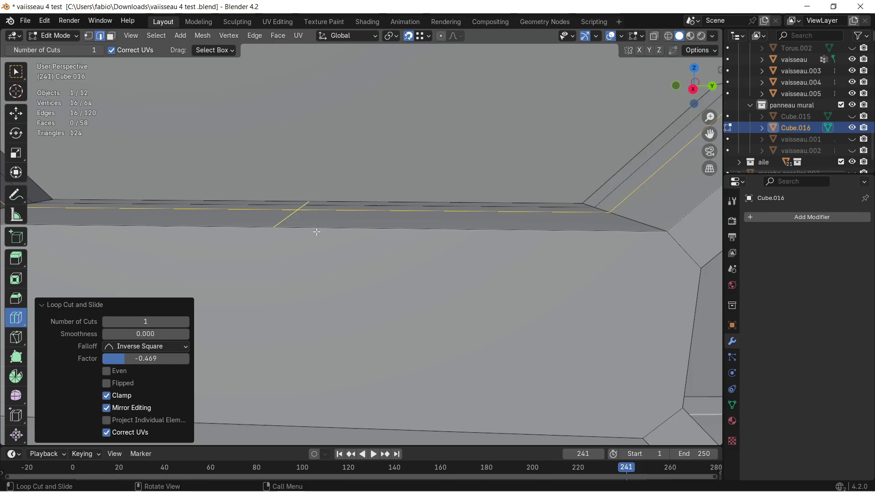
scroll(372, 289, "down", 3)
scroll(368, 256, "down", 1)
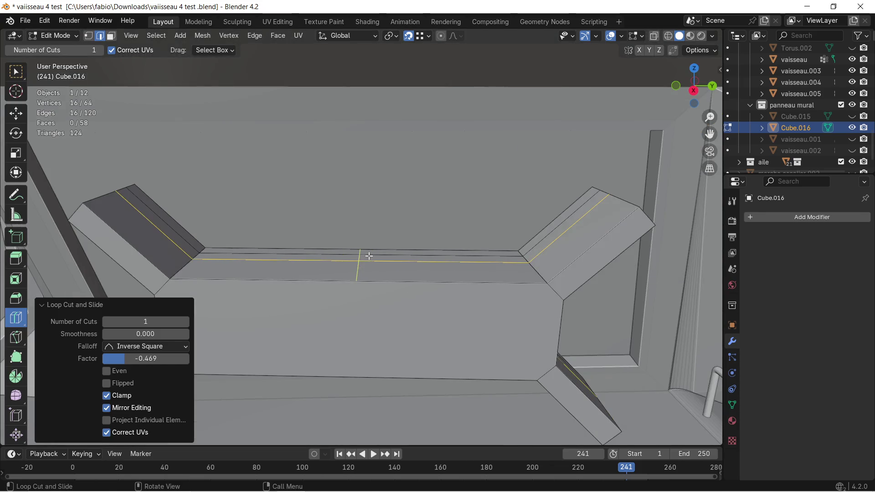
left_click(88, 36)
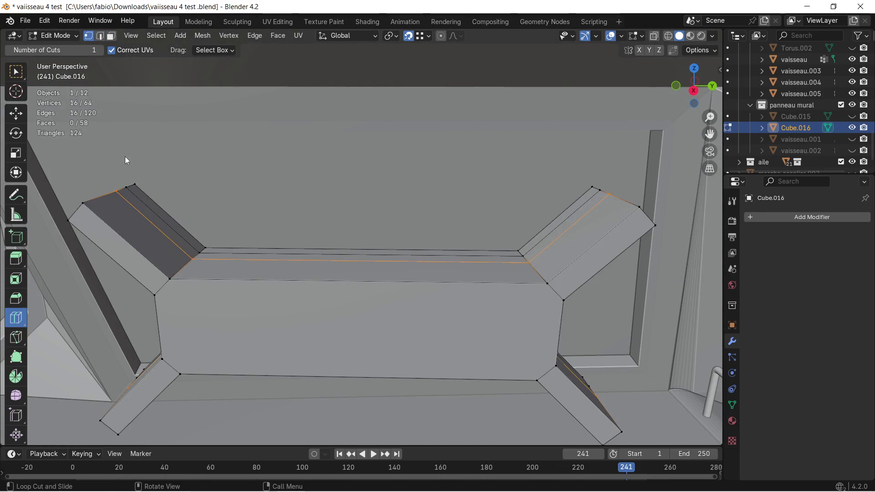
Select the four vertices around the gap beside the upper arm and fill a face with F
left_click(8, 117)
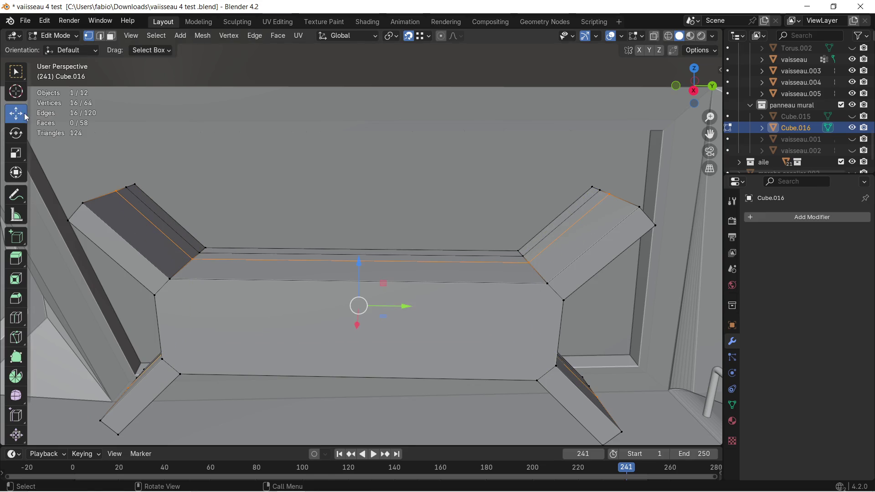
left_click(16, 71)
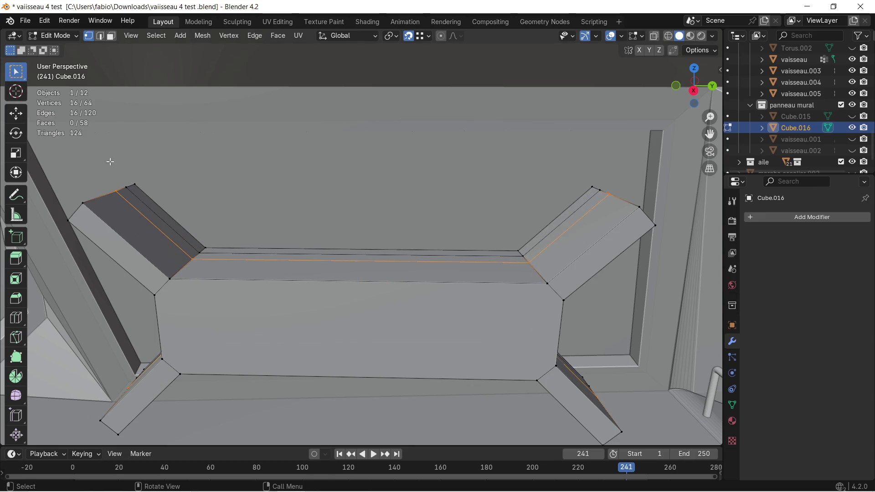
left_click(139, 181)
scroll(185, 187, "up", 5)
mouse_move(231, 209)
middle_mouse_down()
mouse_move(264, 189)
mouse_move(279, 226)
mouse_move(155, 250)
mouse_move(231, 260)
middle_mouse_up()
scroll(279, 226, "up", 3)
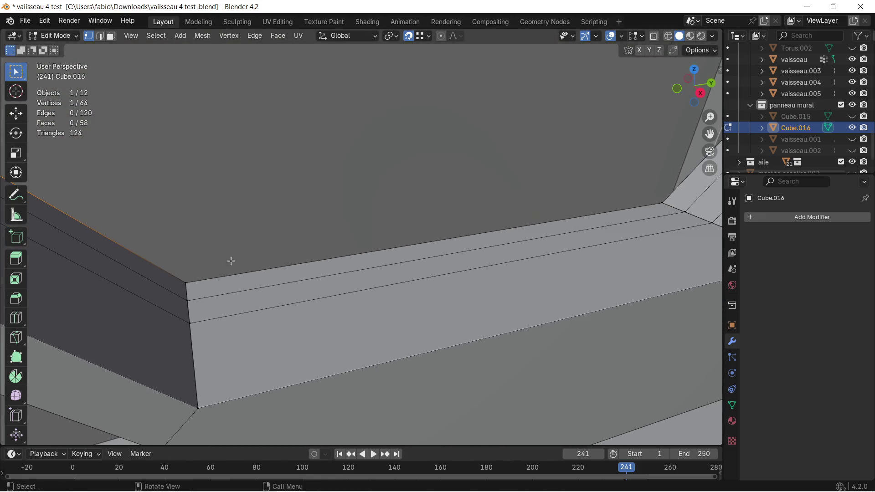
left_click(186, 287, "shift")
middle_click_drag(469, 186, 134, 240, "shift")
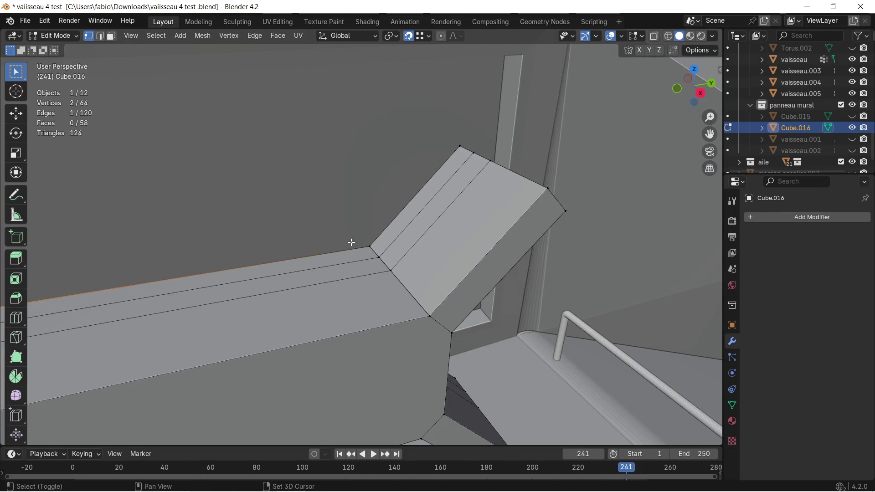
left_click(458, 147, "shift")
mouse_move(458, 147)
middle_mouse_down()
mouse_move(401, 172)
mouse_move(322, 176)
mouse_move(332, 157)
mouse_move(268, 167)
middle_mouse_up()
scroll(413, 172, "down", 3)
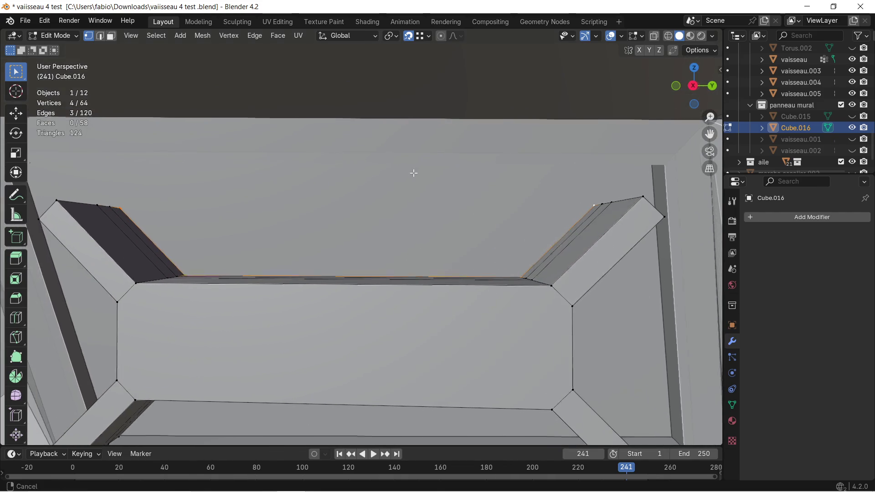
scroll(360, 191, "up", 1)
key("f")
mouse_move(242, 229)
middle_mouse_down()
mouse_move(309, 211)
mouse_move(209, 231)
mouse_move(239, 223)
mouse_move(356, 234)
mouse_move(296, 226)
mouse_move(250, 179)
mouse_move(278, 156)
mouse_move(261, 171)
mouse_move(250, 165)
middle_mouse_up()
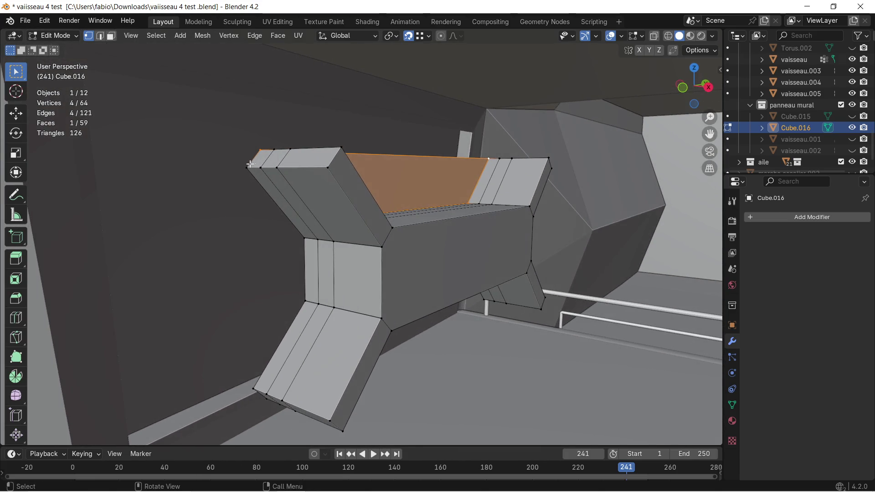
Fill a new face across the gap where the left corner arm meets the panel edge
left_click(247, 166)
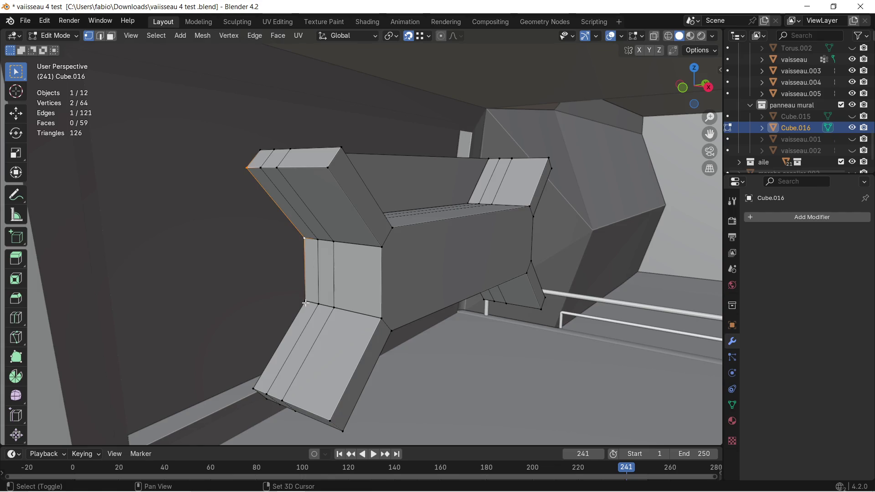
key("f")
mouse_move(252, 304)
middle_mouse_down()
mouse_move(260, 322)
mouse_move(260, 260)
mouse_move(228, 234)
mouse_move(175, 231)
mouse_move(157, 237)
mouse_move(89, 305)
middle_mouse_up()
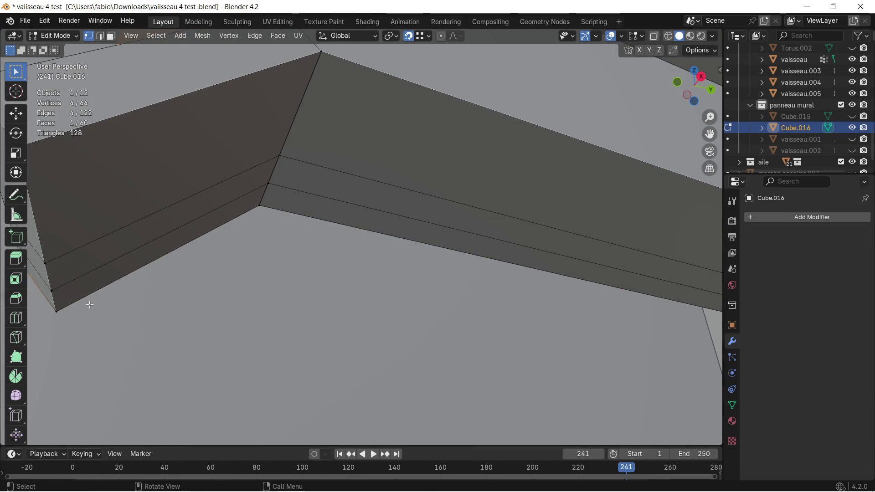
left_click(261, 206, "shift")
mouse_move(265, 210)
middle_mouse_down("shift")
mouse_move(563, 267)
mouse_move(308, 226)
mouse_move(273, 205)
middle_mouse_up("shift")
left_click(342, 218, "shift")
left_click(456, 333, "shift")
scroll(331, 307, "down", 1)
mouse_move(327, 296)
middle_mouse_down()
mouse_move(346, 278)
mouse_move(305, 295)
mouse_move(296, 286)
middle_mouse_up()
key("f")
Fill the next gap beside the other corner arm with another face
left_click(335, 220)
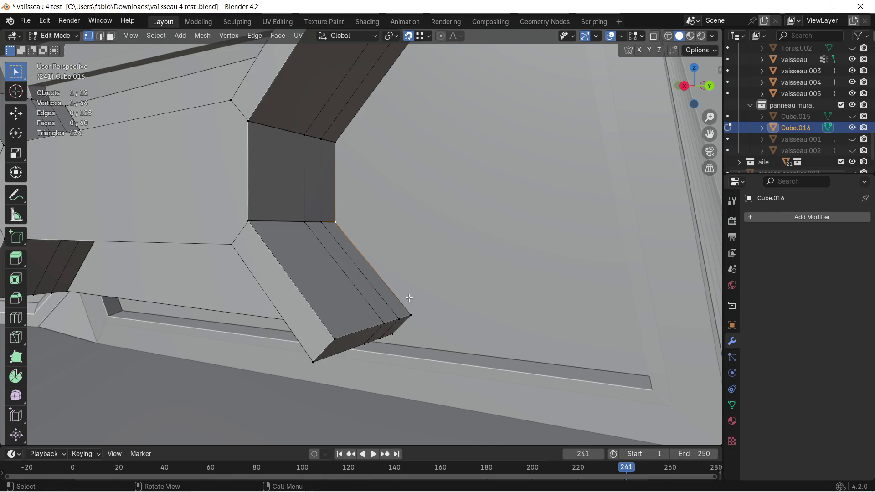
mouse_move(406, 312)
middle_mouse_down()
mouse_move(368, 138)
mouse_move(413, 109)
mouse_move(382, 151)
mouse_move(309, 186)
mouse_move(338, 197)
middle_mouse_up()
key("f")
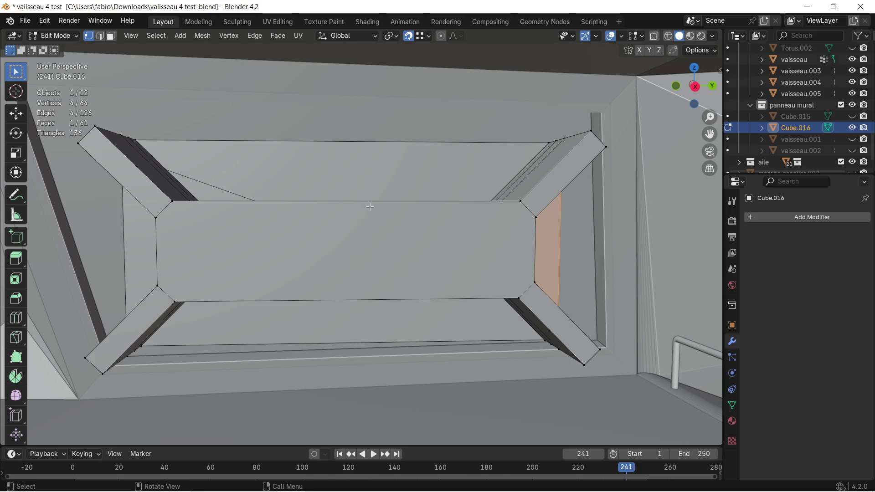
scroll(320, 171, "up", 3)
mouse_move(333, 187)
middle_mouse_down()
mouse_move(451, 184)
mouse_move(344, 199)
mouse_move(377, 205)
mouse_move(395, 188)
mouse_move(383, 195)
middle_mouse_up()
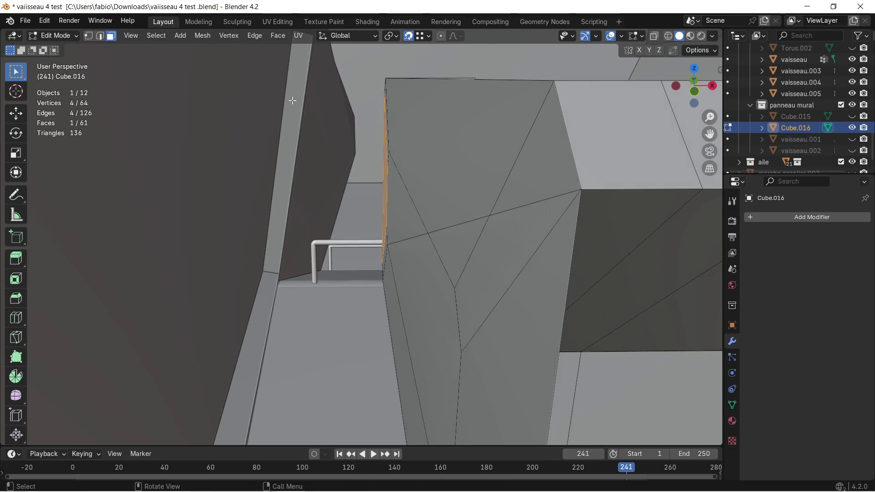
Delete the distorted eight-vertex side face from the panel
left_click(441, 139)
mouse_move(438, 149)
middle_mouse_down()
mouse_move(447, 147)
mouse_move(440, 139)
mouse_move(432, 261)
middle_mouse_up()
left_click(437, 255)
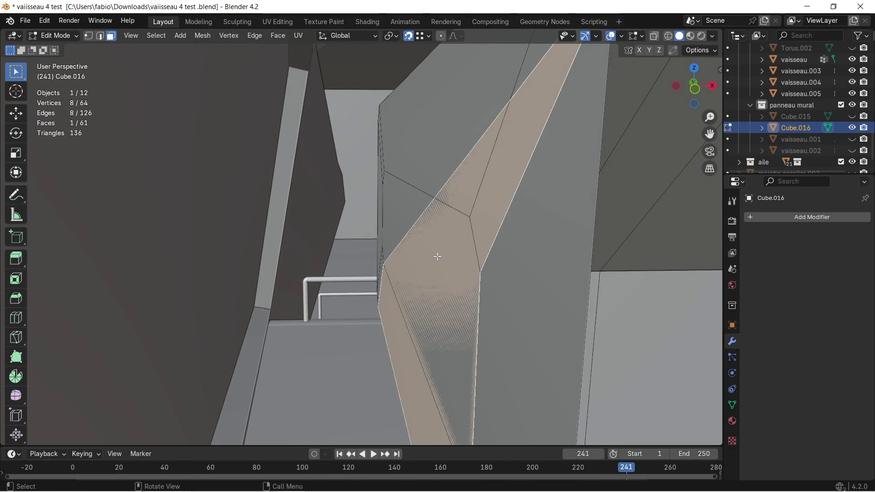
key("x")
left_click(438, 256)
mouse_move(438, 255)
middle_mouse_down()
mouse_move(450, 235)
mouse_move(362, 196)
mouse_move(302, 209)
mouse_move(375, 182)
mouse_move(323, 186)
mouse_move(374, 181)
mouse_move(193, 114)
middle_mouse_up()
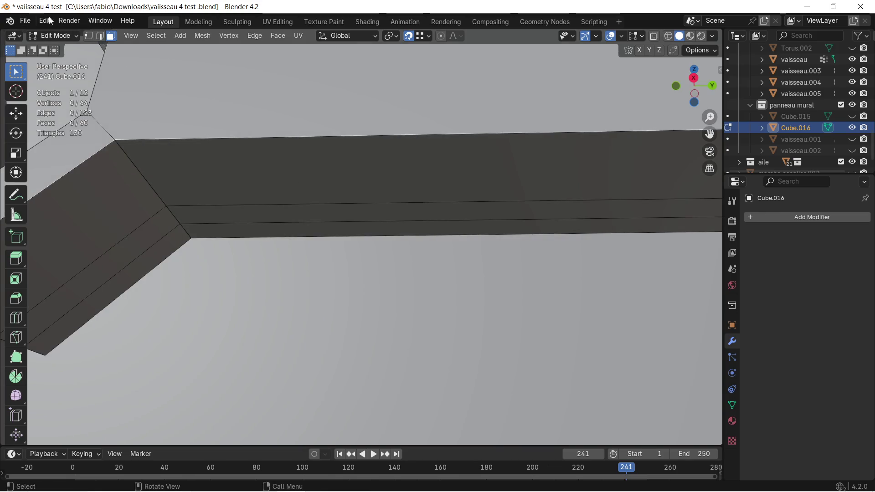
Refill the hole as a clean face, then isolate the panel in Local view with wireframe shading
key("f")
mouse_move(187, 238)
middle_mouse_down()
mouse_move(363, 181)
mouse_move(451, 191)
mouse_move(442, 201)
mouse_move(481, 185)
middle_mouse_up()
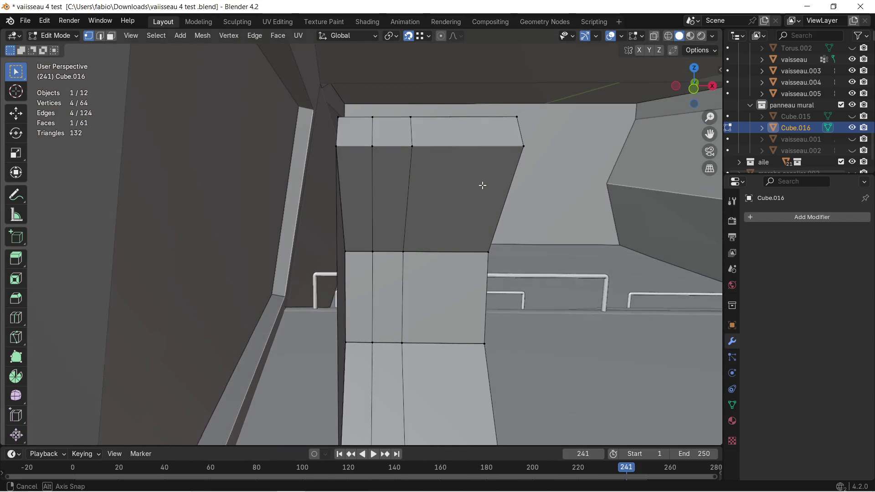
scroll(485, 181, "down", 2)
key("KP_Divide")
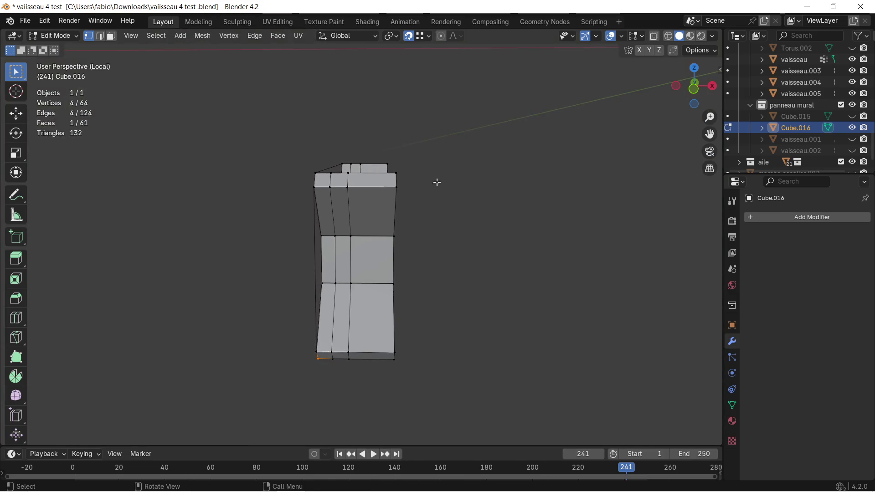
left_click(668, 36)
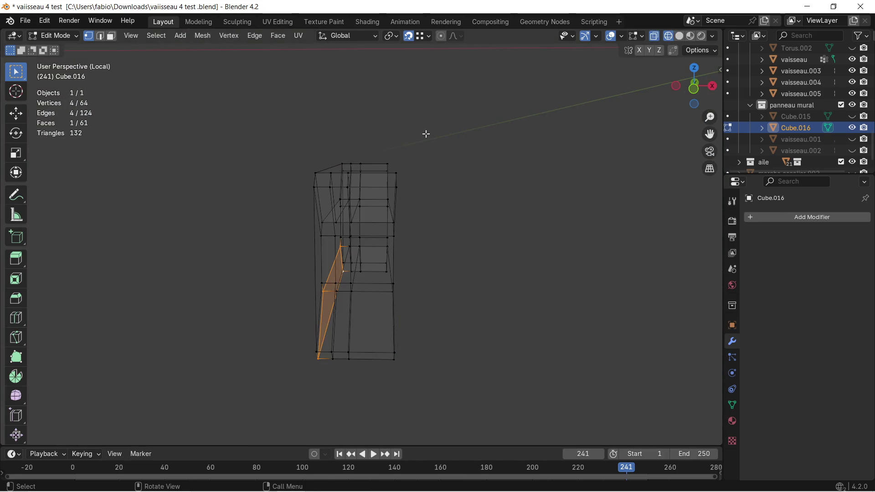
From front view, box-select the right column of faces and delete them, leaving 40 faces
middle_click_drag(425, 135, 432, 127)
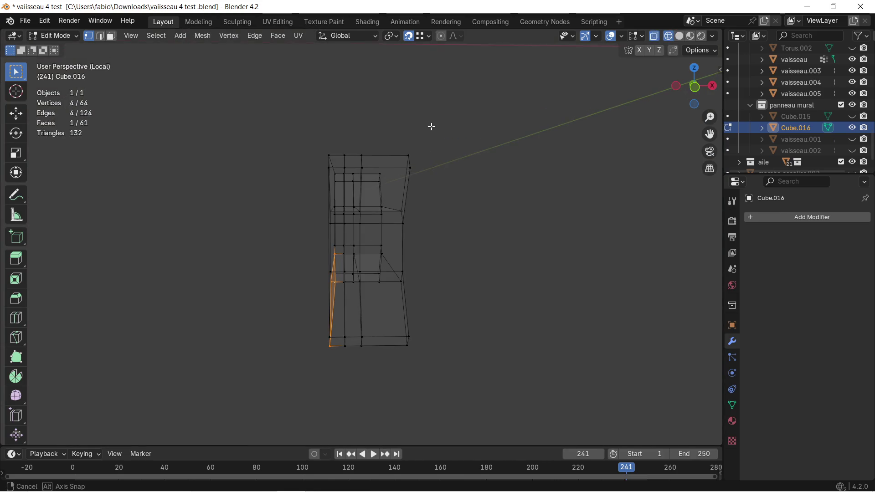
left_click(694, 87)
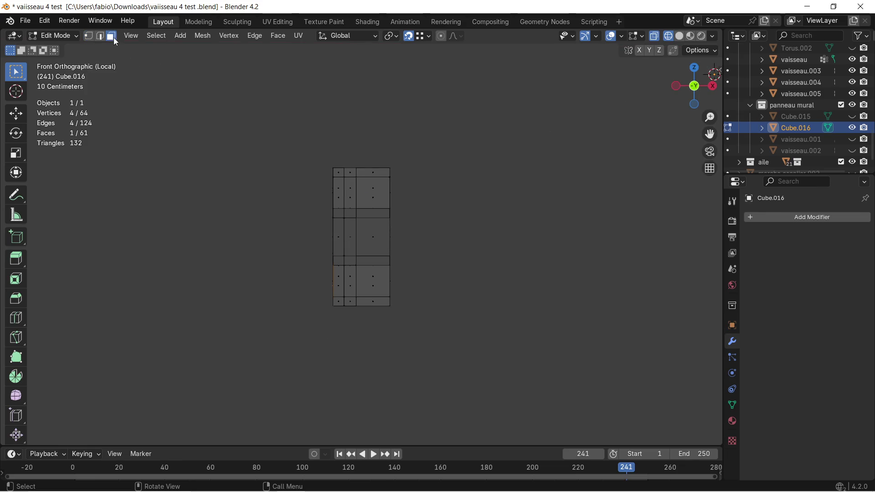
left_click_drag(361, 155, 393, 319)
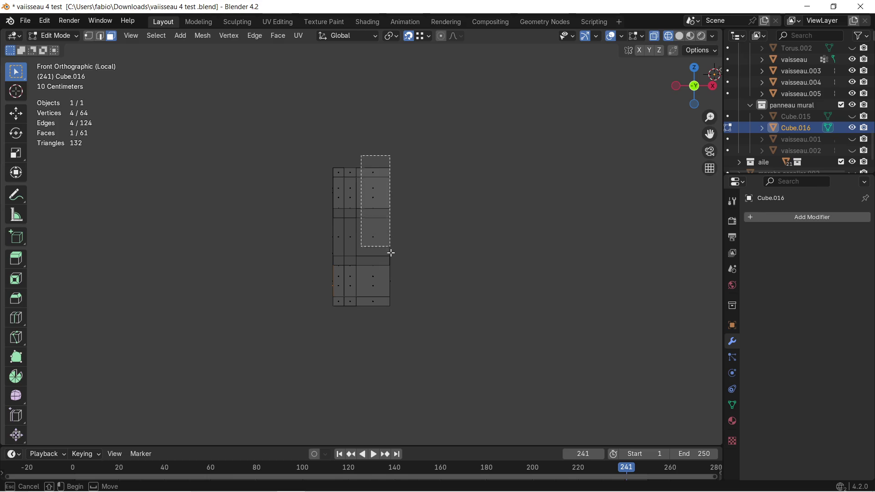
key("x")
left_click(404, 230)
mouse_move(415, 211)
middle_mouse_down()
mouse_move(351, 198)
mouse_move(403, 216)
mouse_move(435, 201)
mouse_move(336, 193)
middle_mouse_up()
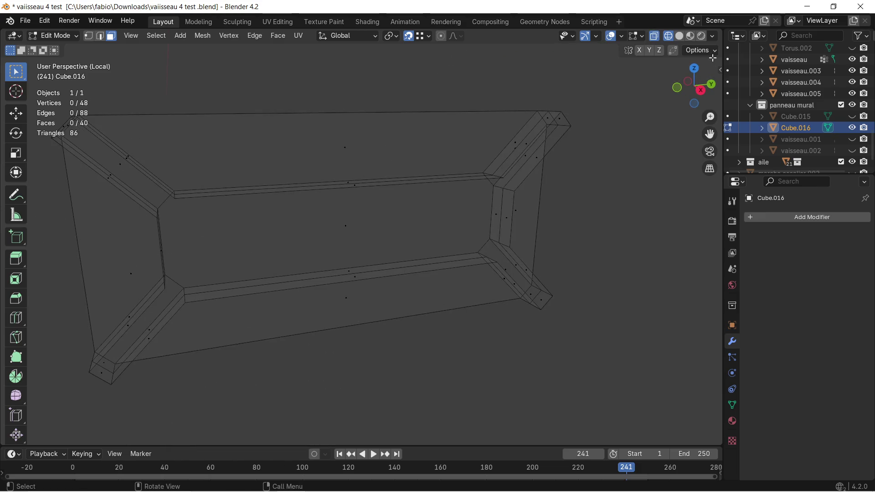
Return the viewport to Solid shading and switch to Vertex select mode
left_click(680, 36)
middle_click_drag(484, 123, 224, 68)
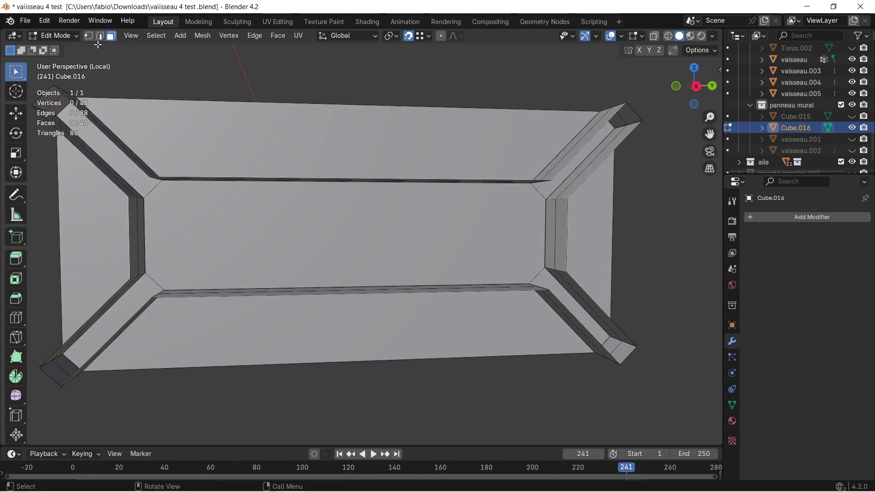
left_click(88, 36)
middle_click_drag(166, 146, 383, 206)
Fill new faces across the first two corner gaps where the arms meet the inner frame
left_click(296, 149)
left_click(276, 202, "shift")
middle_click_drag(435, 236, 358, 204)
left_click(341, 240, "shift")
left_click(318, 267, "shift")
key("f")
middle_click_drag(329, 328, 368, 212)
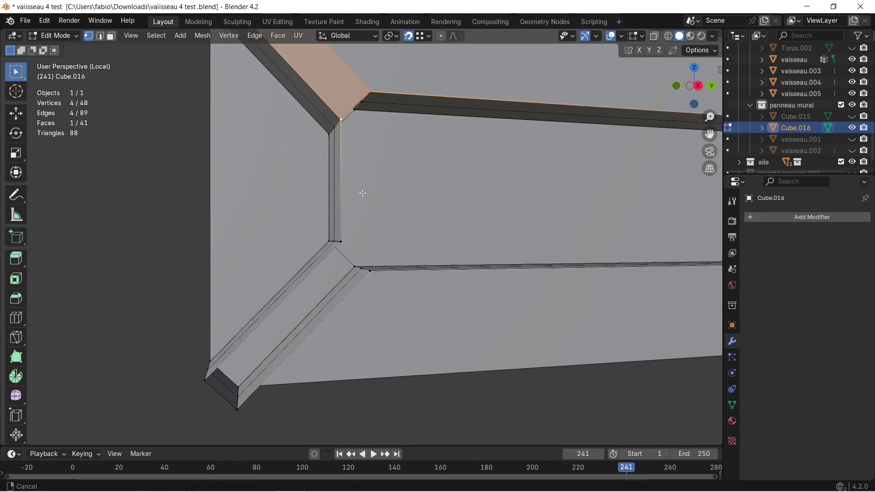
left_click(359, 224)
left_click(378, 253, "shift")
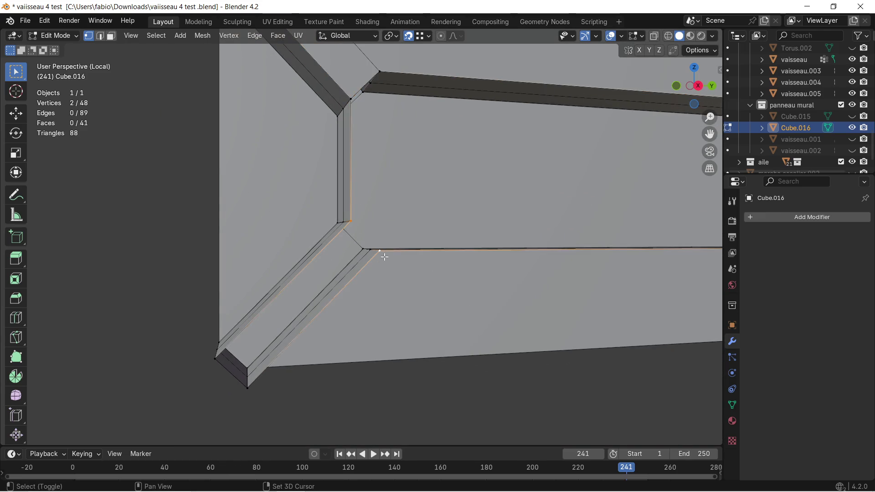
left_click(249, 385, "shift")
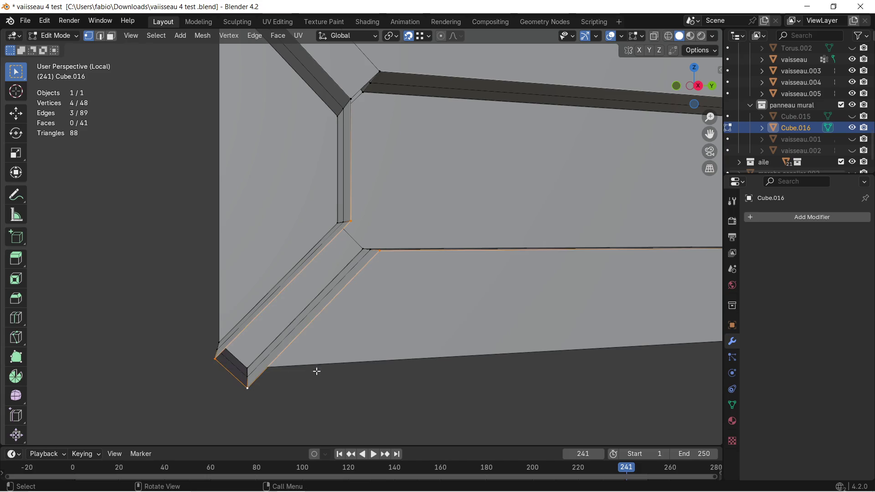
key("f")
Fill faces across the remaining two corner gaps, closing all four arm joints
mouse_move(492, 270)
middle_mouse_down()
mouse_move(293, 238)
mouse_move(371, 228)
mouse_move(317, 232)
mouse_move(441, 259)
middle_mouse_up()
left_click(441, 259)
left_click(410, 288, "shift")
middle_click_drag(410, 288, 454, 231)
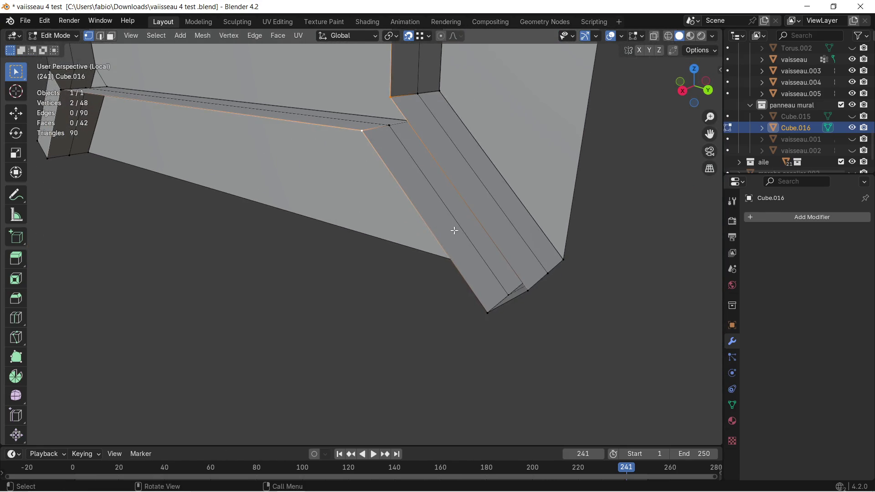
left_click(499, 304, "shift")
mouse_move(460, 291)
middle_mouse_down()
mouse_move(486, 289)
mouse_move(446, 253)
middle_mouse_up()
key("f")
scroll(479, 318, "up", 2)
left_click(444, 215)
left_click(482, 253, "shift")
middle_click_drag(517, 231, 457, 193)
left_click(485, 240, "shift")
mouse_move(439, 253)
middle_mouse_down()
mouse_move(449, 240)
mouse_move(308, 310)
mouse_move(344, 263)
middle_mouse_up()
key("f")
Select the eight vertices around the inner opening's rim
left_click(343, 261)
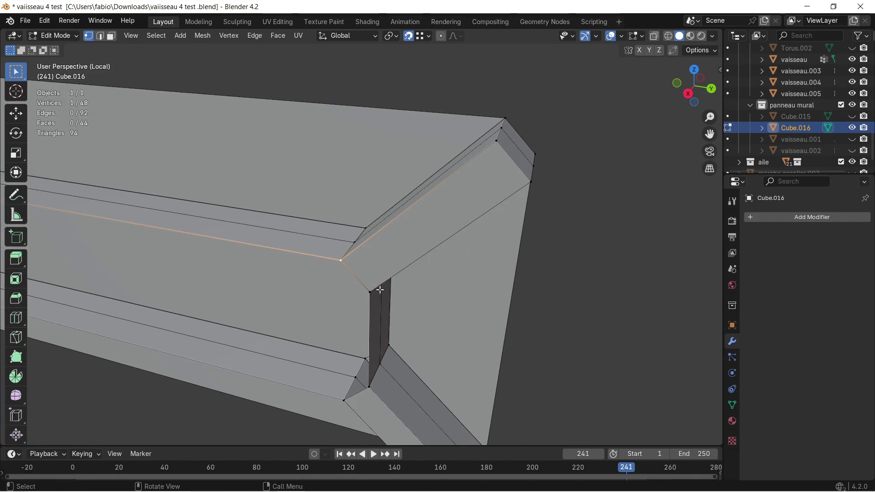
left_click(370, 292, "shift")
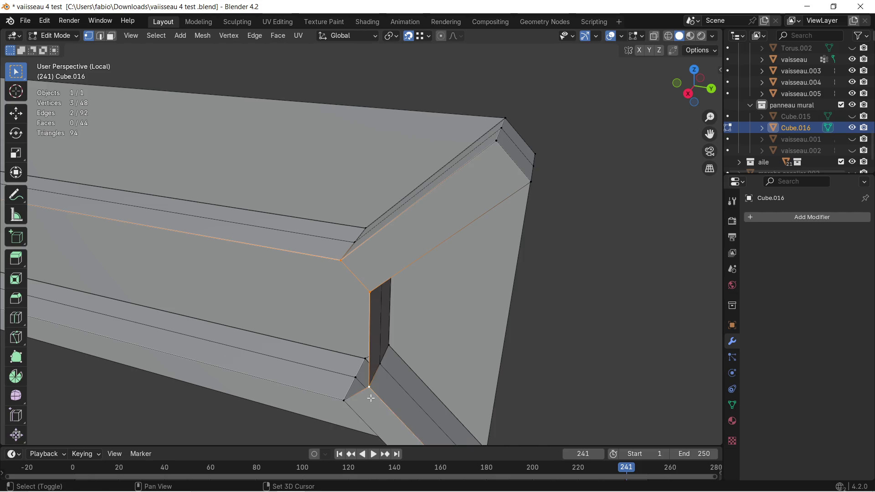
left_click(363, 403, "shift")
left_click(354, 400, "shift")
mouse_move(354, 399)
middle_mouse_down()
mouse_move(440, 275)
mouse_move(236, 278)
mouse_move(472, 228)
middle_mouse_up()
left_click(478, 222, "shift")
left_click(443, 278, "shift")
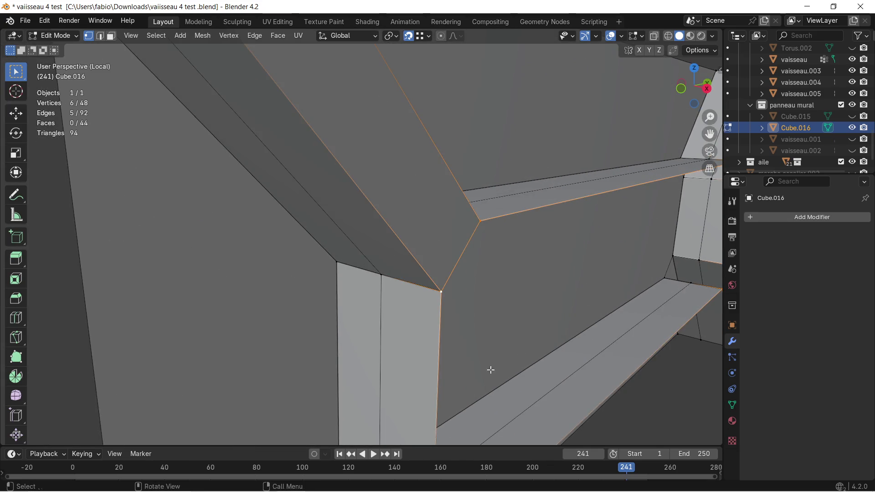
middle_click_drag(490, 372, 463, 268)
left_click(385, 220, "shift")
left_click(400, 236, "shift")
mouse_move(455, 217)
middle_mouse_down()
mouse_move(441, 168)
mouse_move(452, 196)
middle_mouse_up()
scroll(452, 196, "down", 3)
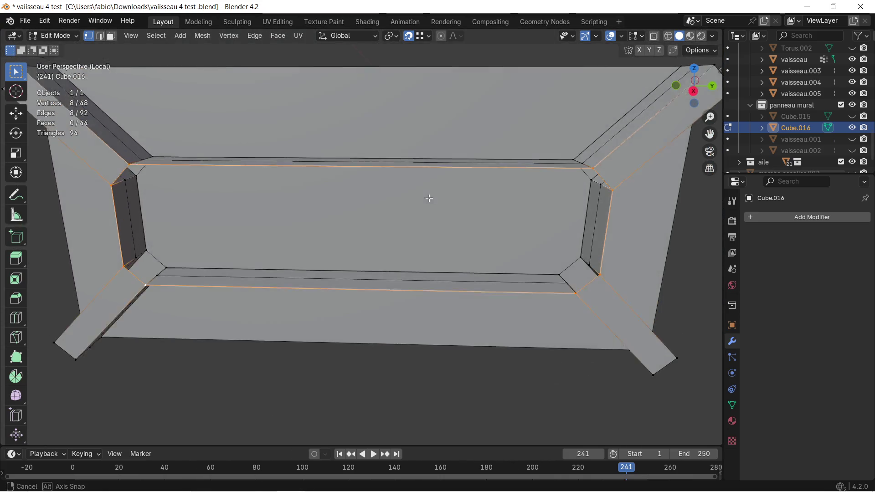
Fill the inner opening with one eight-sided face and check it from Right and Left orthographic views
key("f")
mouse_move(373, 203)
middle_mouse_down()
mouse_move(397, 189)
mouse_move(381, 193)
mouse_move(383, 205)
mouse_move(364, 185)
mouse_move(344, 189)
mouse_move(360, 187)
mouse_move(351, 186)
middle_mouse_up()
scroll(323, 179, "up", 4)
scroll(350, 187, "down", 3)
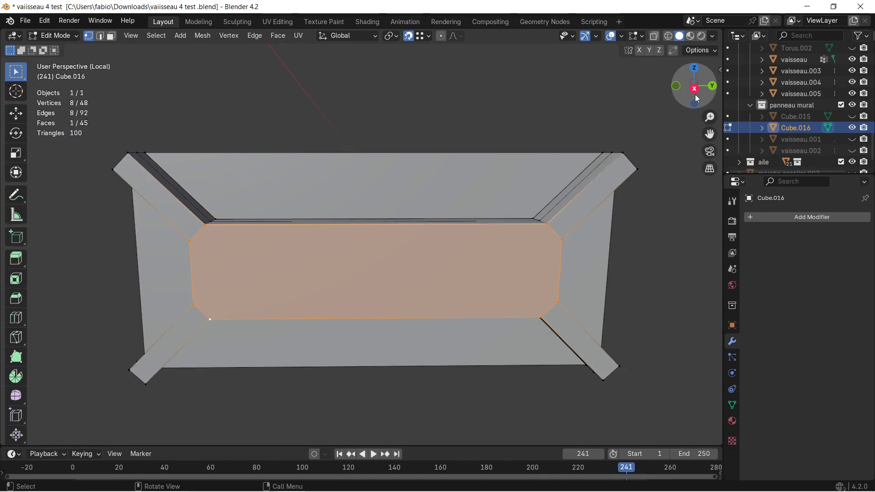
left_click(695, 89)
scroll(336, 171, "up", 4)
middle_click_drag(337, 172, 360, 211)
scroll(361, 211, "up", 2)
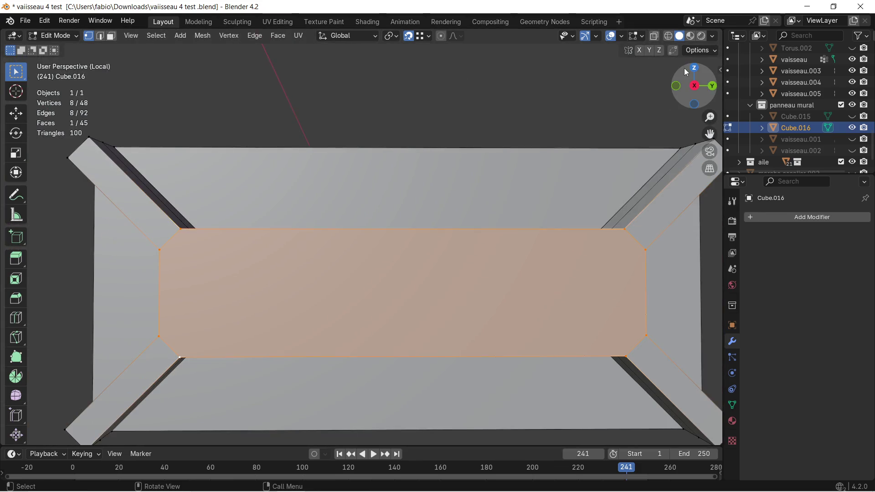
left_click(687, 86)
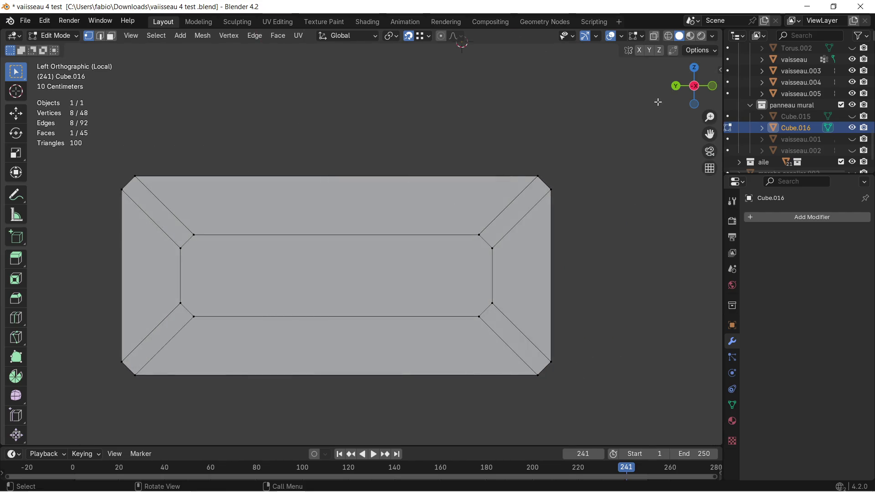
left_click(694, 86)
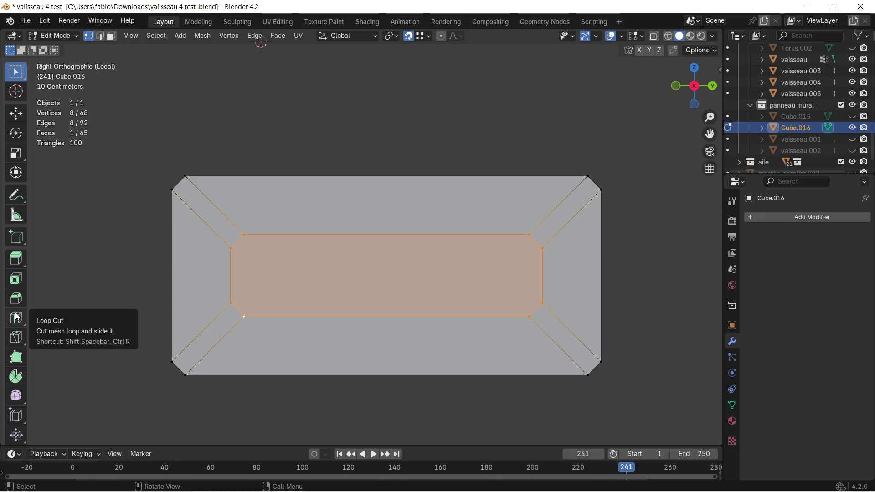
left_click(13, 340)
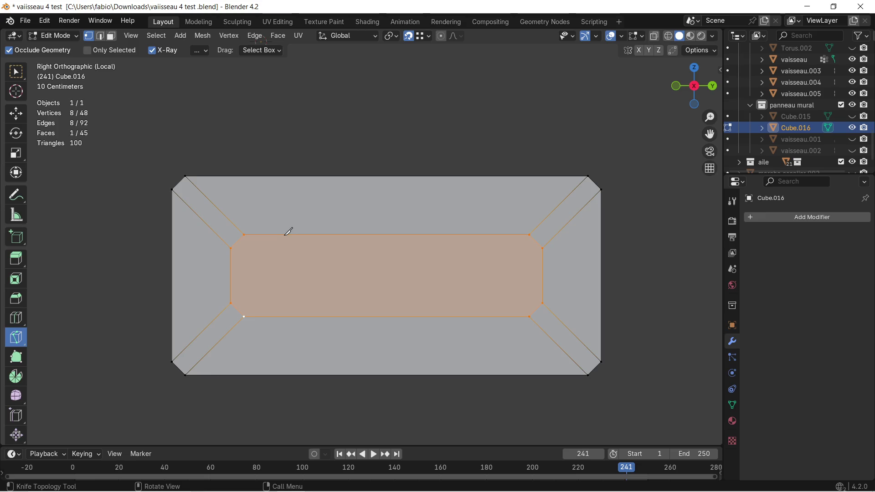
left_click(286, 234)
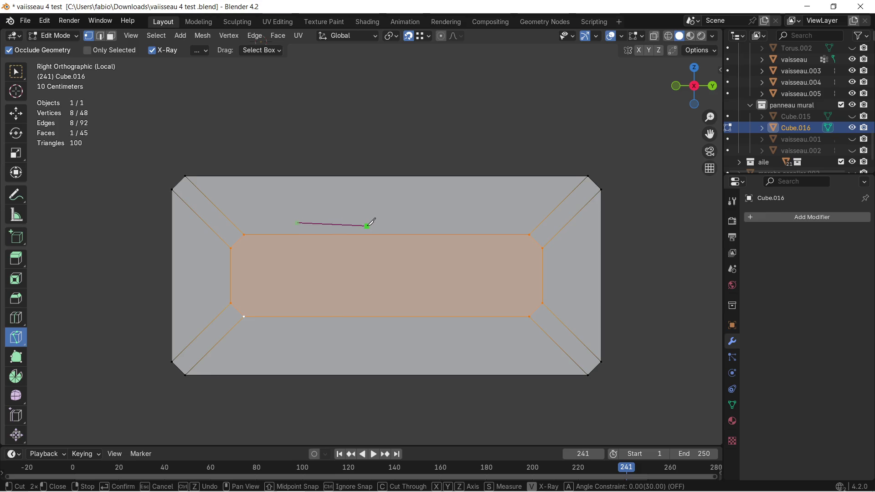
key("z")
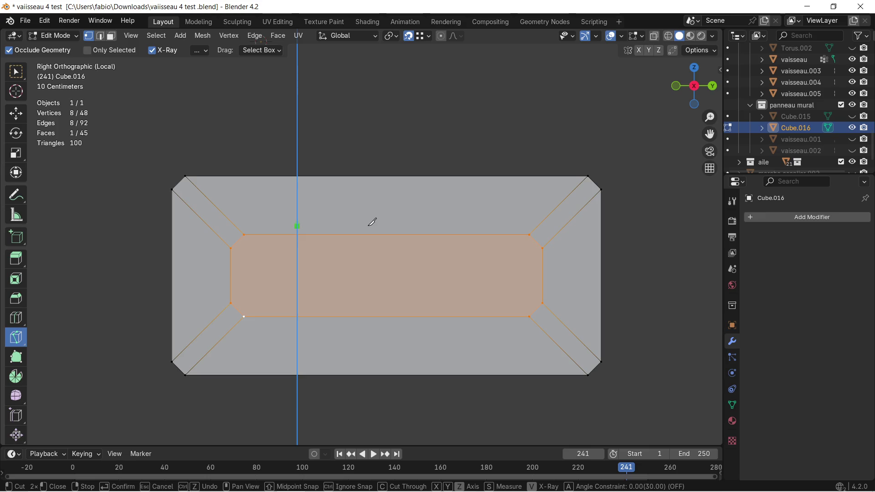
key("y")
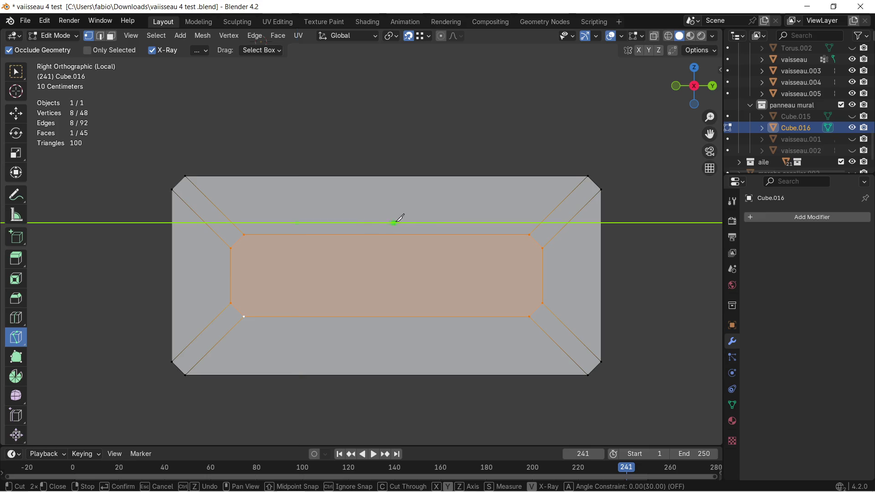
left_click(444, 221)
key("y")
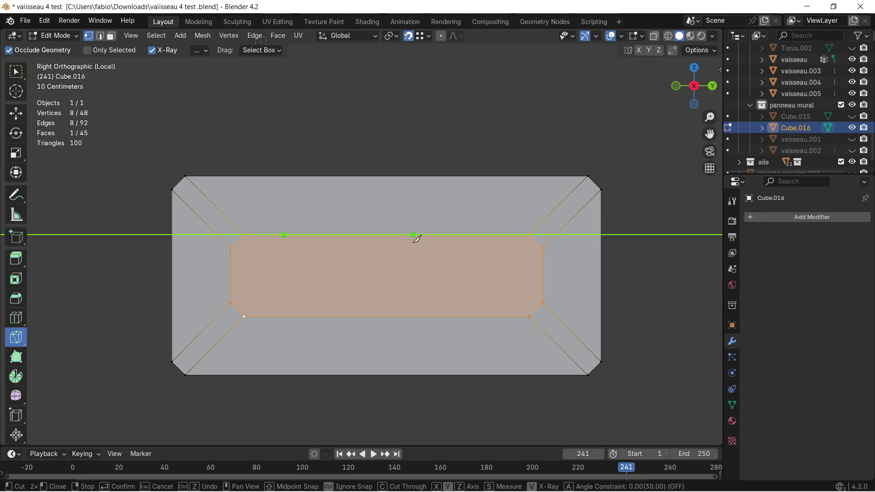
scroll(360, 250, "down", 3)
key("Escape")
left_click(14, 110)
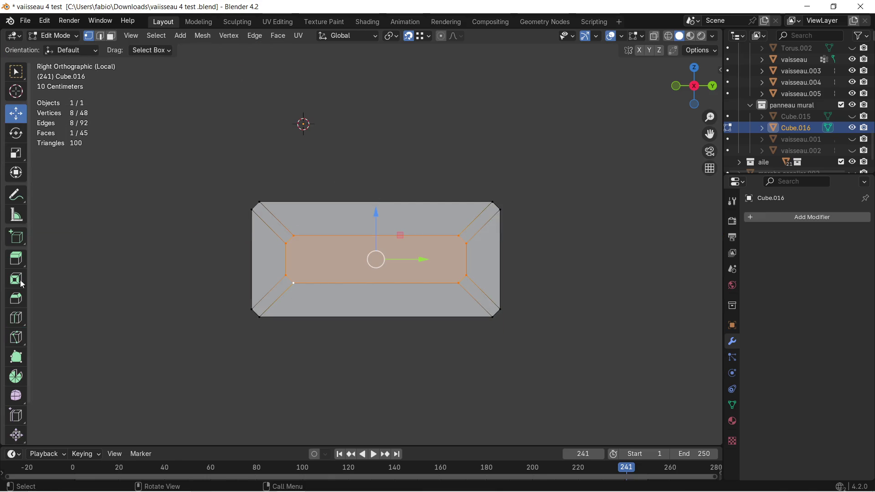
Apply all transforms (location, rotation, scale) to the panel object and return to Edit Mode
left_click(16, 317)
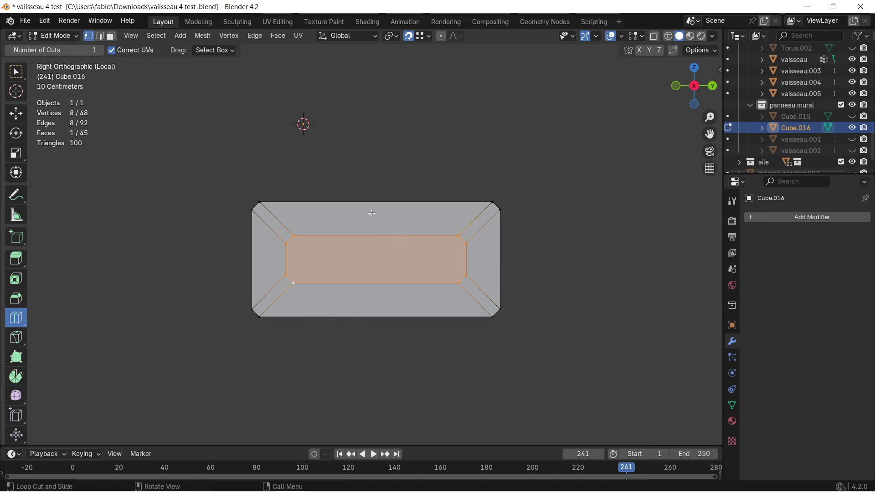
middle_click_drag(370, 213, 405, 246)
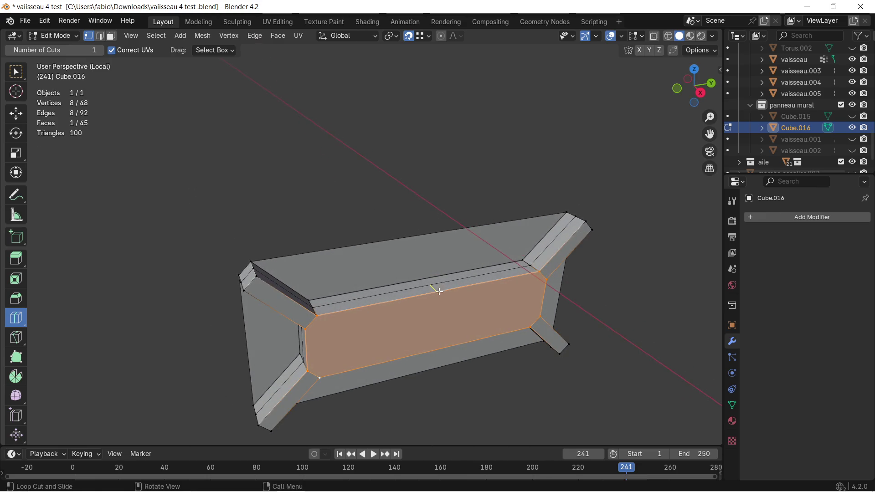
middle_click_drag(430, 334, 424, 318)
scroll(422, 319, "down", 3)
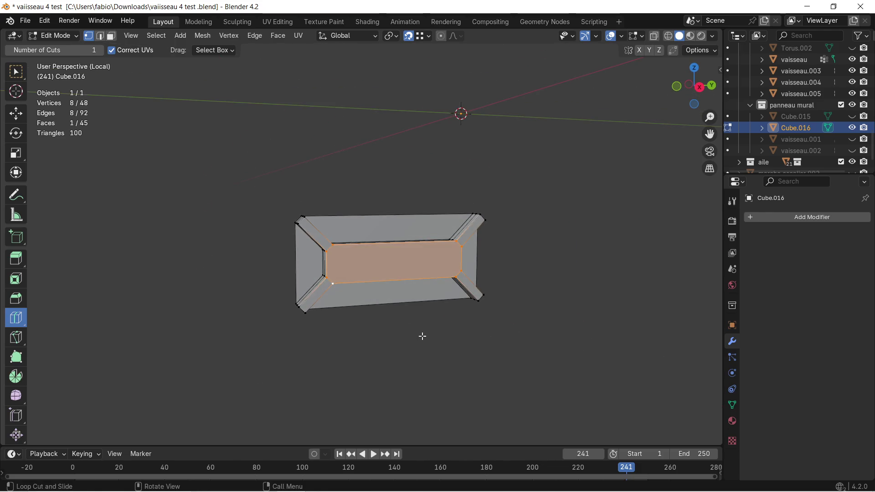
key("a")
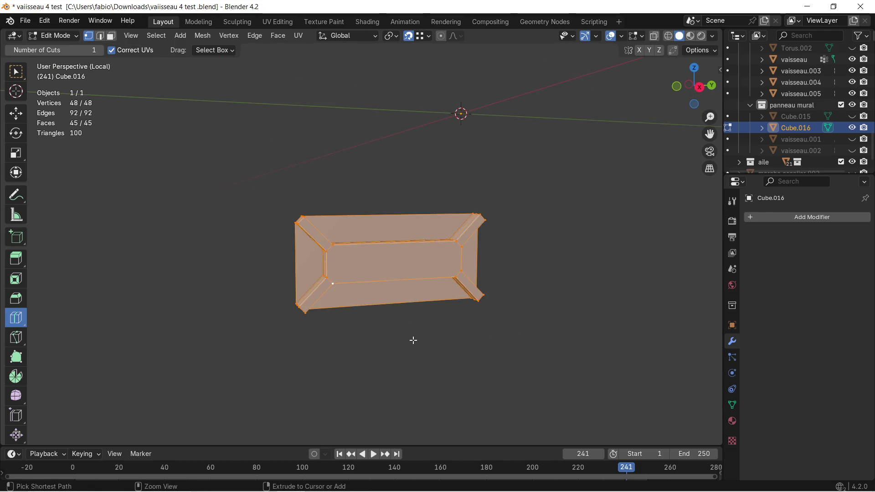
key("ctrl+Tab")
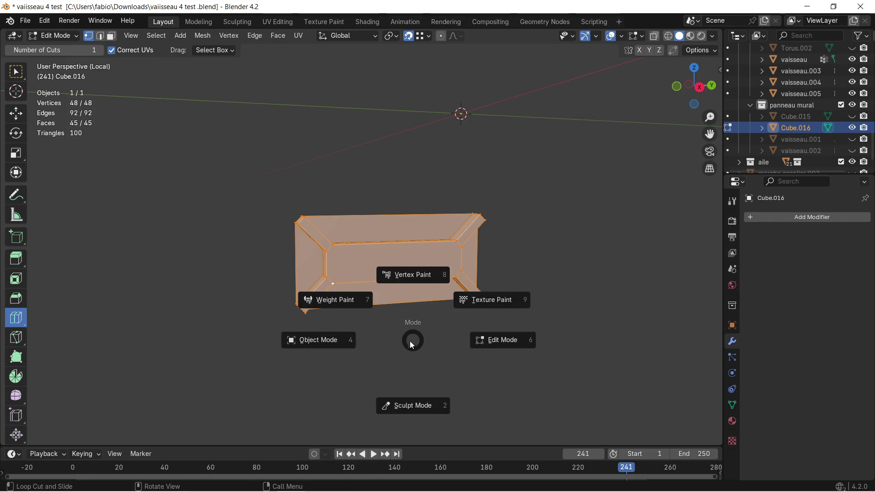
left_click(411, 343)
key("Tab")
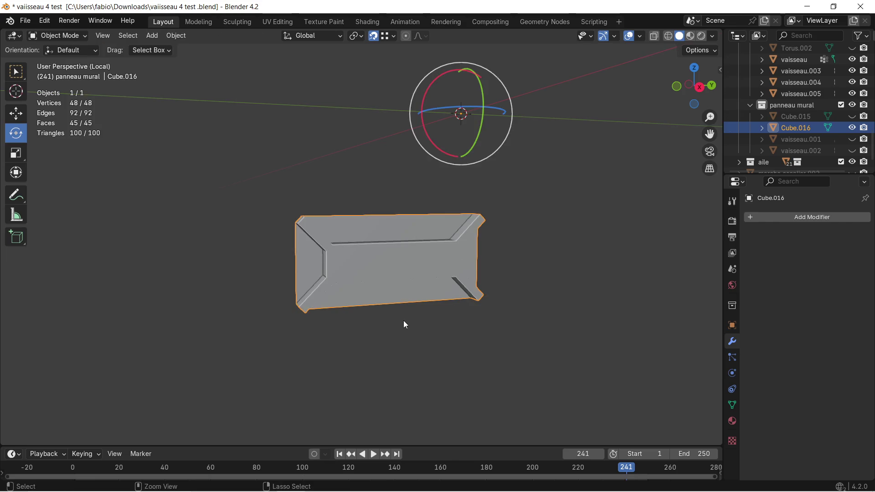
key("ctrl+a")
left_click(404, 319)
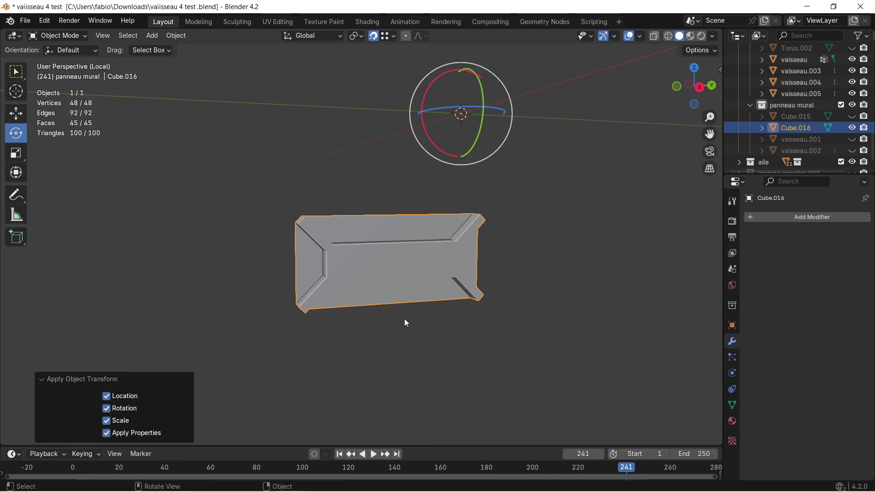
key("Tab")
scroll(389, 266, "up", 5)
middle_click_drag(390, 267, 405, 280)
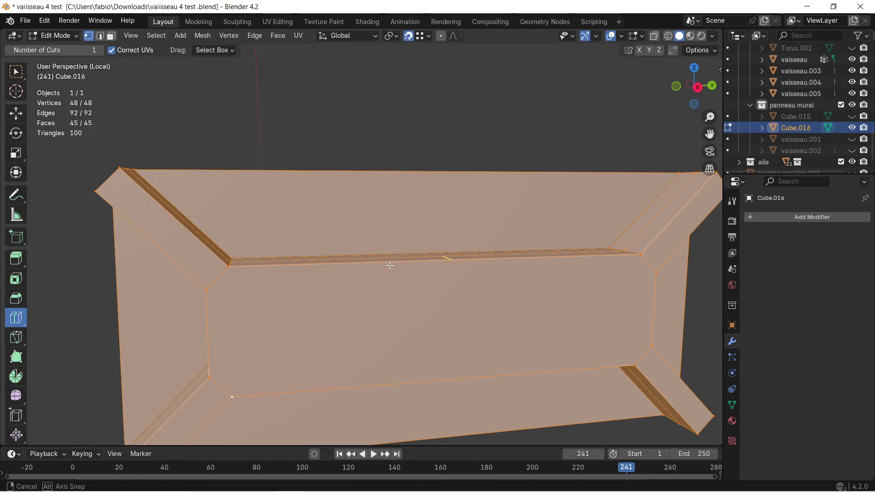
Add a loop cut along the length of the top recessed strip, splitting the centre face
left_click(407, 287)
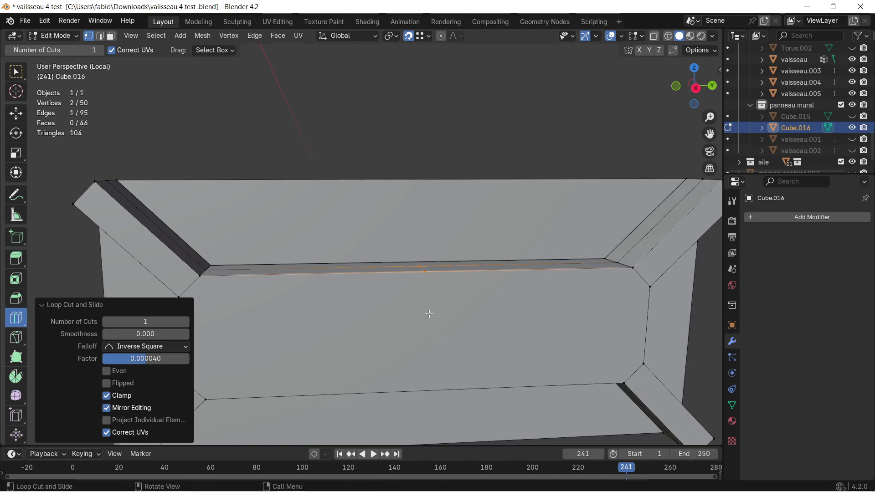
mouse_move(370, 210)
middle_mouse_down()
mouse_move(499, 235)
mouse_move(529, 228)
middle_mouse_up()
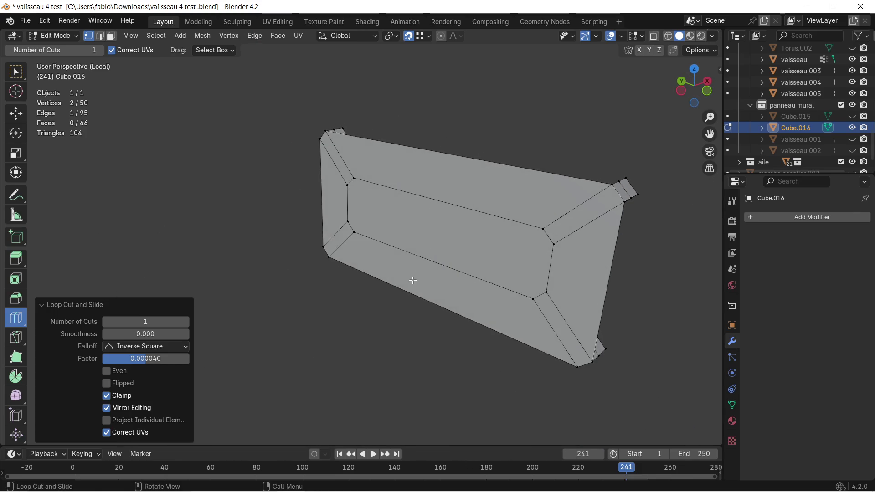
scroll(346, 234, "up", 4)
mouse_move(413, 280)
middle_mouse_down()
mouse_move(346, 235)
mouse_move(435, 222)
mouse_move(416, 245)
middle_mouse_up()
middle_click_drag(415, 279, 420, 288)
left_click(16, 113)
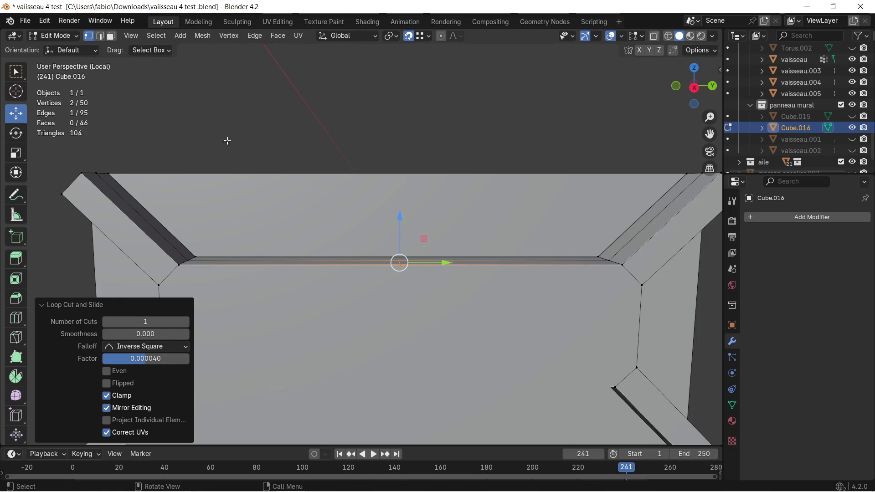
left_click(399, 266)
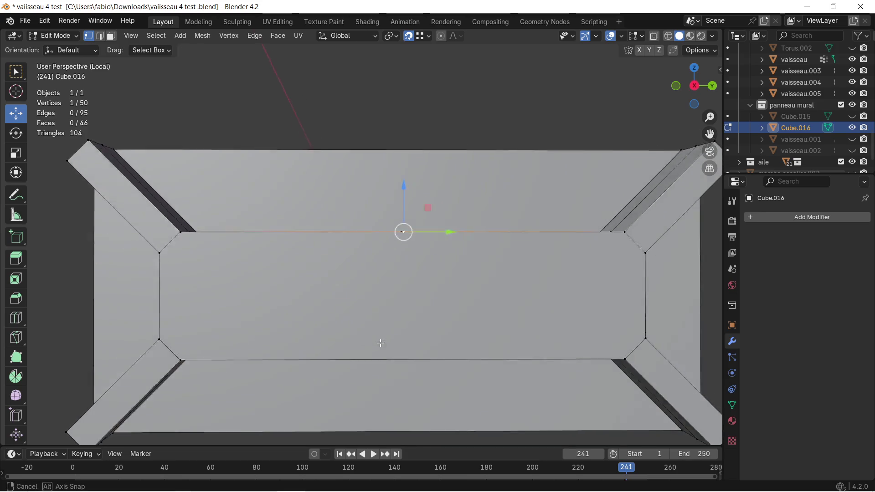
Extrude the selected cut vertex downward, then along X and Z to trace the lower half of the centre line
middle_click_drag(380, 342, 381, 339)
key("e")
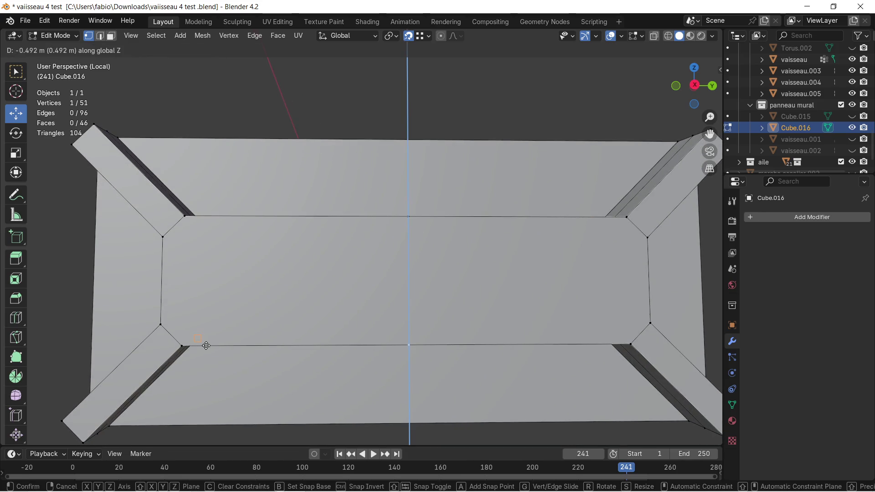
left_click(183, 347)
middle_click_drag(333, 359, 341, 314)
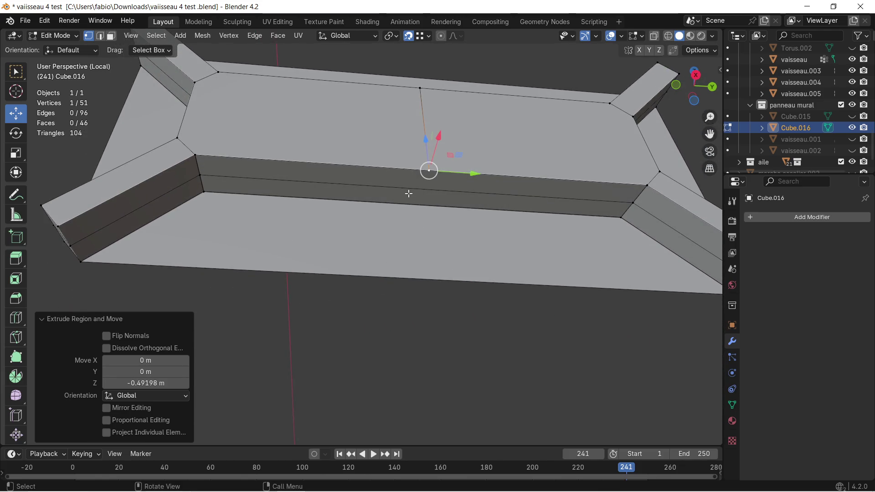
key("e")
key("x")
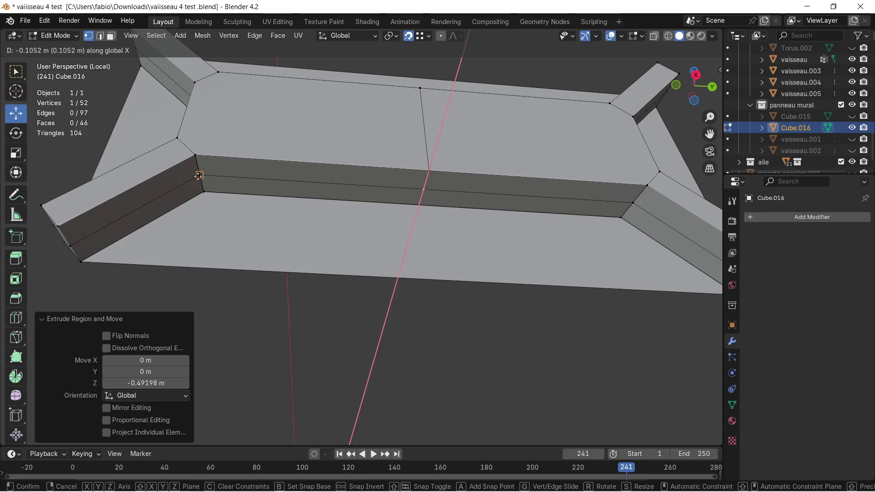
left_click(289, 201)
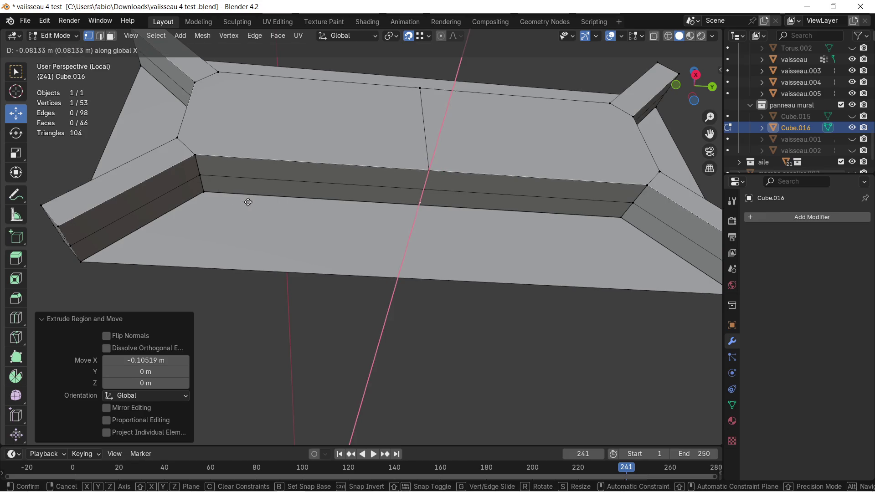
left_click(210, 195)
key("e")
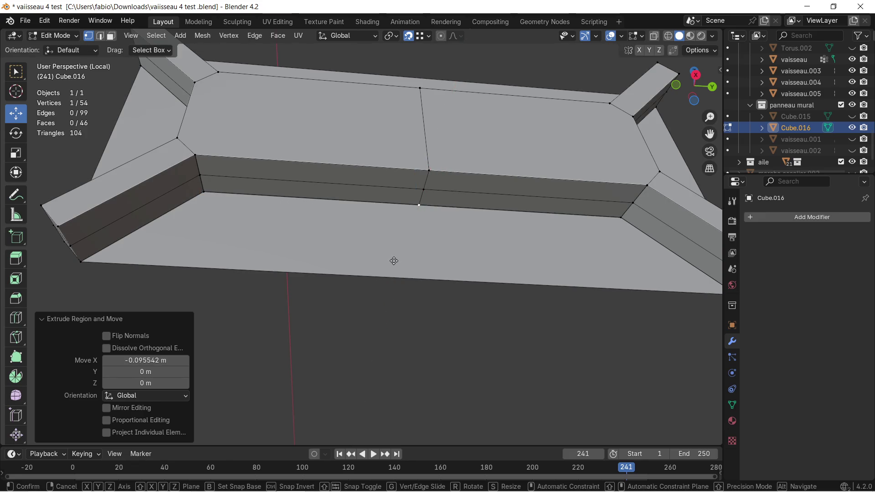
key("z")
left_click(78, 260)
mouse_move(78, 260)
middle_mouse_down()
mouse_move(237, 312)
mouse_move(346, 318)
middle_mouse_up()
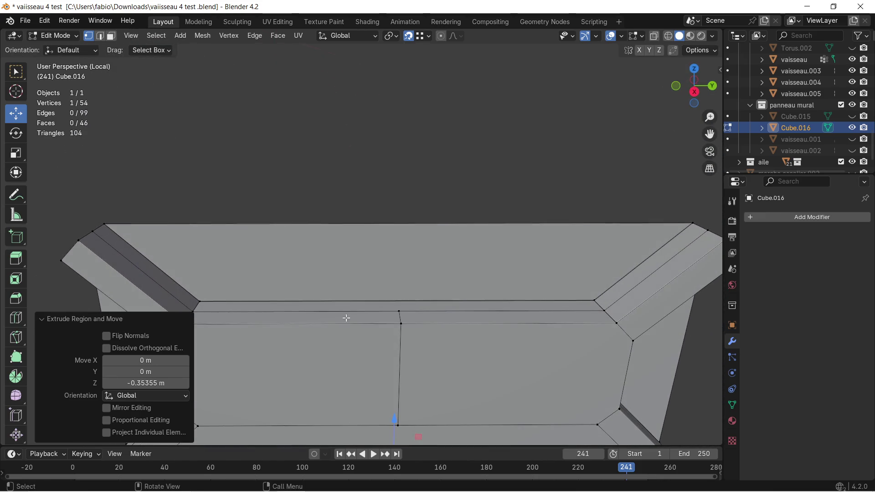
From the top-strip centre vertex, extrude along X then about 0.35 m up Z to the top edge
left_click(394, 311)
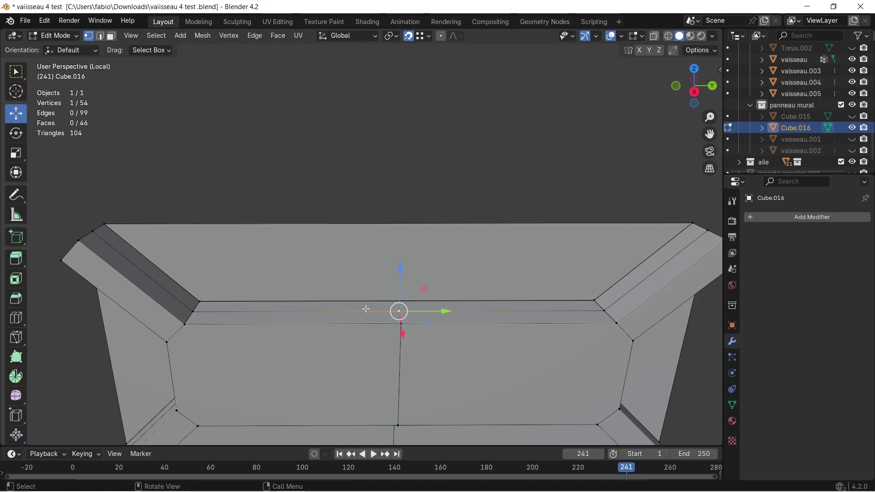
key("e")
key("x")
left_click(205, 300)
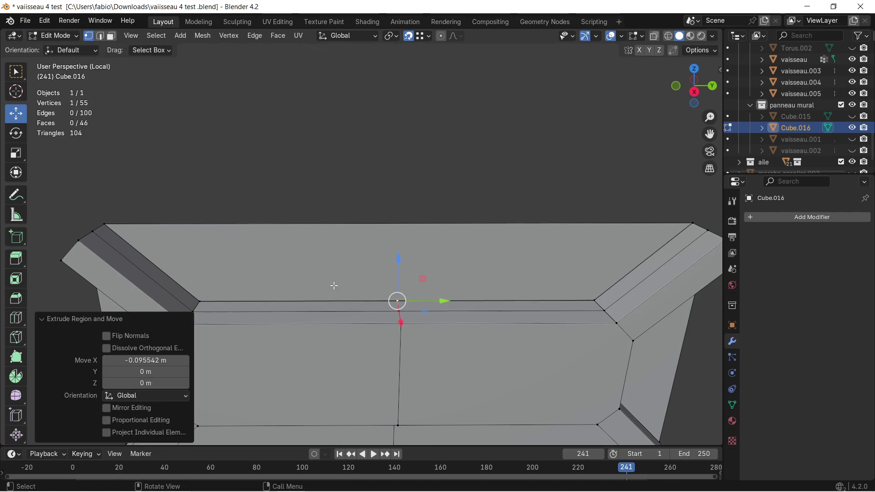
key("e")
key("z")
left_click(103, 221)
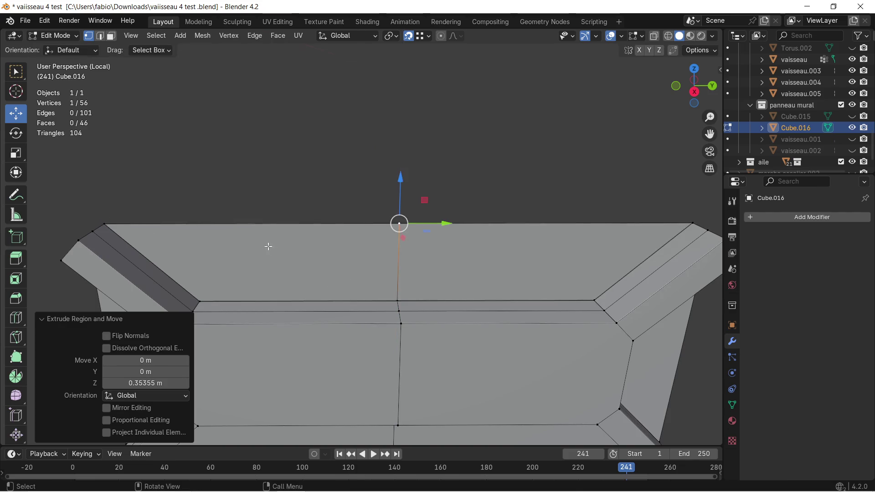
scroll(267, 246, "down", 4)
middle_click_drag(268, 246, 316, 254)
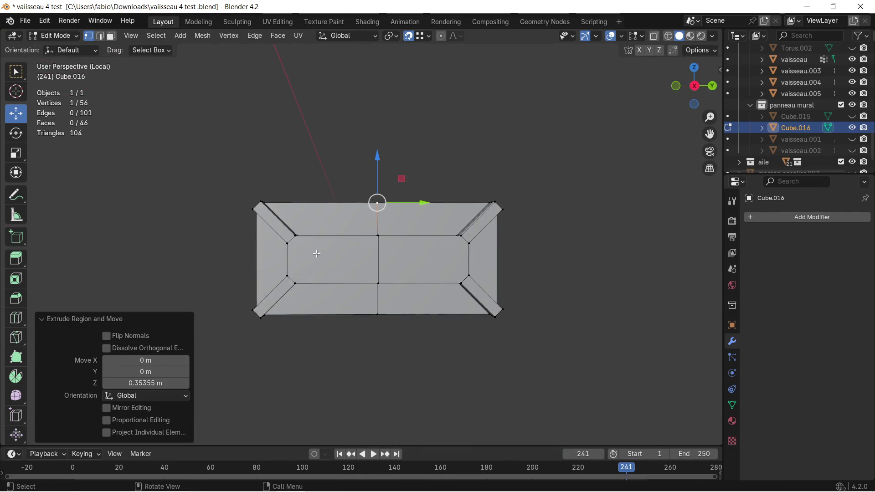
scroll(317, 253, "up", 1)
scroll(342, 257, "up", 1)
scroll(362, 258, "up", 1)
scroll(375, 259, "up", 2)
middle_click_drag(375, 259, 375, 261)
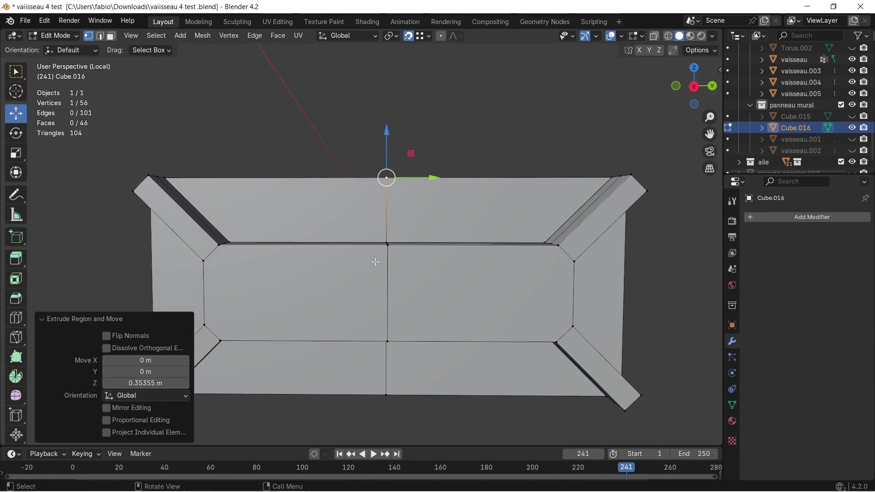
middle_click_drag(319, 266, 351, 247)
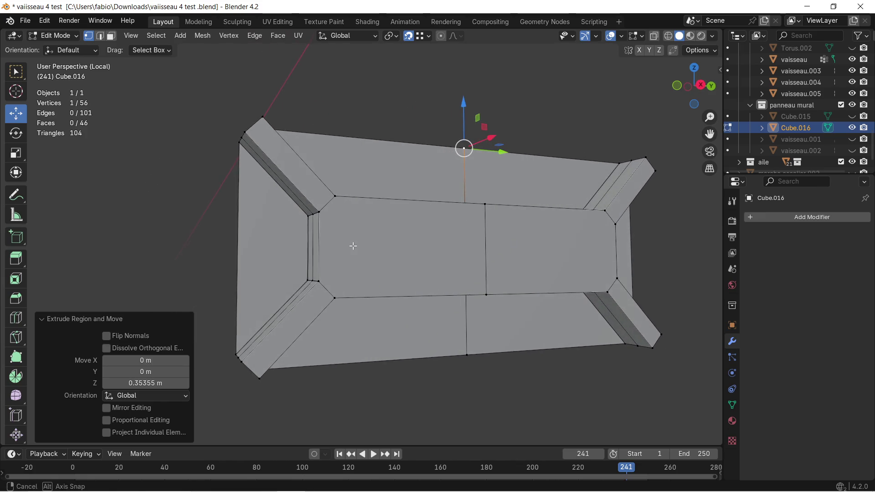
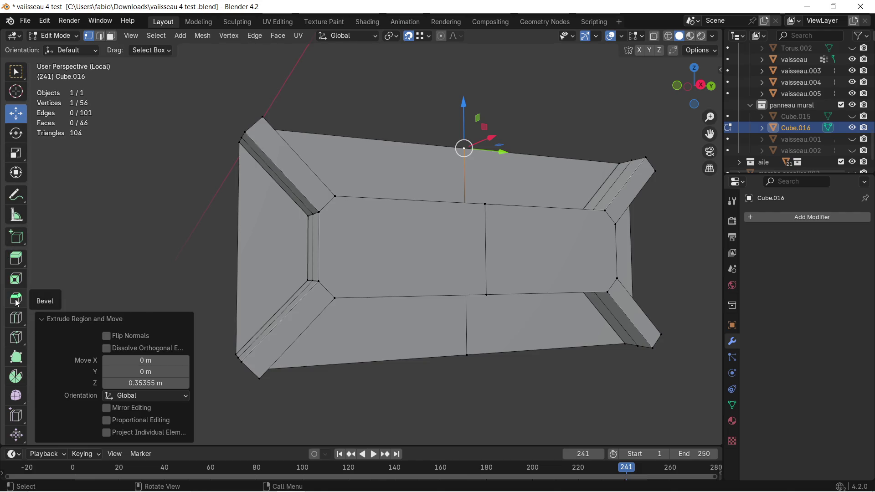
Add a loop cut across the narrow left strip of the panel
left_click(17, 317)
left_click_drag(325, 244, 340, 240)
scroll(340, 240, "up", 2)
mouse_move(340, 240)
middle_mouse_down()
mouse_move(362, 240)
mouse_move(346, 242)
middle_mouse_up()
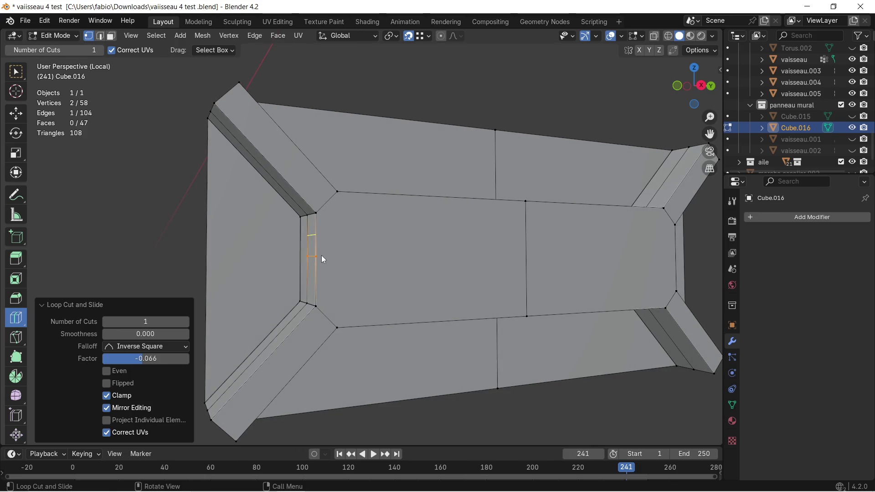
Extrude a new vertex along Y from a vertex on the fresh loop cut
key("shift+space")
key("g")
left_click(326, 262)
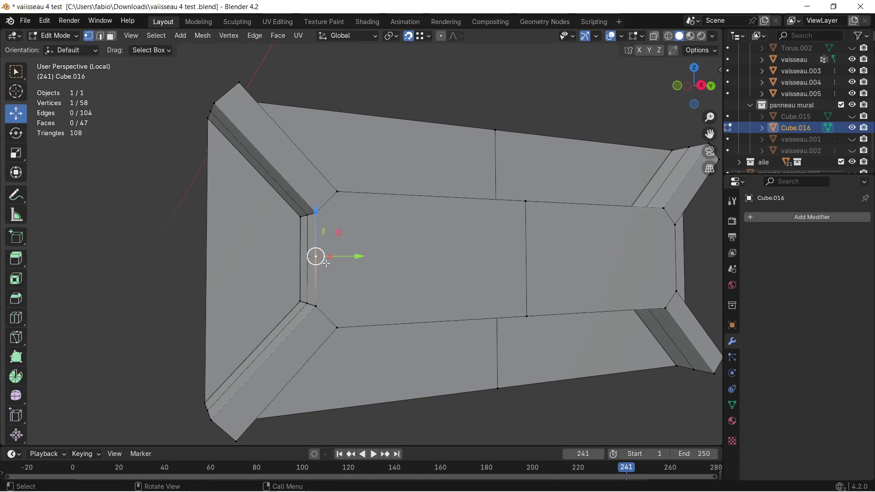
middle_click_drag(454, 265, 426, 266)
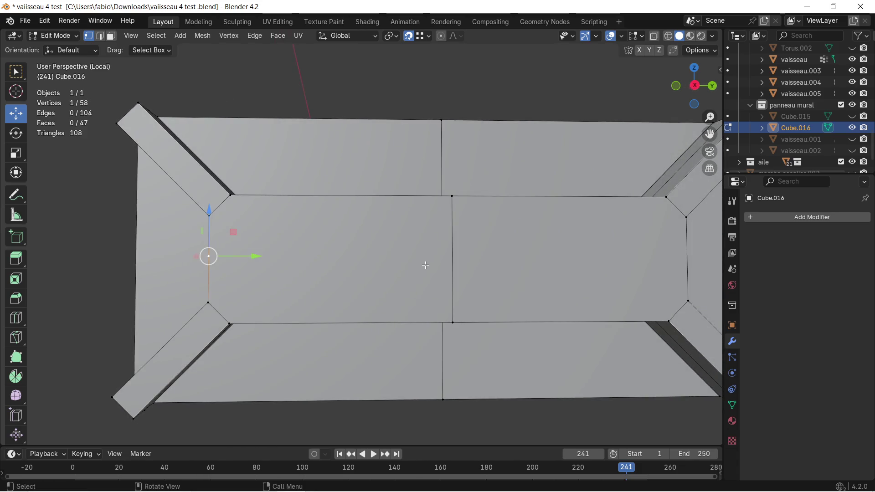
key("e")
key("y")
left_click(454, 201)
middle_click_drag(224, 280, 309, 281)
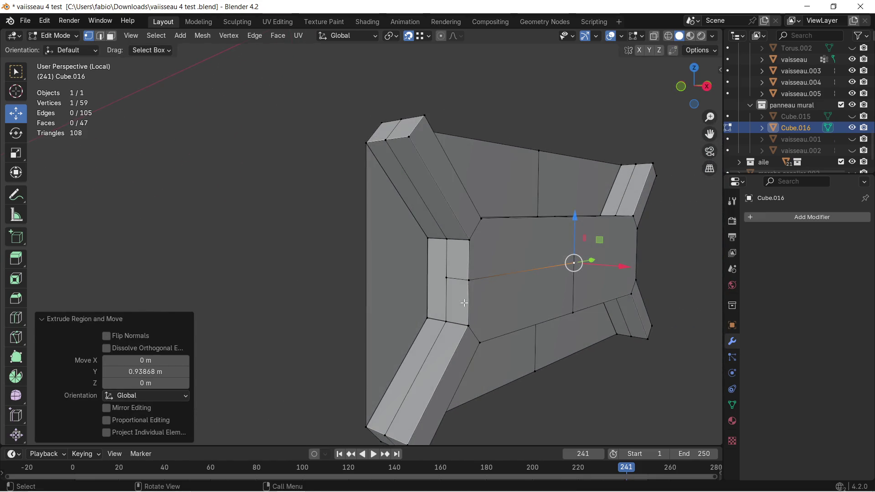
Extrude the lower-edge vertex along X after undoing a mistaken Y extrusion
left_click(446, 279)
key("e")
key("y")
right_click(427, 252)
scroll(434, 282, "up", 3)
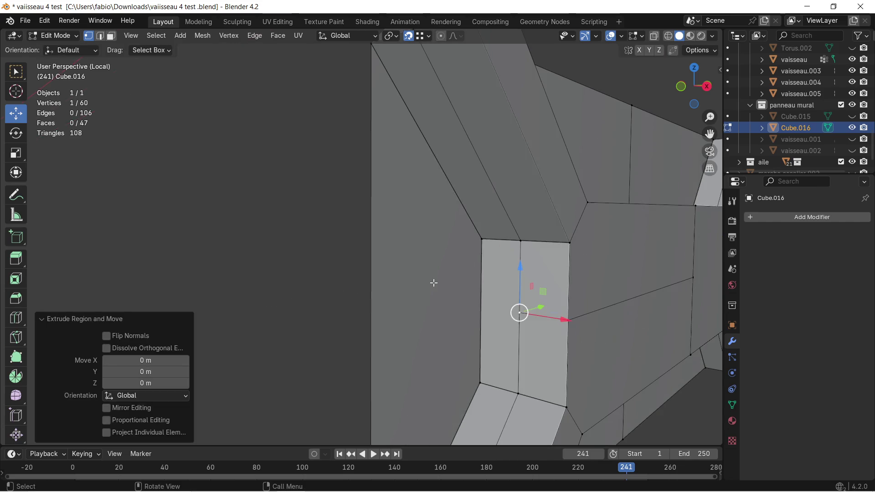
key("ctrl+z")
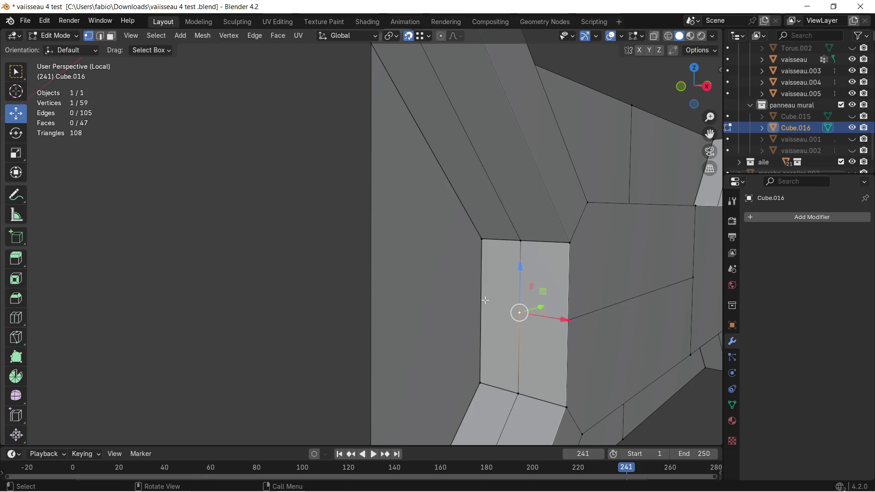
key("e")
key("y")
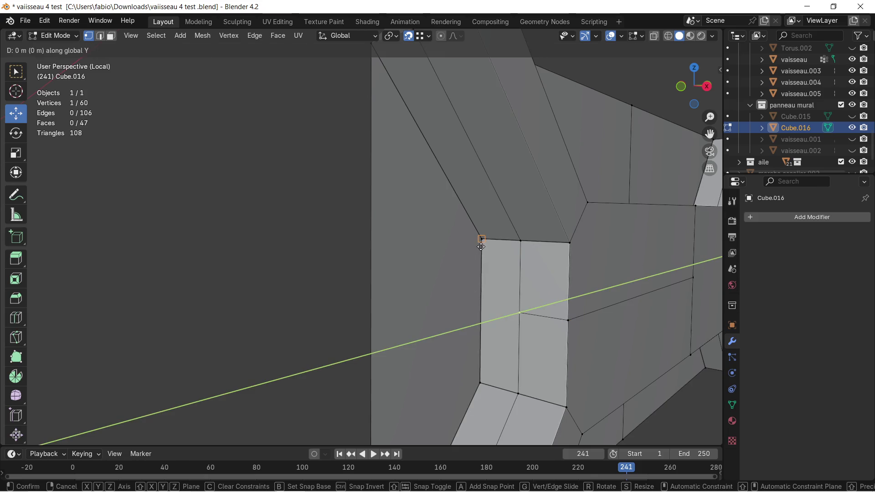
key("x")
left_click(472, 260)
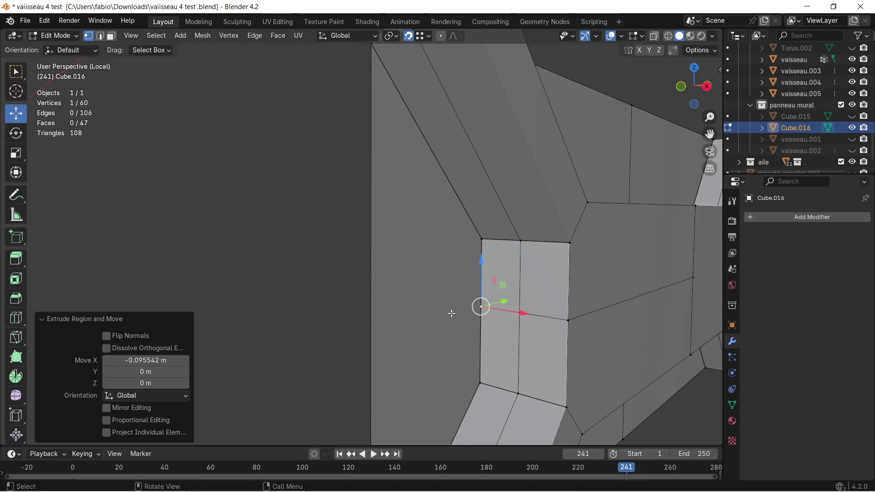
scroll(452, 313, "down", 2)
Extrude one more vertex along Y and orbit to a face-on view
key("e")
key("y")
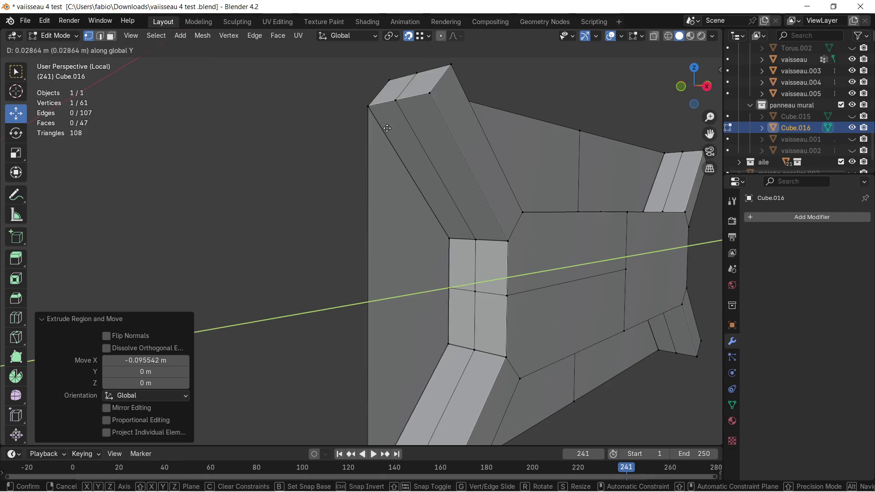
left_click(371, 102)
middle_click_drag(457, 217, 426, 252)
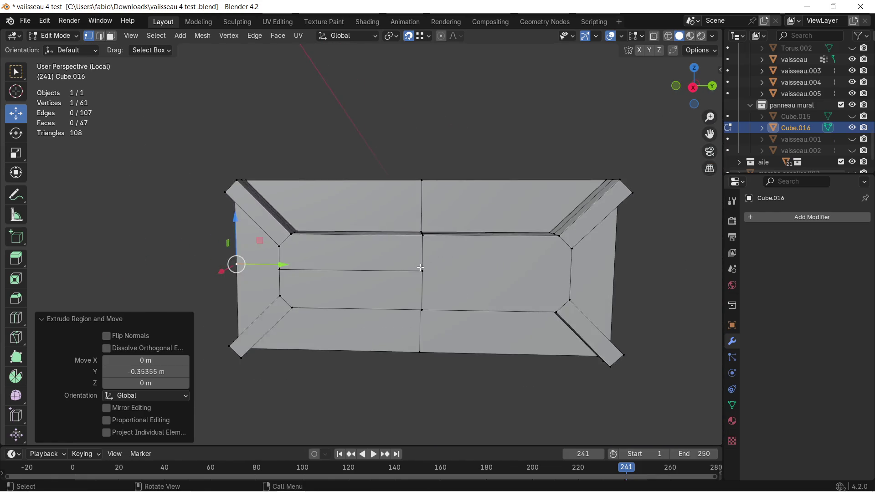
middle_click_drag(427, 251, 444, 116)
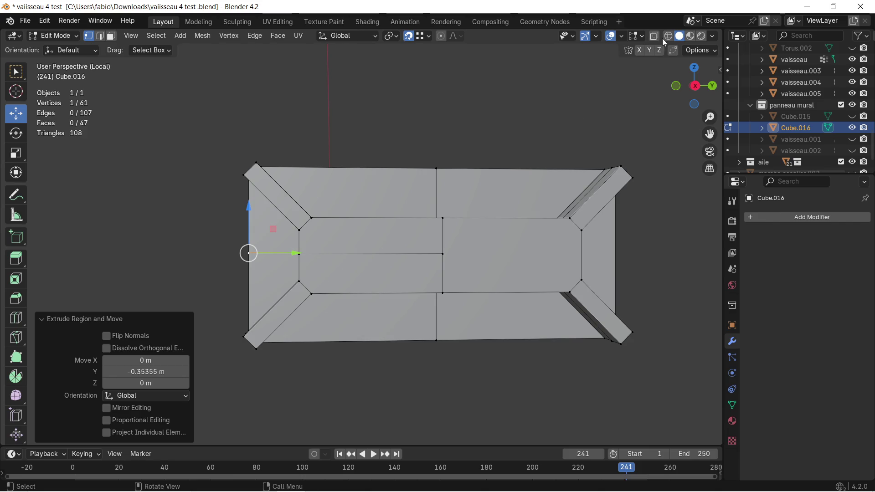
Box-select the panel's left-side faces in wireframe, then clear the selection
left_click(668, 35)
left_click(111, 36)
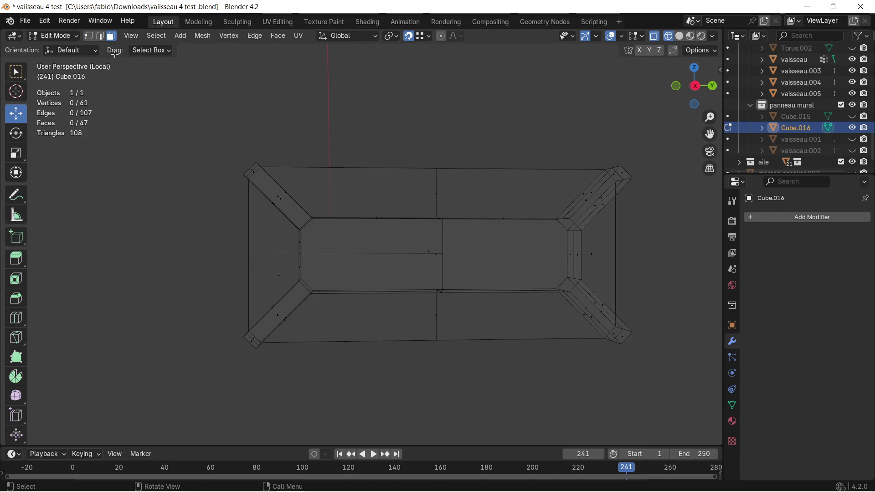
left_click_drag(234, 280, 383, 331)
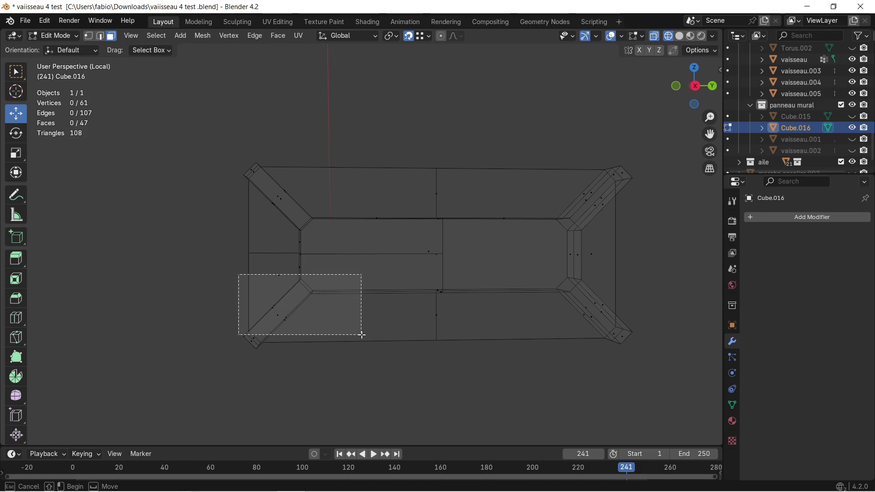
scroll(348, 313, "up", 3)
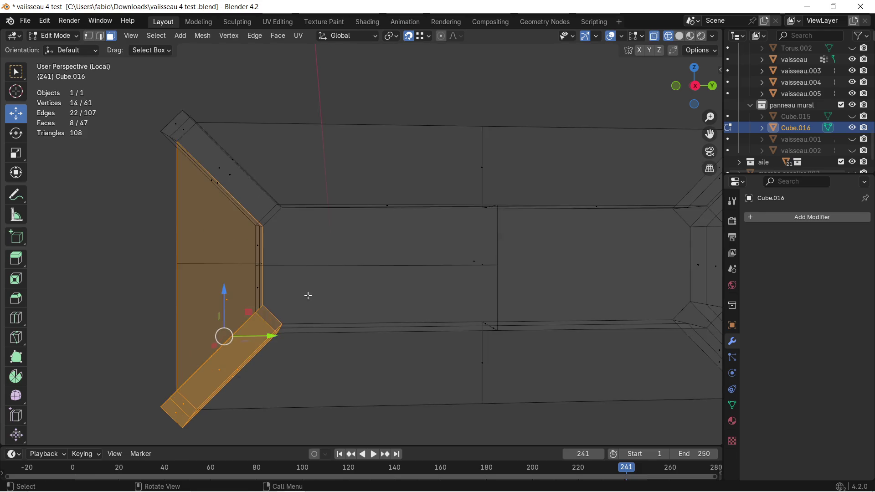
middle_click_drag(307, 297, 317, 281)
left_click(317, 281)
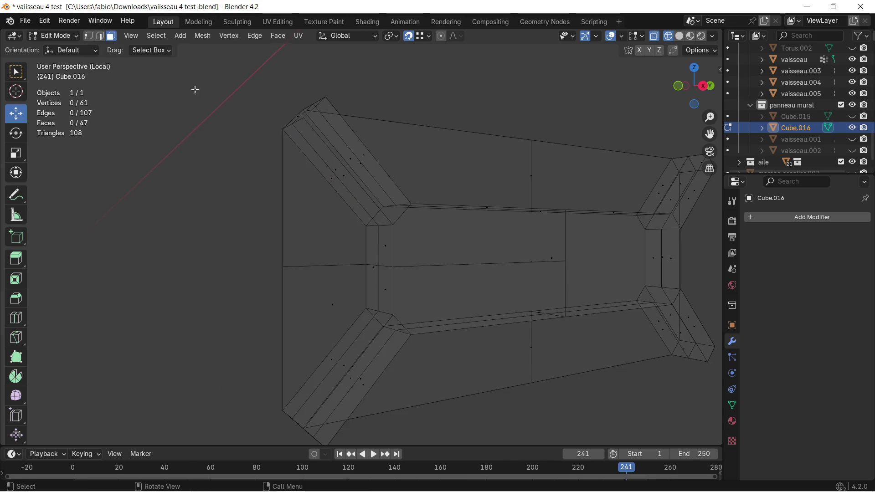
Delete the large outer left face in solid shading, leaving that side open
left_click(679, 36)
left_click(329, 265)
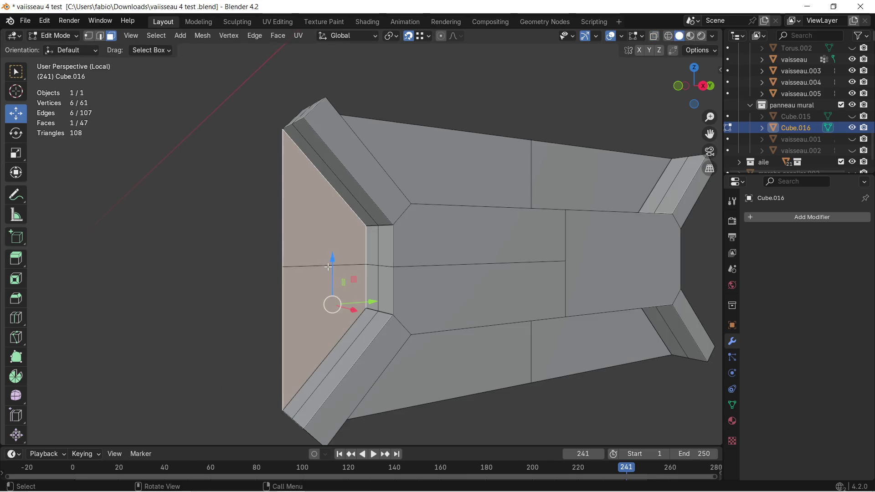
key("x")
left_click(310, 287)
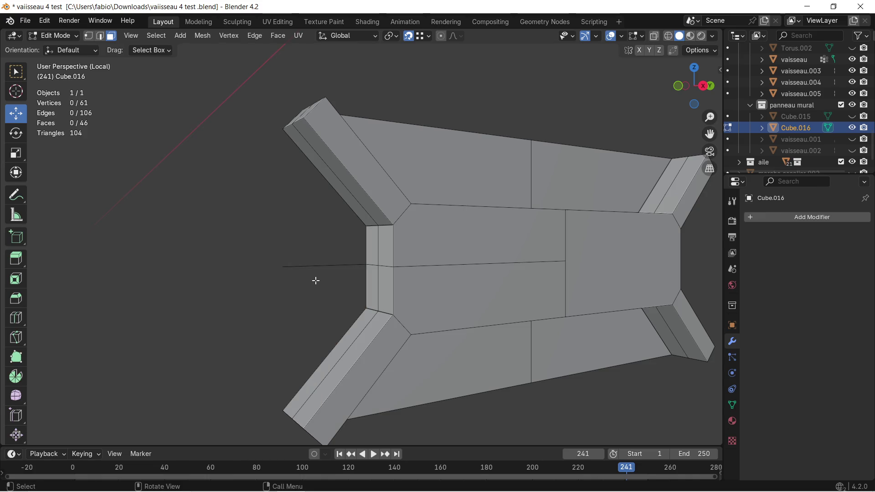
Fill a new face between the four corner vertices of the upper-left gap
left_click(271, 128)
left_click(283, 266, "shift")
left_click(363, 259, "shift")
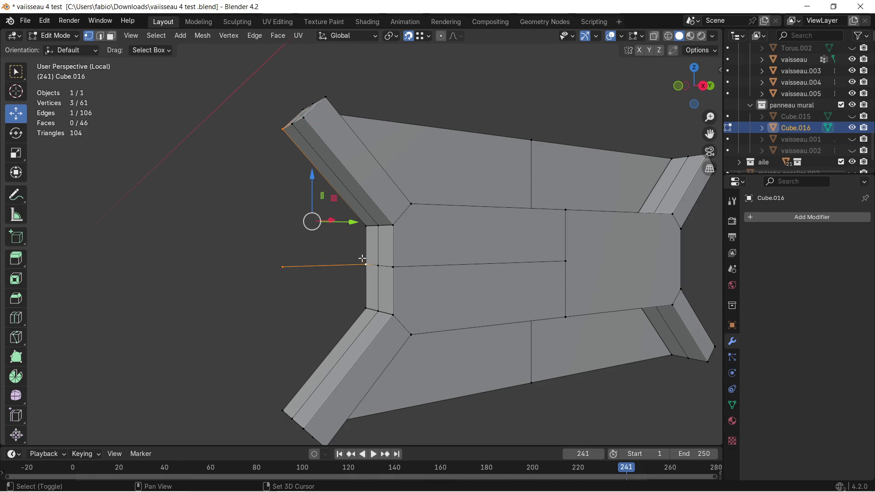
left_click(366, 226, "shift")
key("f")
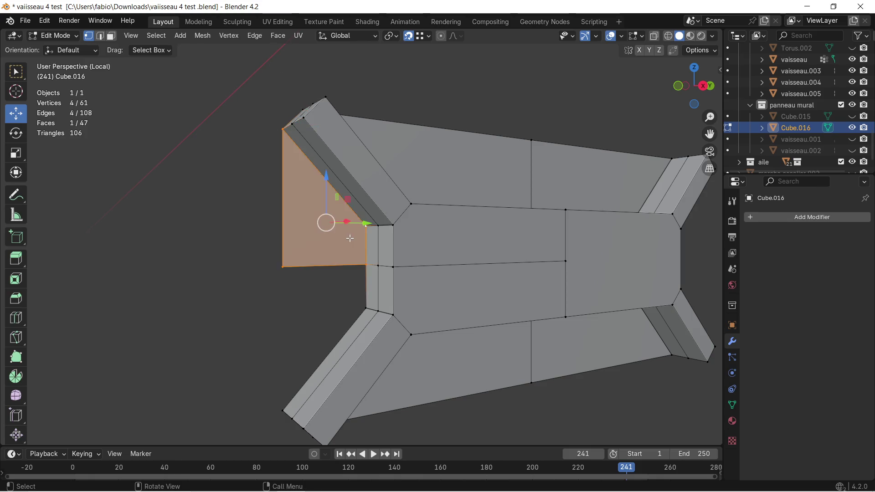
scroll(345, 243, "up", 2)
scroll(360, 244, "up", 1)
Delete the upper narrow strip face beside the inner panel
left_click(112, 36)
left_click(374, 270)
middle_click_drag(380, 269, 400, 265)
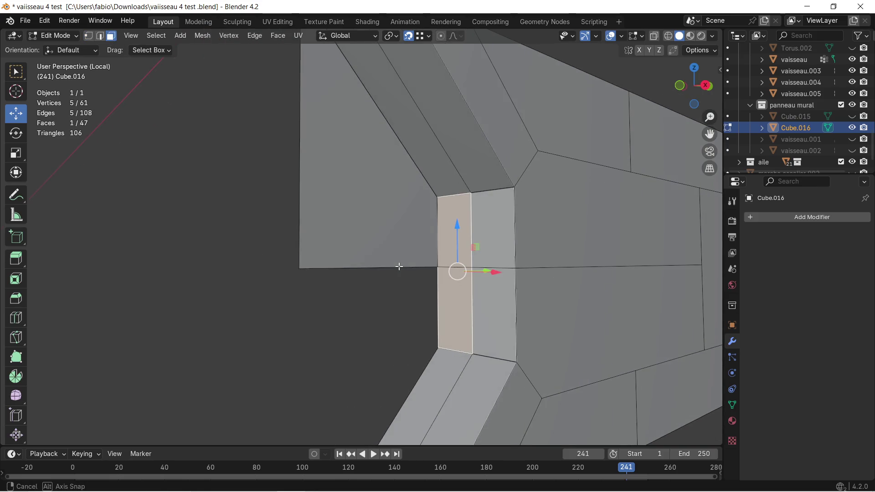
left_click(478, 236, "shift")
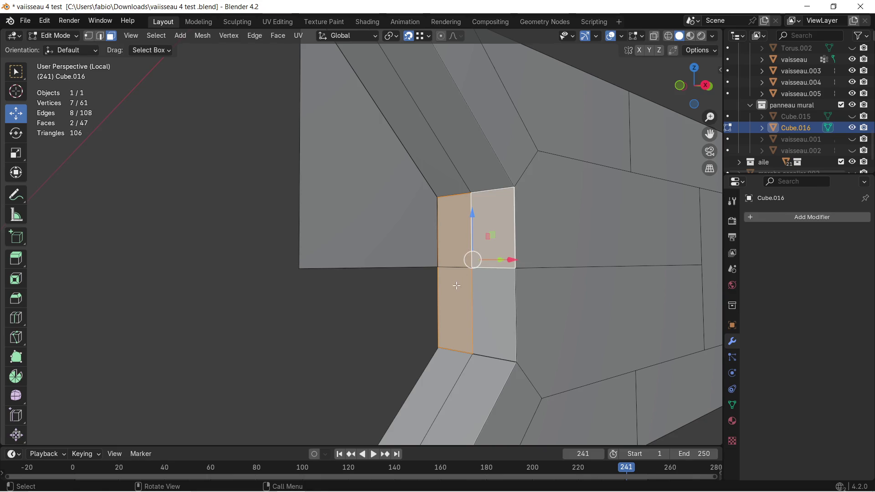
left_click(455, 233)
key("x")
left_click(457, 289)
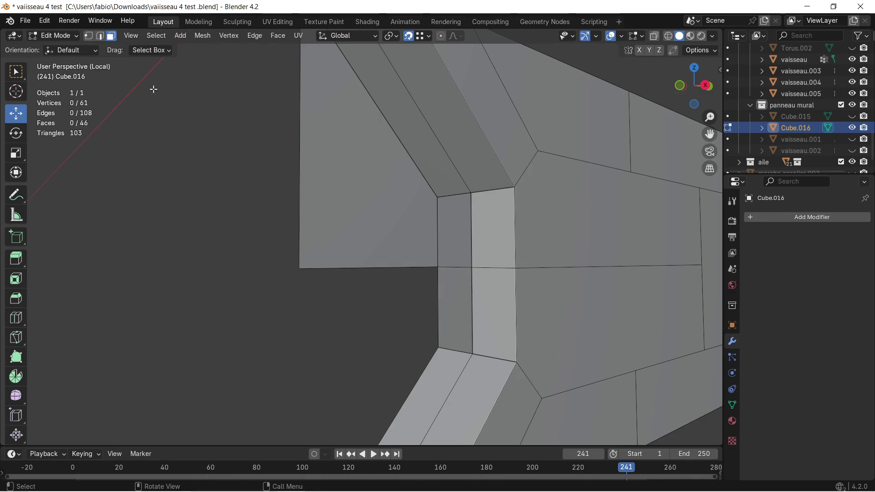
Extrude the strip's top edge downward along Z to rebuild the strip
left_click(100, 36)
left_click(445, 196)
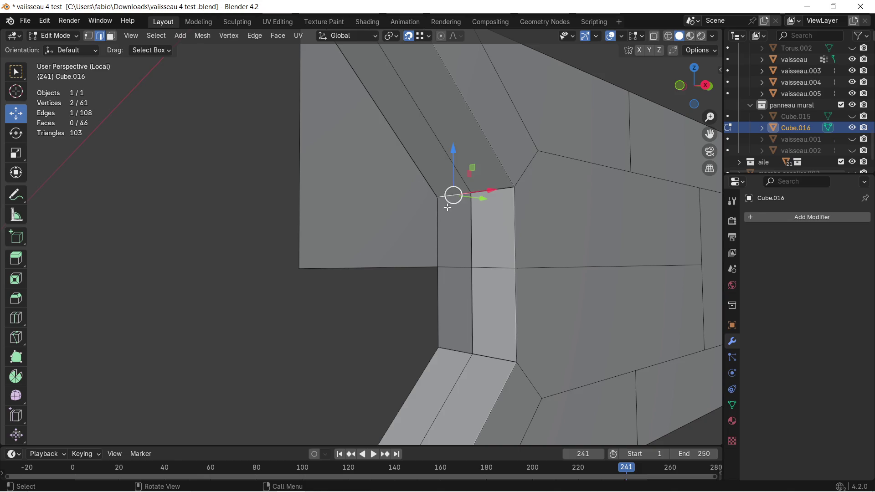
key("e")
key("z")
left_click(451, 266)
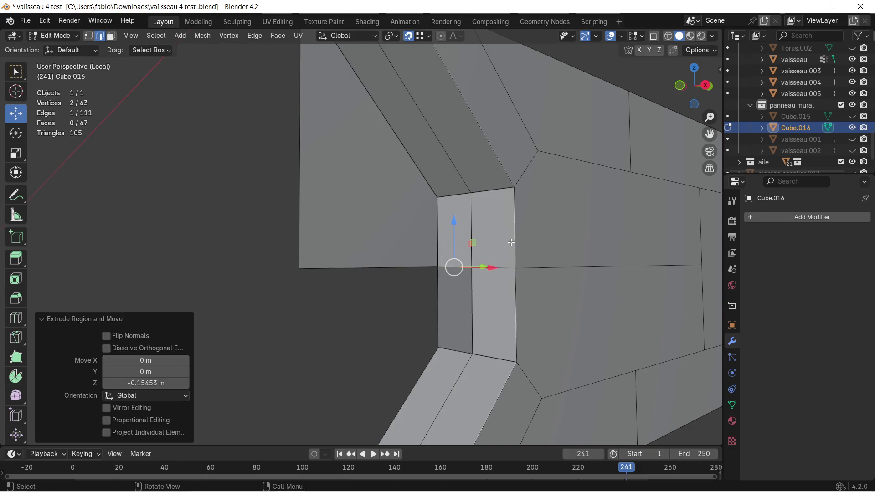
middle_click_drag(452, 267, 497, 240)
Delete the large inner face next to the rebuilt strip
left_click(111, 37)
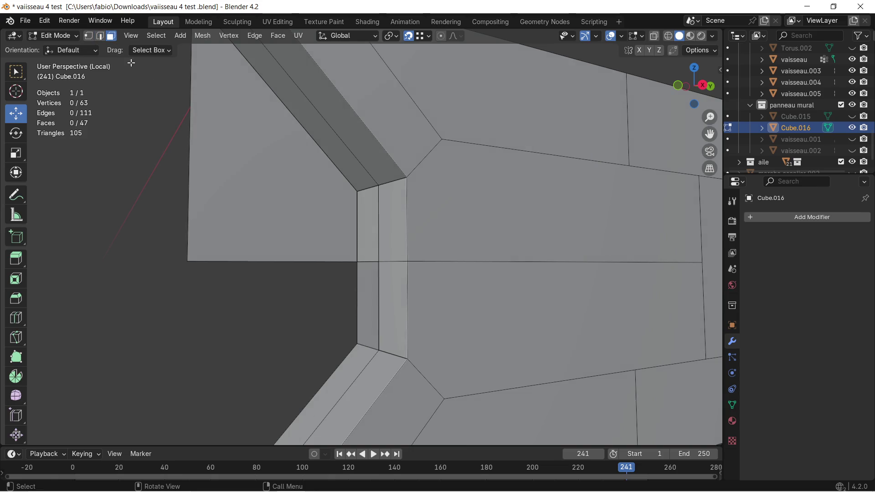
left_click(382, 228)
left_click(473, 232)
mouse_move(472, 232)
middle_mouse_down()
mouse_move(438, 228)
mouse_move(430, 247)
mouse_move(460, 247)
middle_mouse_up()
key("x")
left_click(414, 241)
scroll(460, 247, "up", 2)
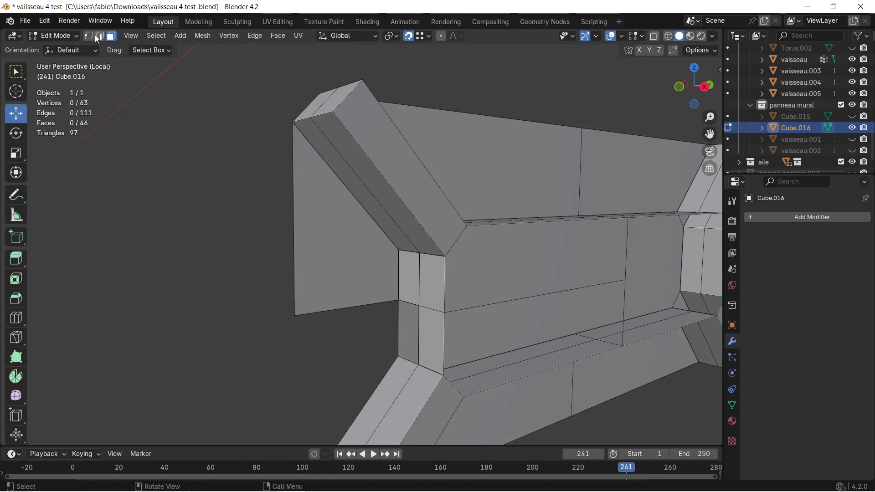
Fill a face from the vertices surrounding the open gap
left_click(467, 224)
left_click(444, 257, "shift")
left_click(444, 312, "shift")
scroll(444, 312, "up", 3)
middle_click_drag(445, 311, 478, 290)
left_click(410, 309, "shift")
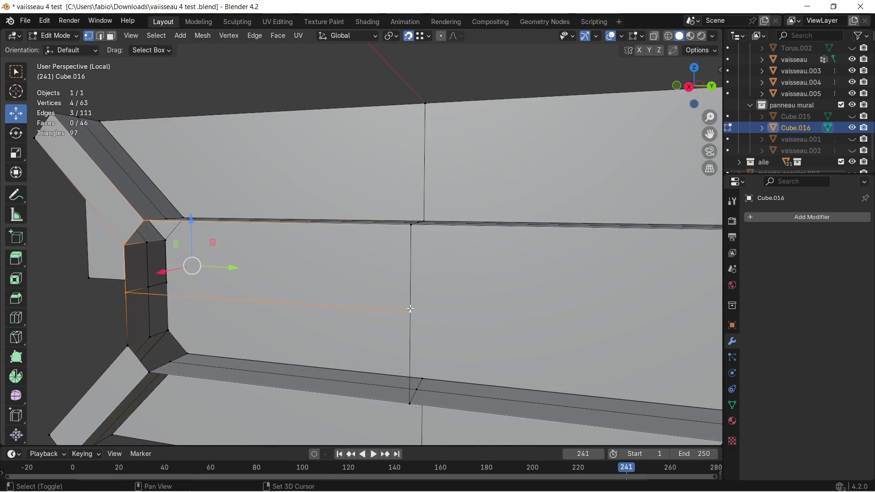
left_click(411, 233, "shift")
mouse_move(412, 232)
middle_mouse_down()
mouse_move(410, 242)
mouse_move(378, 250)
mouse_move(366, 287)
middle_mouse_up()
key("f")
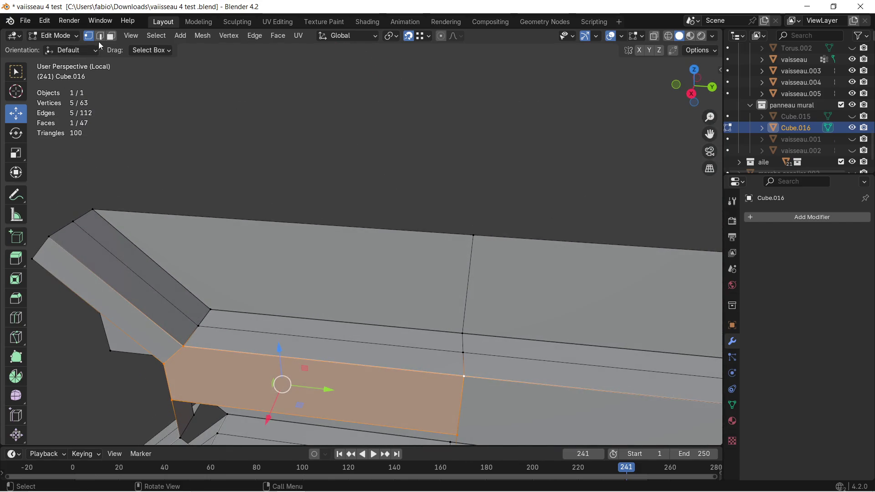
Delete the long ledge strip face
left_click(110, 36)
left_click(394, 348)
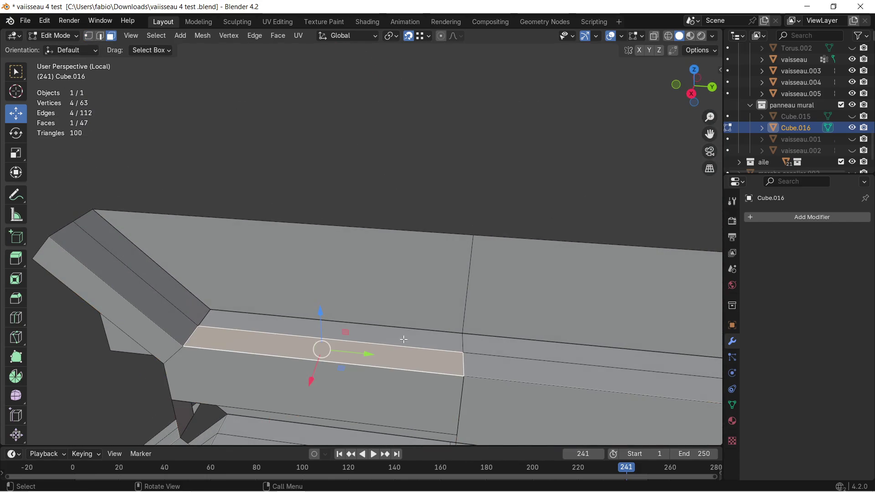
key("x")
left_click(402, 343)
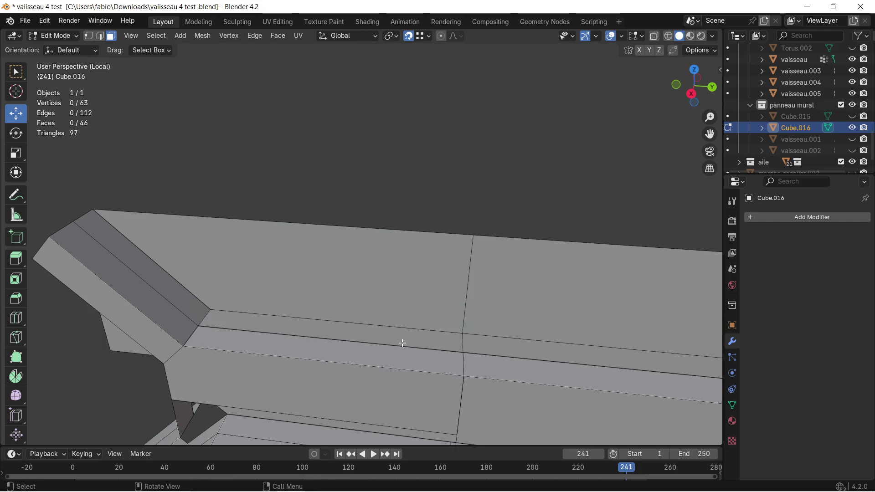
Extrude the ledge's front edge along Y into a new narrow strip
left_click(205, 315)
key("e")
key("y")
left_click(452, 335)
middle_click_drag(451, 335, 410, 308)
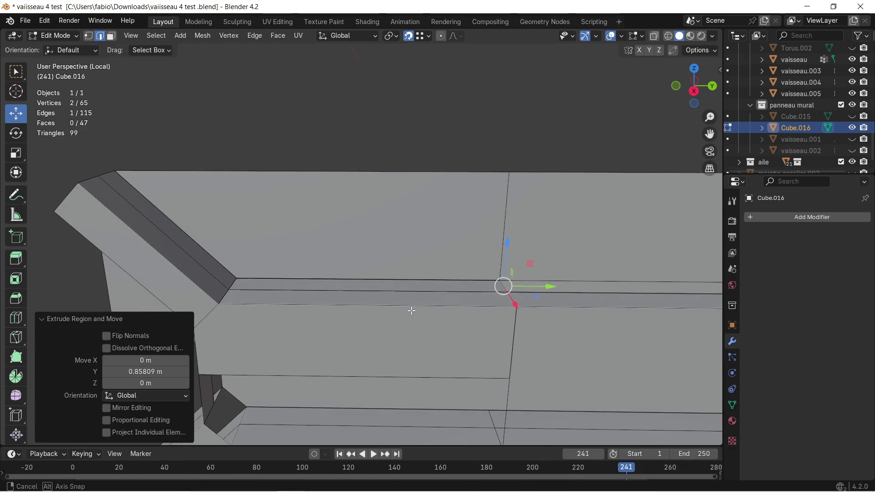
Select the large upper back face and bring up the delete options
left_click(110, 35)
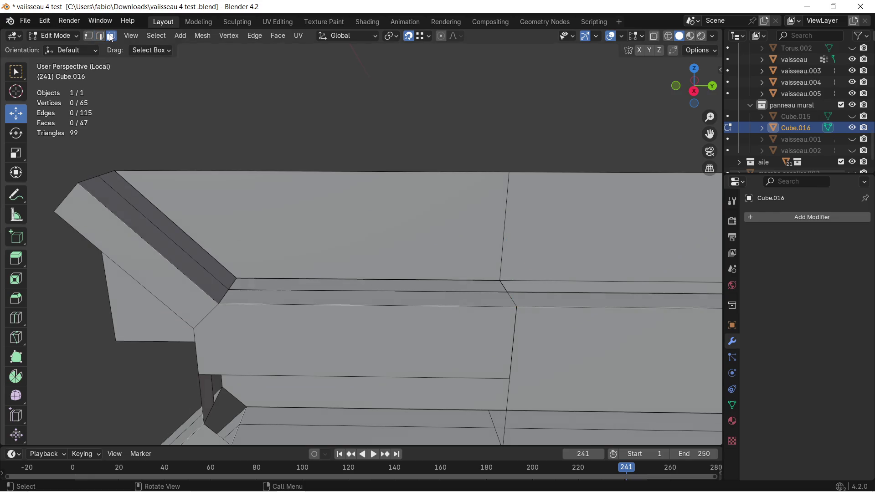
left_click(341, 292)
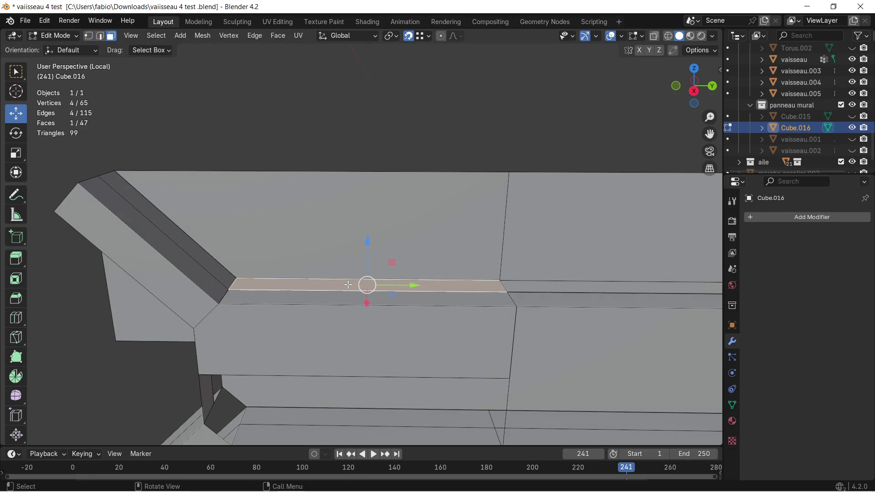
left_click(329, 244)
key("x")
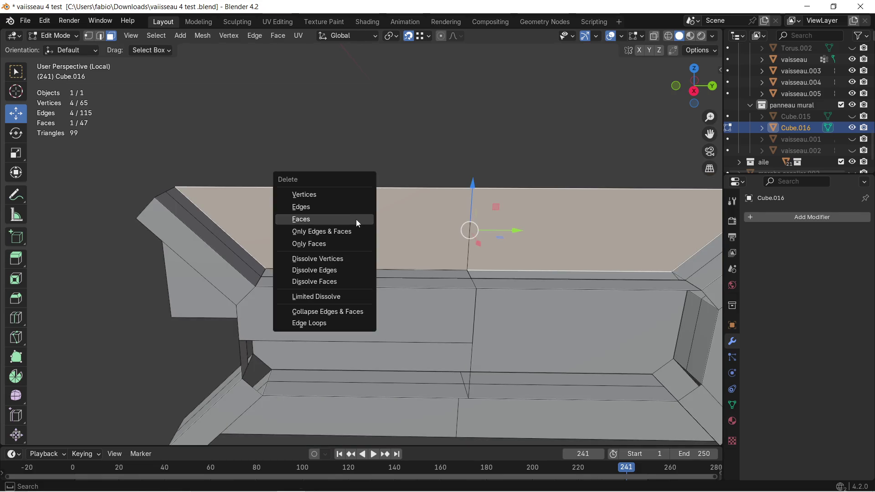
Delete the upper back face and fill a new face between the four top corner vertices
left_click(356, 218)
left_click(173, 185)
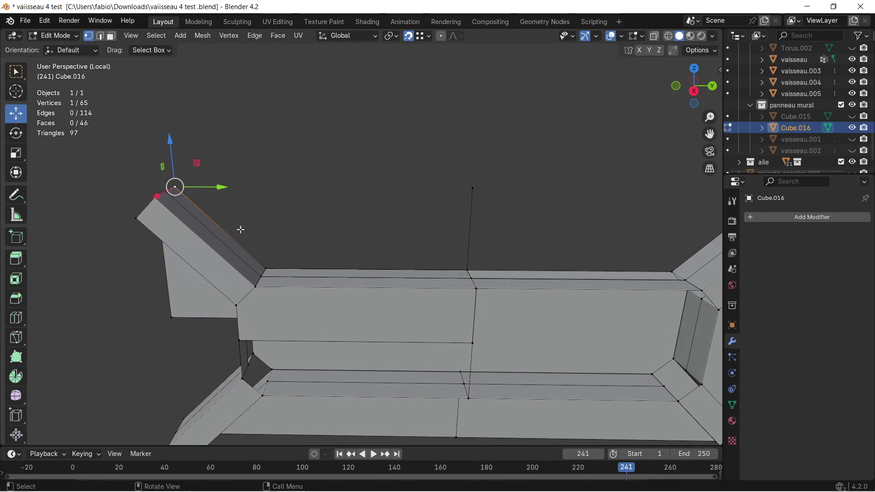
left_click(265, 268, "shift")
left_click(464, 269, "shift")
left_click(474, 192, "shift")
mouse_move(475, 193)
middle_mouse_down()
mouse_move(363, 230)
mouse_move(421, 233)
mouse_move(403, 231)
middle_mouse_up()
key("f")
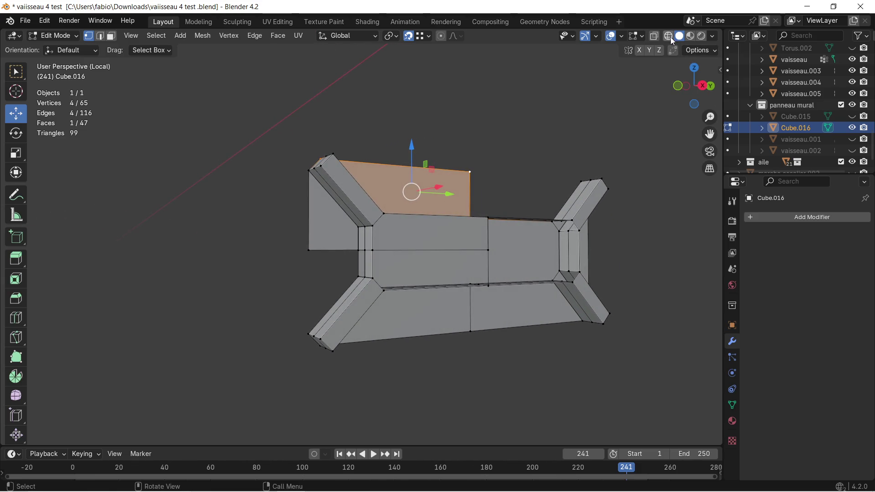
Box-select and delete the bottom faces of the panel in wireframe
left_click(669, 37)
left_click_drag(295, 288, 645, 352)
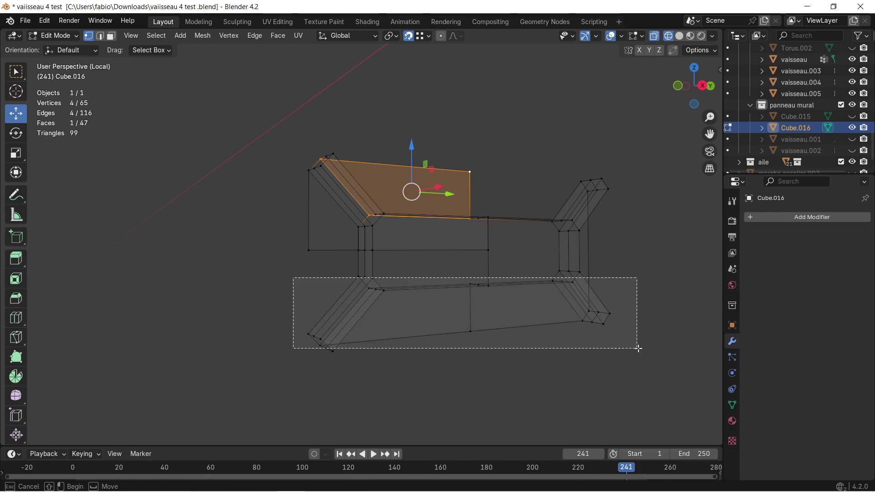
left_click(110, 36)
left_click_drag(288, 271, 635, 356)
key("x")
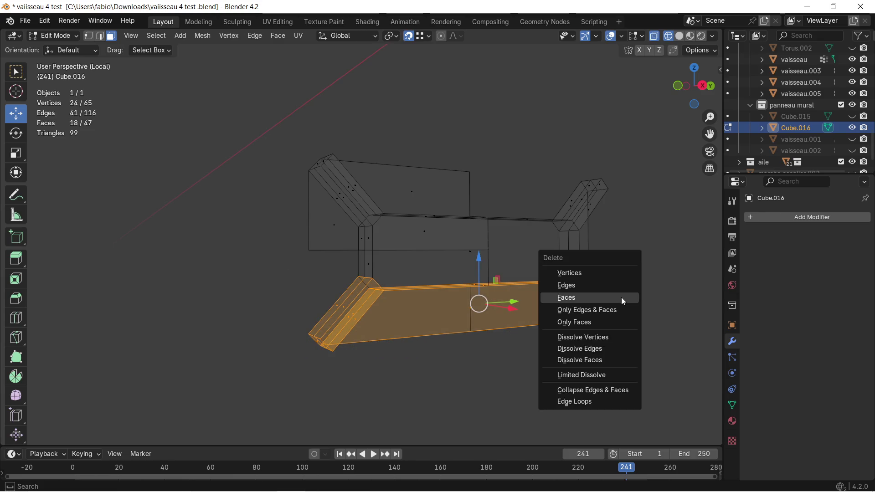
left_click(620, 296)
mouse_move(619, 291)
middle_mouse_down()
mouse_move(564, 288)
mouse_move(388, 233)
middle_mouse_up()
Delete the central face and the whole right half of the mesh
left_click(463, 256)
left_click(416, 234)
key("x")
left_click(417, 234)
mouse_move(417, 234)
middle_mouse_down()
mouse_move(426, 252)
mouse_move(500, 217)
middle_mouse_up()
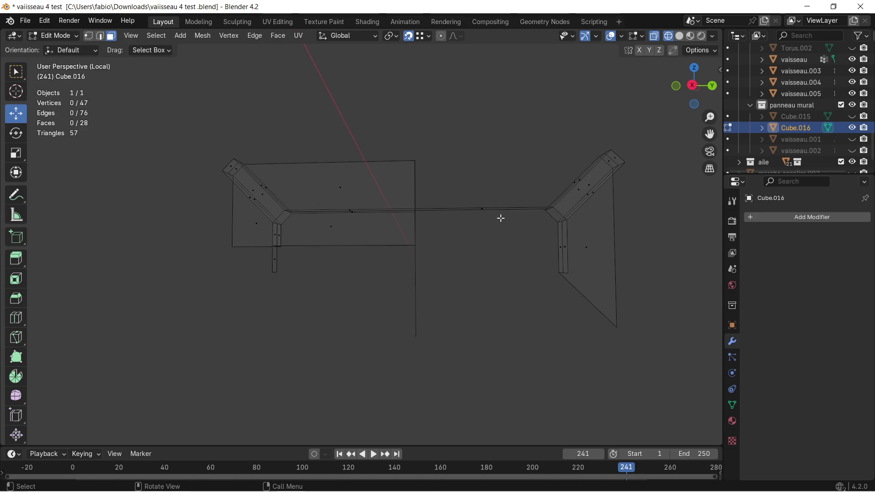
left_click_drag(441, 136, 664, 342)
key("x")
left_click(549, 251)
mouse_move(537, 258)
middle_mouse_down()
mouse_move(470, 265)
mouse_move(481, 263)
middle_mouse_up()
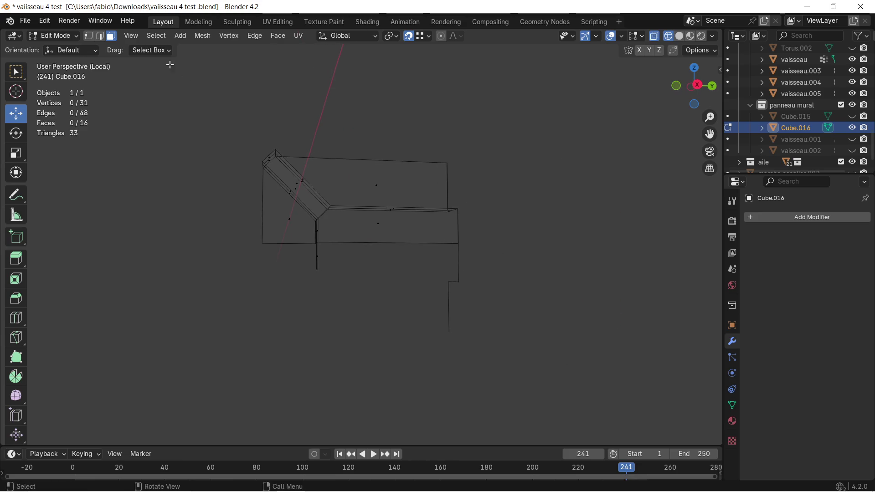
Delete the leftover lower edges and the stray right vertical edge
left_click(100, 36)
left_click_drag(431, 268, 490, 336)
key("x")
left_click(477, 288)
left_click(458, 266)
key("x")
left_click(468, 263)
middle_click_drag(467, 262, 411, 287)
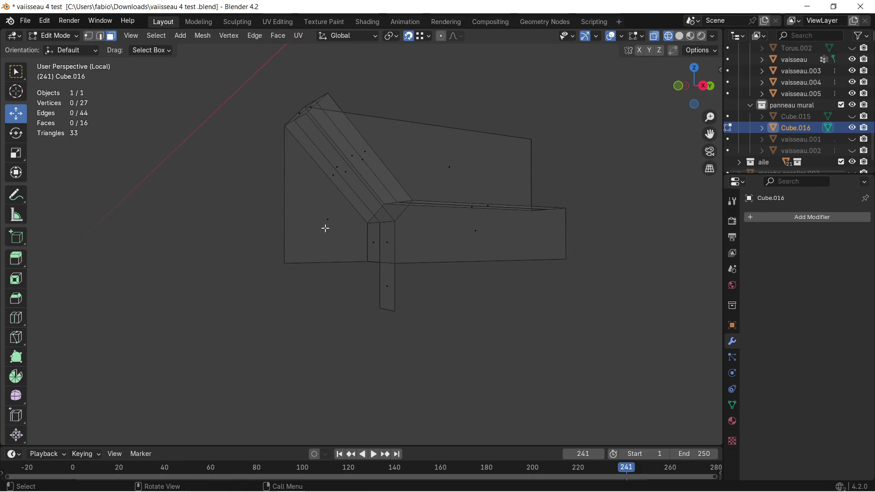
Delete the remaining lower face and return to solid shading, leaving a 15-face half panel
left_click(393, 290)
key("x")
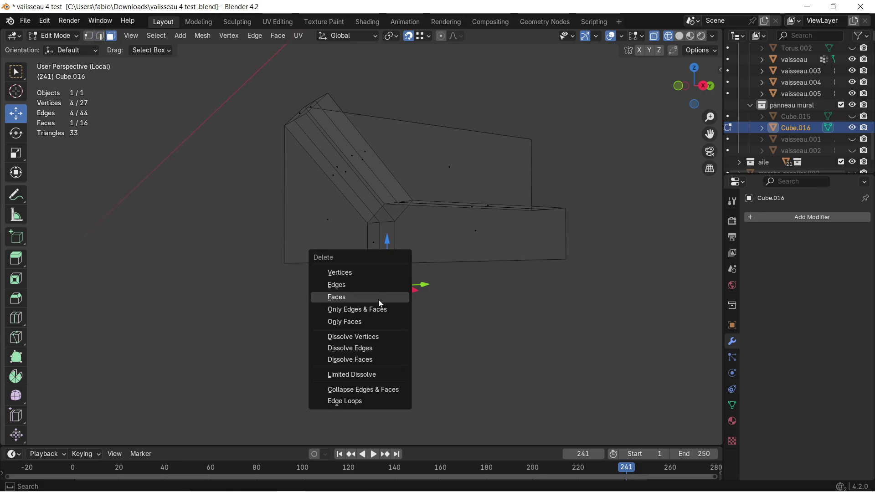
left_click(378, 299)
middle_click_drag(402, 281, 630, 115)
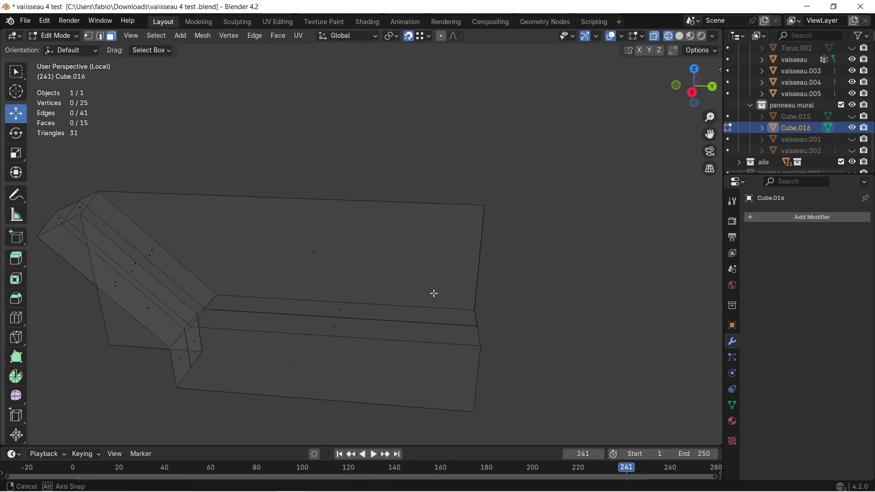
left_click(679, 38)
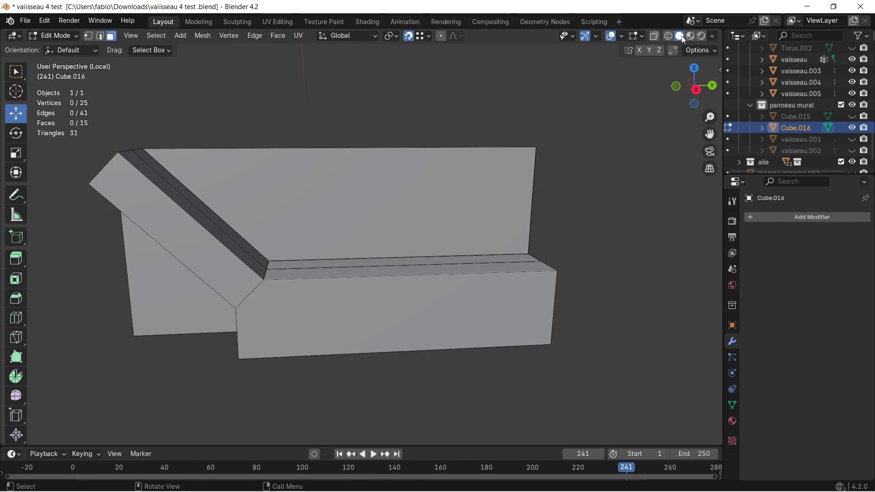
scroll(377, 224, "up", 2)
middle_click_drag(377, 224, 295, 201)
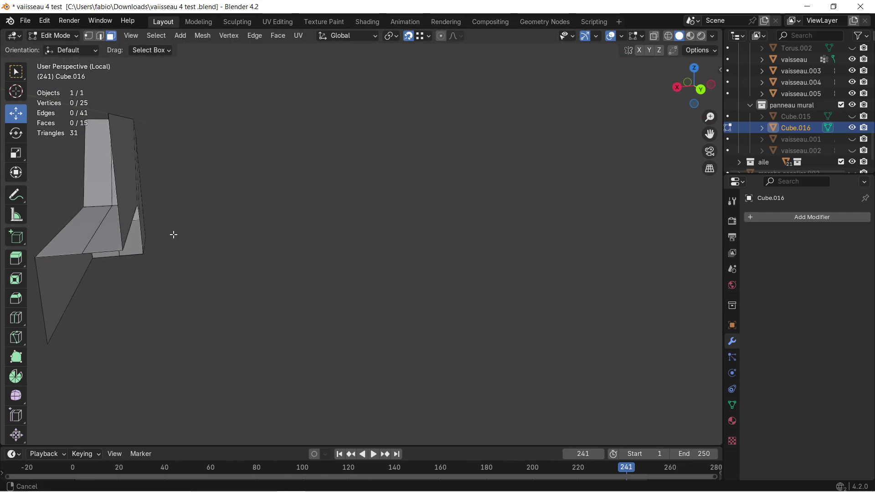
mouse_move(296, 201)
middle_mouse_down()
mouse_move(359, 233)
mouse_move(251, 215)
mouse_move(400, 206)
mouse_move(382, 209)
middle_mouse_up()
scroll(395, 207, "up", 2)
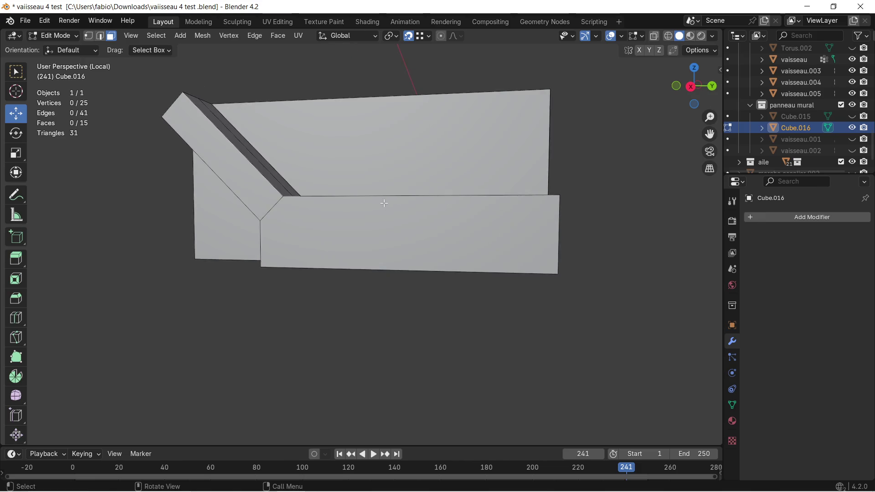
left_click(756, 217)
Add a Mirror modifier on X, briefly toggling a second axis on and off
left_click(704, 212)
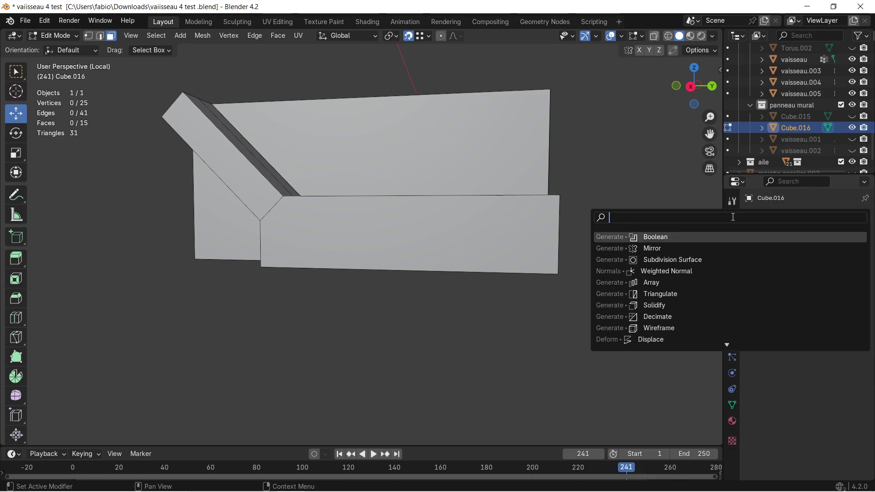
left_click(681, 248)
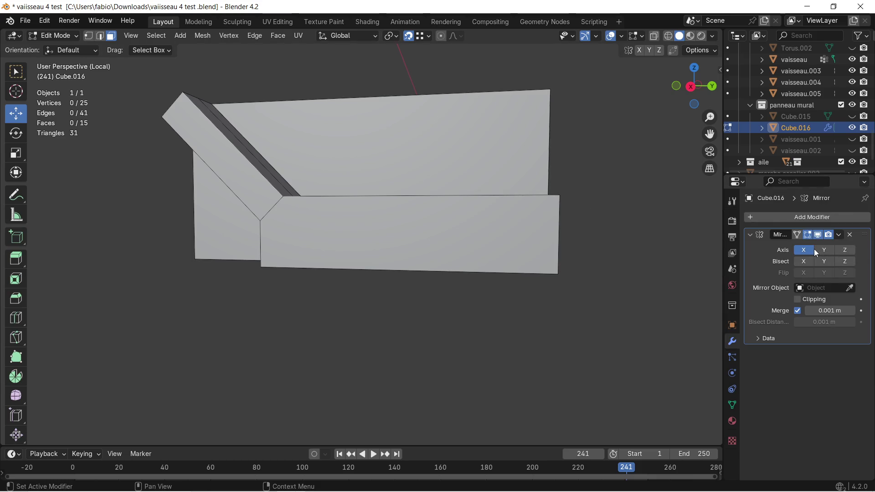
scroll(490, 215, "down", 3)
middle_click_drag(490, 216, 495, 228)
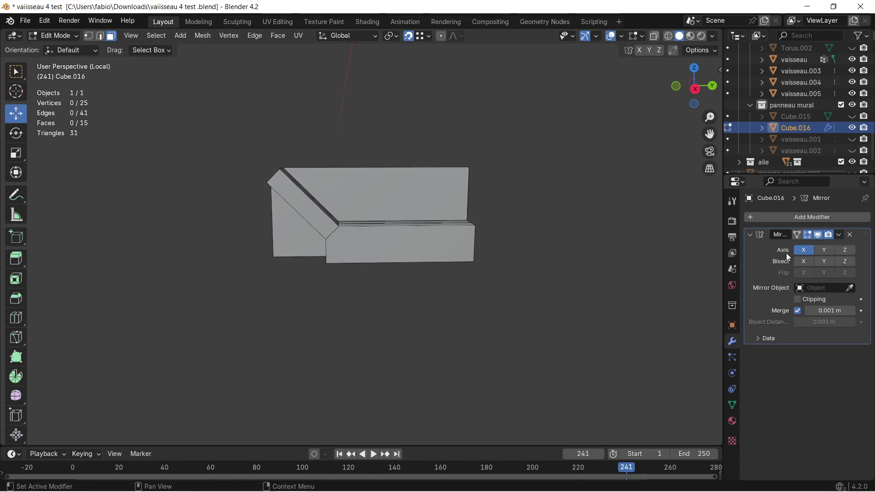
left_click(832, 251)
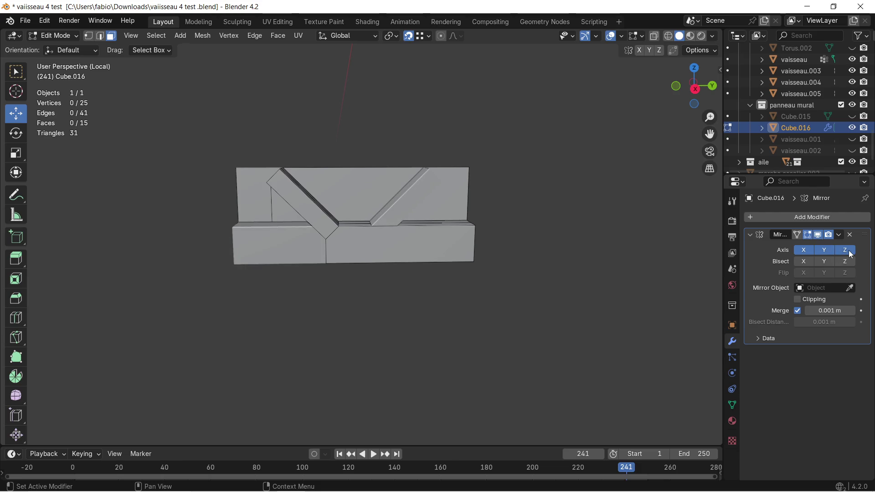
left_click(828, 250)
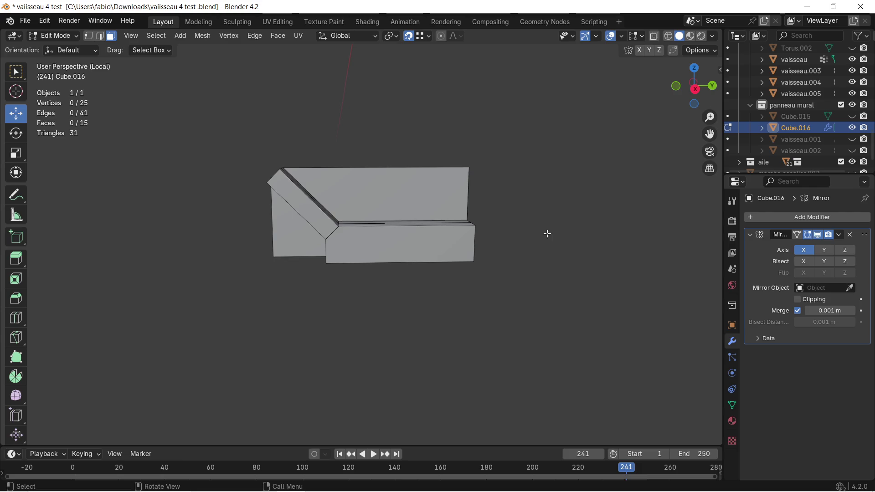
Return to Object Mode and bring up the object options for the panel
right_click(416, 239)
key("Escape")
key("Tab")
right_click(401, 201)
mouse_move(321, 203)
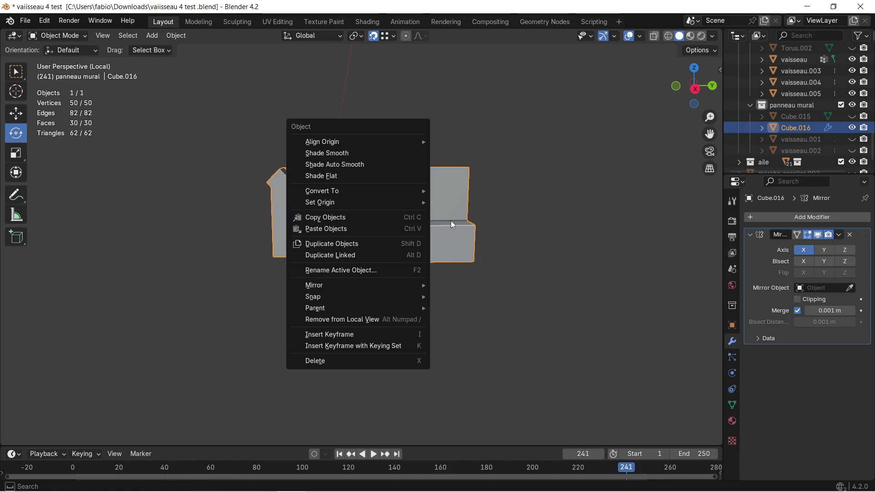
Set the panel's origin to the 3D cursor
left_click(531, 231)
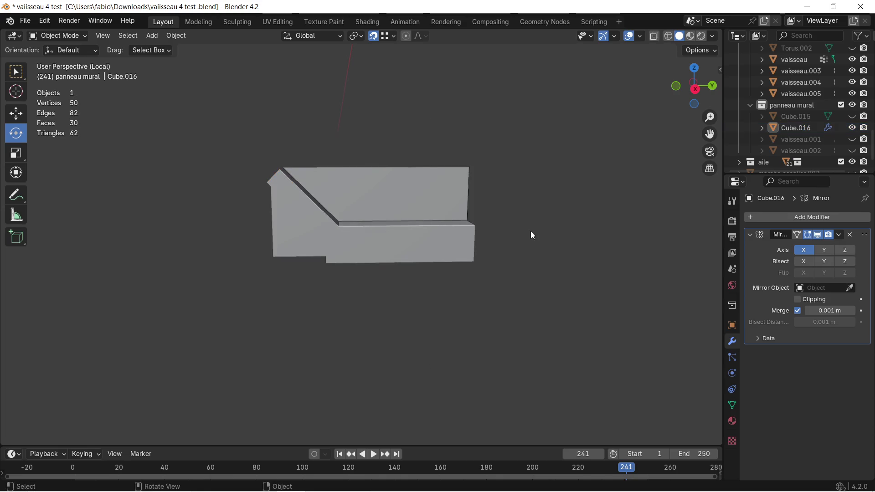
left_click(414, 232)
right_click(413, 235)
mouse_move(332, 231)
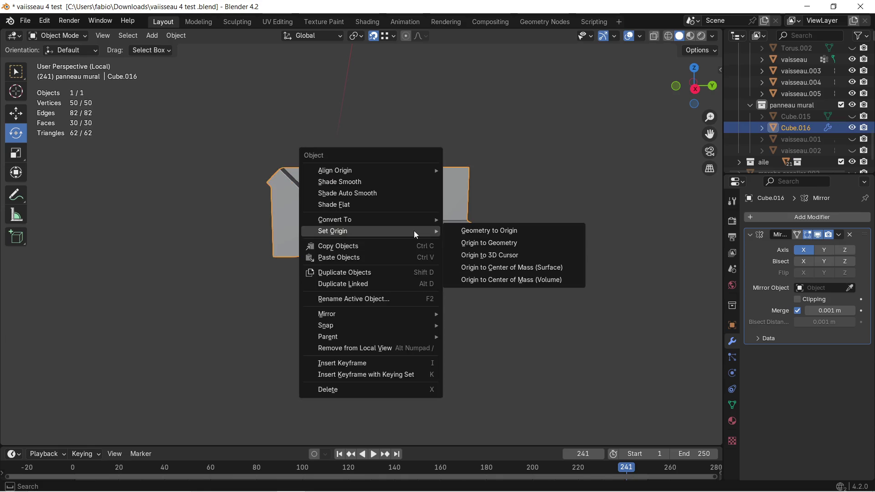
left_click(490, 255)
scroll(446, 225, "down", 3)
mouse_move(439, 221)
middle_mouse_down()
mouse_move(437, 255)
mouse_move(570, 246)
mouse_move(382, 216)
middle_mouse_up()
scroll(382, 215, "up", 3)
Set the origin to the surface centre of mass instead
right_click(373, 228)
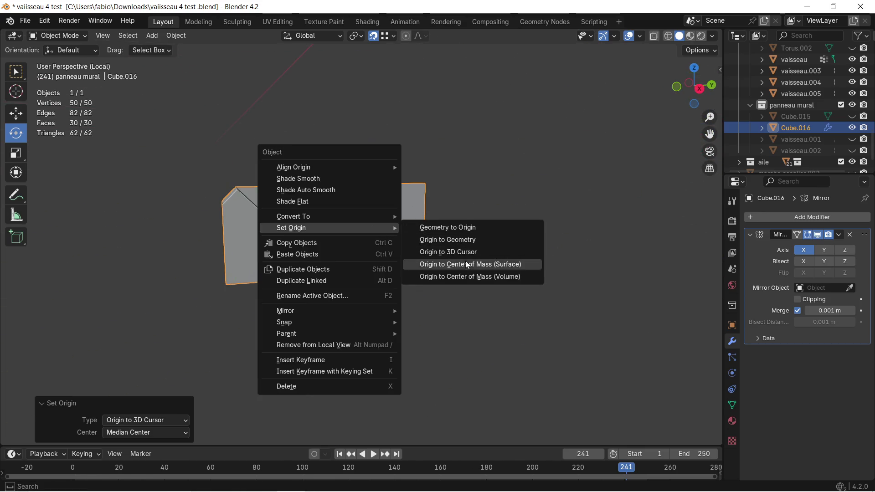
left_click(466, 262)
mouse_move(467, 266)
middle_mouse_down()
mouse_move(293, 244)
mouse_move(457, 242)
mouse_move(442, 285)
mouse_move(327, 271)
mouse_move(257, 202)
mouse_move(183, 166)
mouse_move(183, 190)
mouse_move(273, 235)
mouse_move(358, 233)
mouse_move(308, 211)
mouse_move(388, 220)
mouse_move(393, 238)
middle_mouse_up()
Undo the origin changes back into Edit Mode, removing the Mirror modifier
key("alt+a")
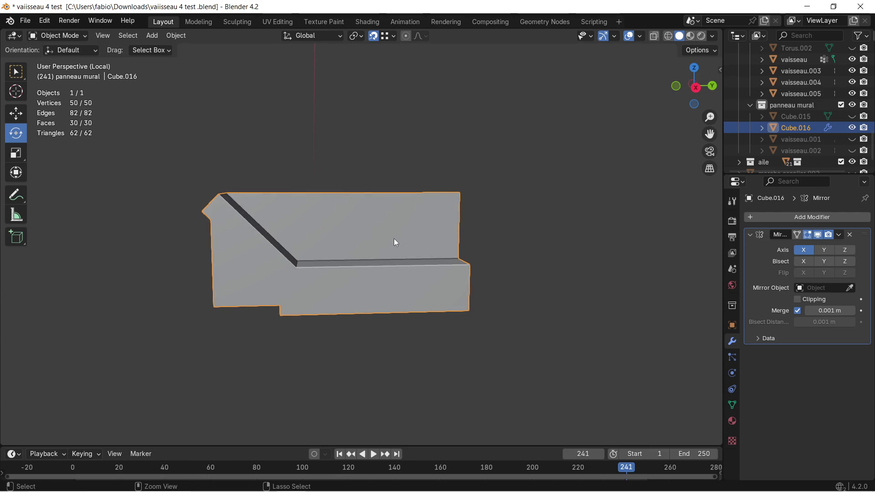
key("ctrl+z")
key("ctrl+z")
key("ctrl+z")
key("ctrl+z")
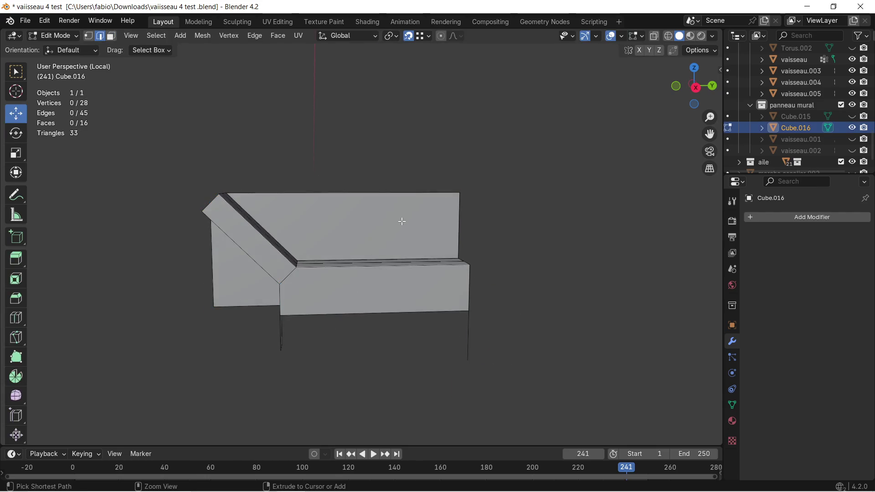
key("ctrl+z")
key("ctrl+z")
Leave mesh editing and return the panel object to Object Mode
mouse_move(413, 233)
middle_mouse_down()
mouse_move(427, 247)
mouse_move(415, 240)
middle_mouse_up()
key("ctrl+f")
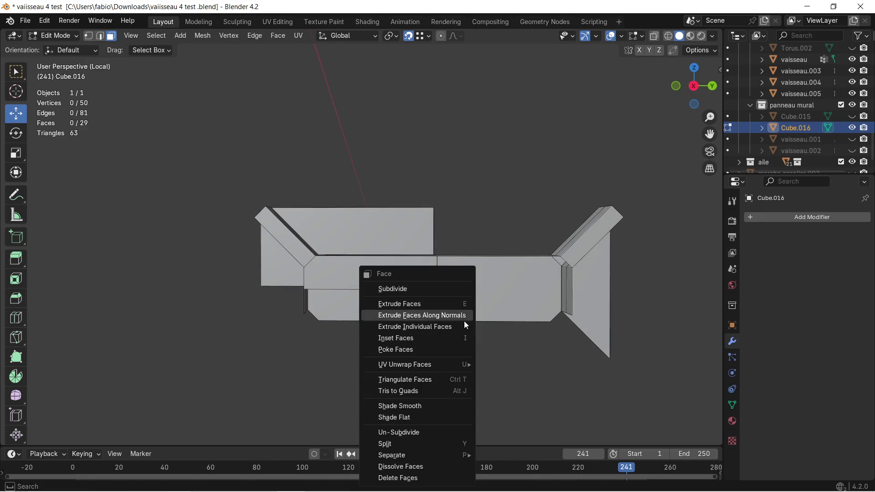
mouse_move(404, 175)
middle_mouse_down()
mouse_move(477, 223)
mouse_move(579, 227)
mouse_move(389, 178)
middle_mouse_up()
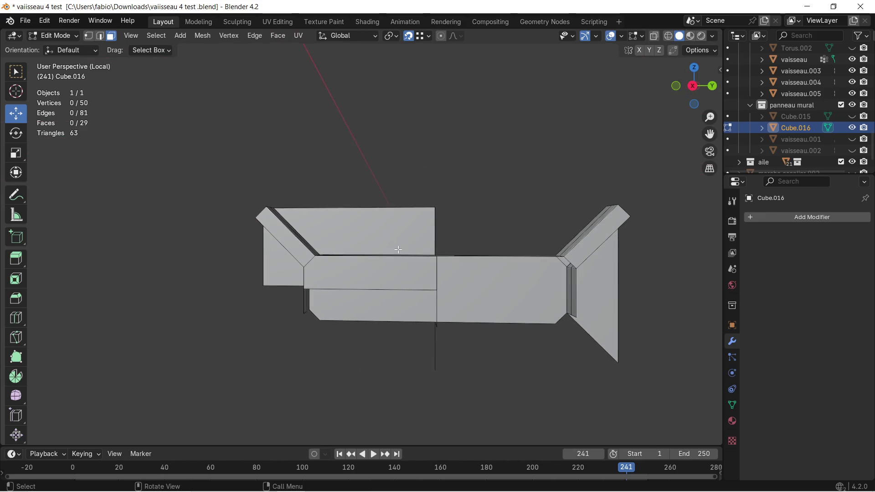
key("ctrl+f")
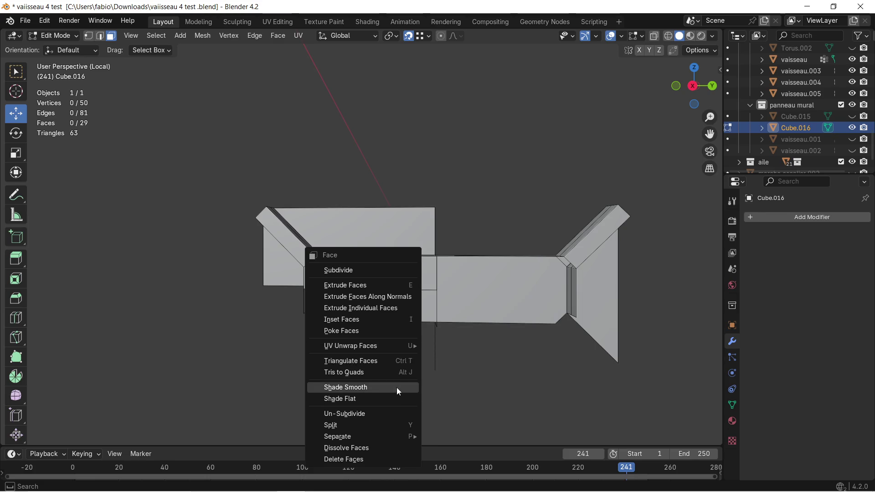
key("Escape")
key("Tab")
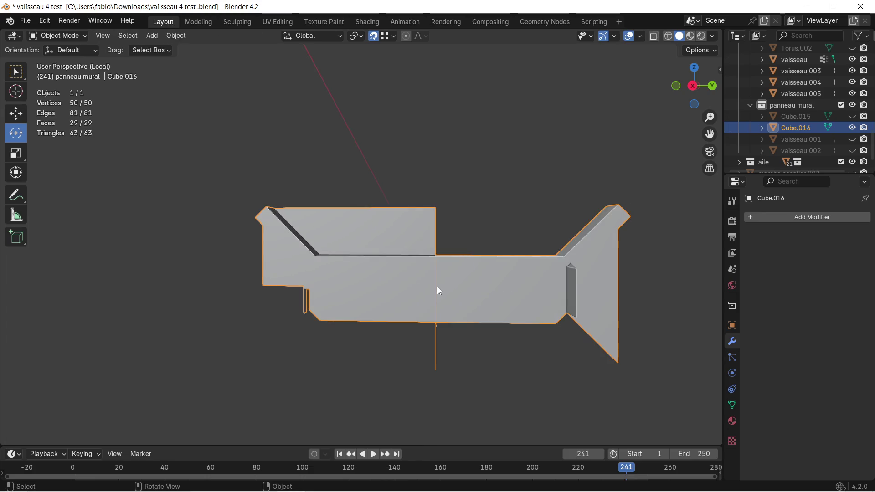
Set the panel's origin to its volume centre of mass and show it as wireframe
right_click(437, 287)
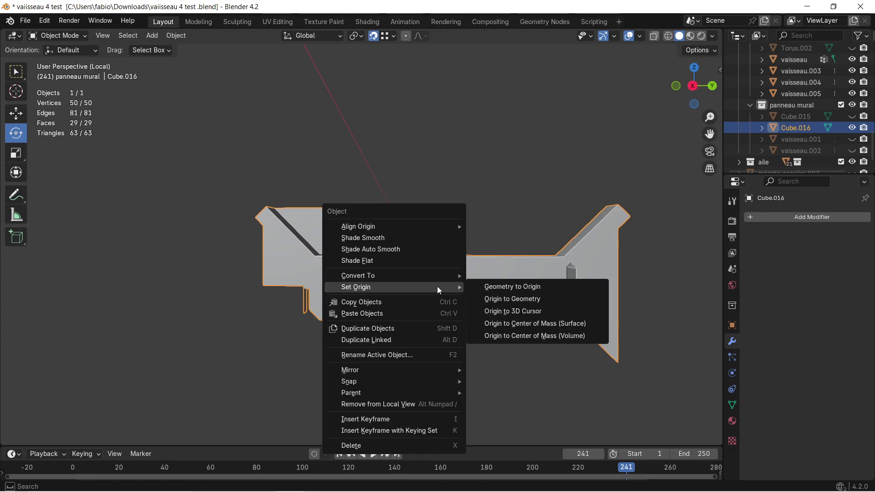
left_click(544, 322)
right_click(478, 292)
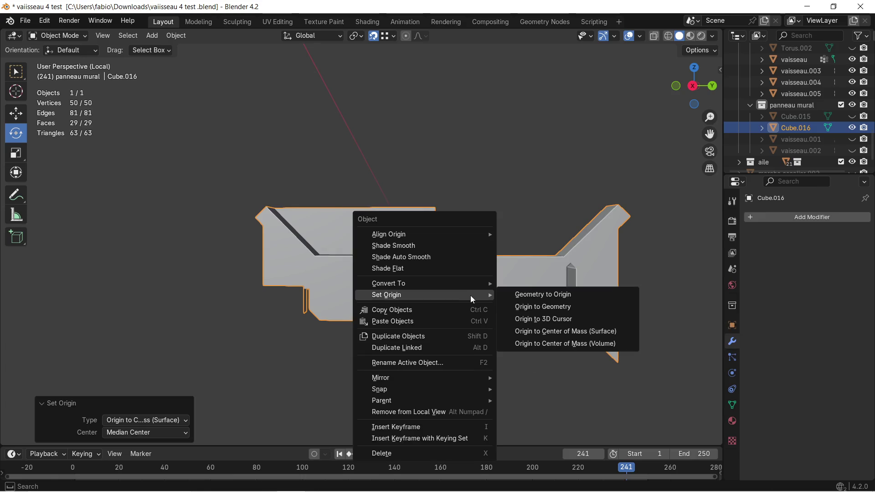
left_click(565, 343)
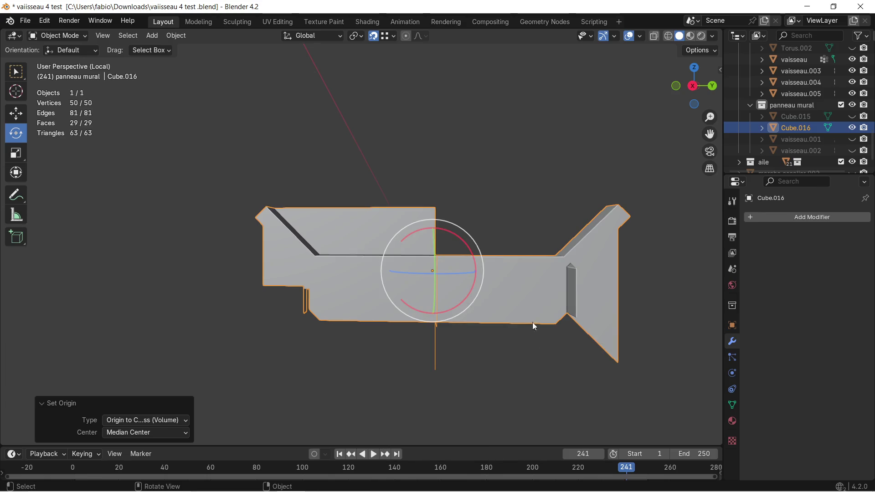
left_click_drag(479, 293, 484, 295)
mouse_move(485, 295)
middle_mouse_down()
mouse_move(496, 260)
mouse_move(503, 296)
middle_mouse_up()
left_click(669, 35)
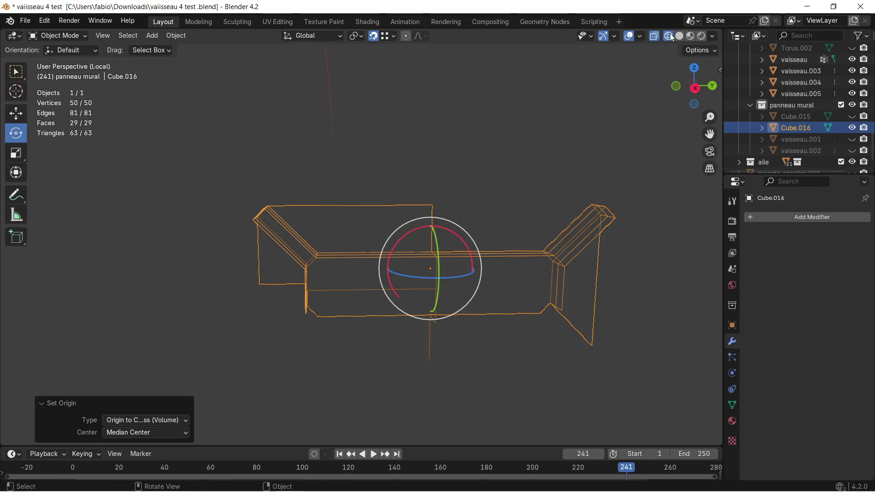
middle_click_drag(635, 184, 540, 129, "shift")
Delete the right wing and long beam faces from the panel mesh
middle_click_drag(475, 131, 460, 166)
key("Tab")
left_click_drag(398, 147, 566, 305)
key("x")
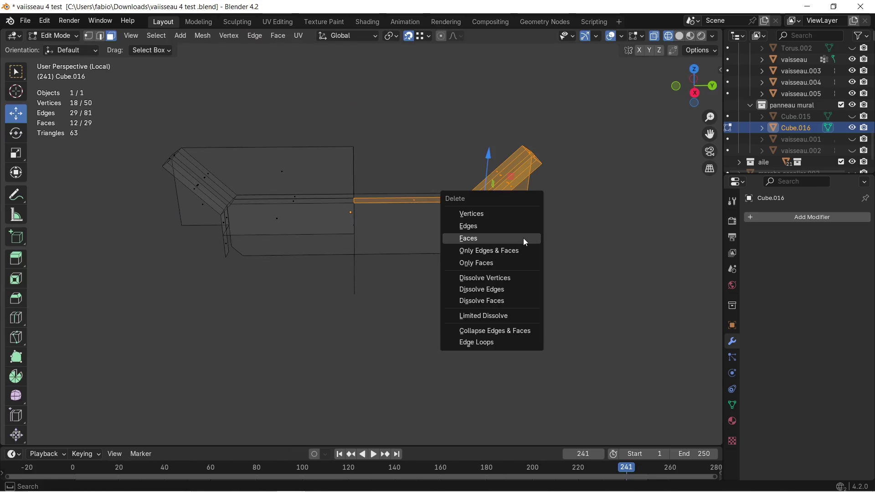
left_click(523, 238)
Delete the leftover face so only the upper-left quarter remains
middle_click_drag(402, 219, 411, 233)
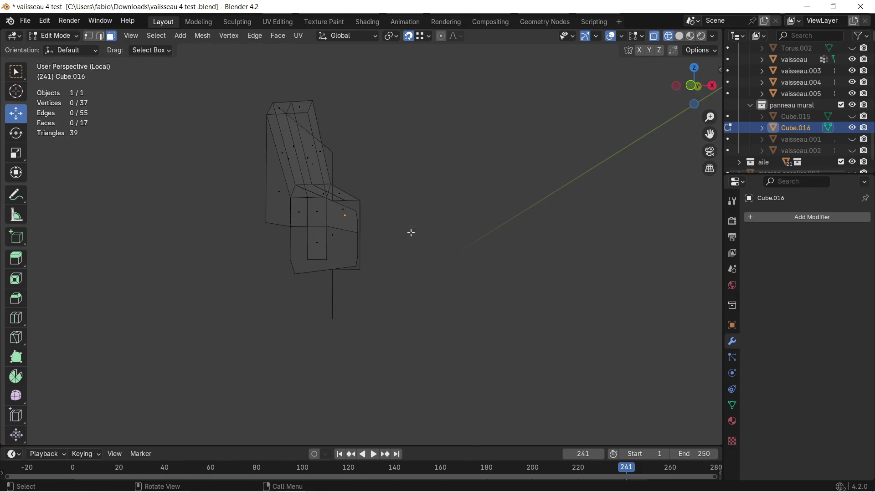
key("x")
left_click(314, 239)
key("x")
left_click(324, 253)
Delete the stray edges and vertex below the mesh, leaving a clean 15-face quarter
middle_click_drag(355, 256, 362, 250)
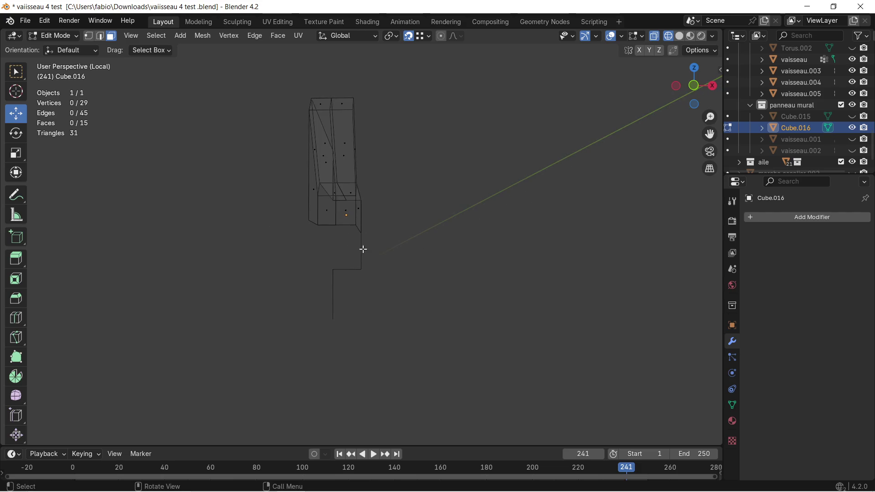
left_click_drag(318, 254, 415, 337)
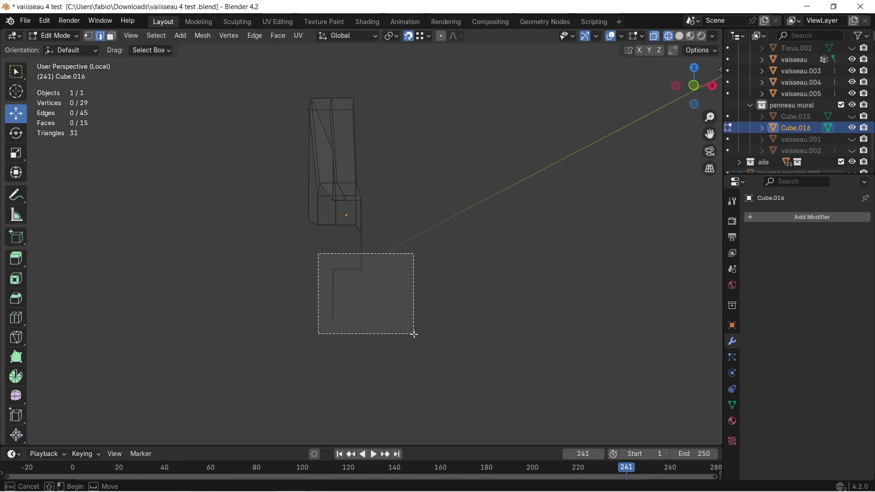
key("x")
left_click(397, 260)
left_click(360, 234)
key("x")
left_click(374, 248)
middle_click_drag(440, 245, 408, 268)
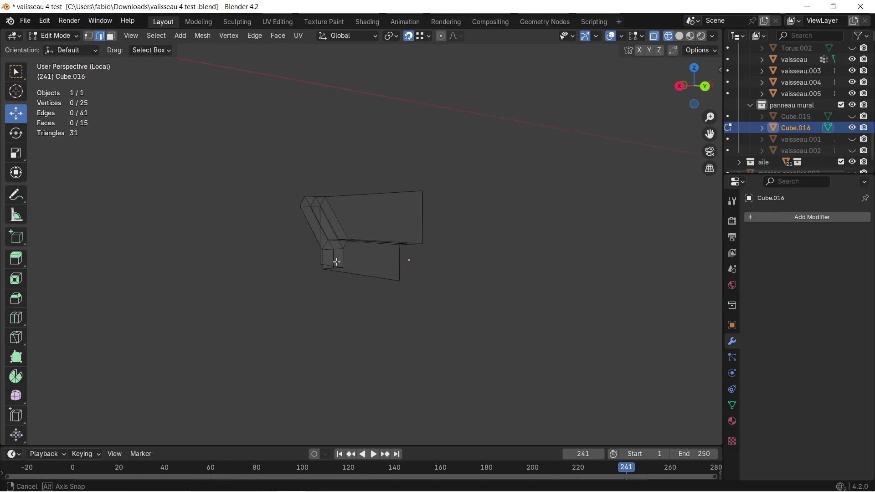
middle_click_drag(408, 268, 412, 266)
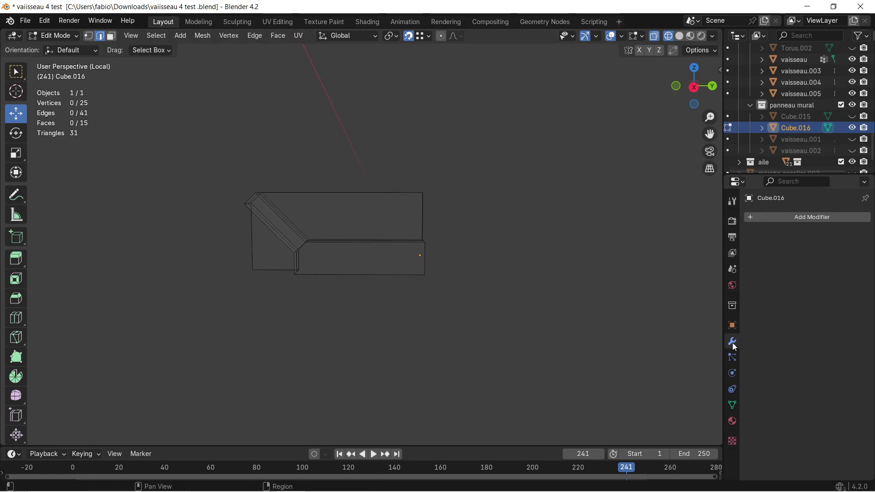
Add a Mirror modifier to Cube.016 and switch back to solid shading
left_click(761, 217)
left_click(728, 219)
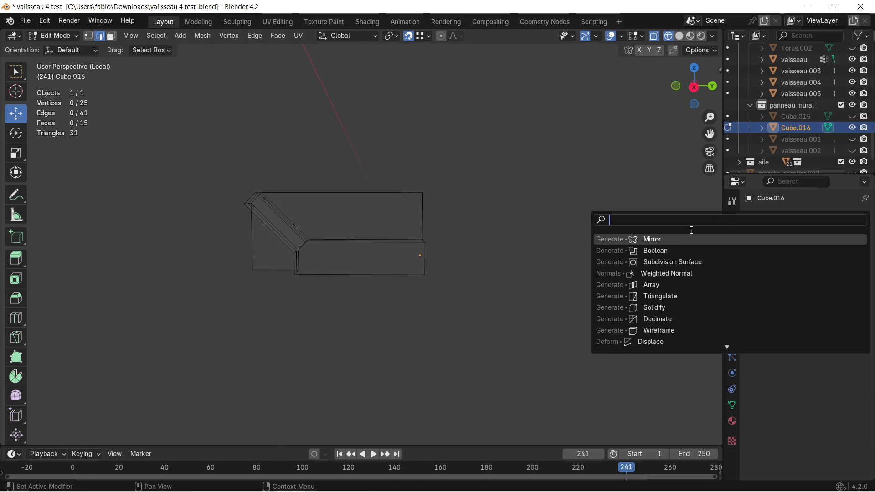
left_click(656, 238)
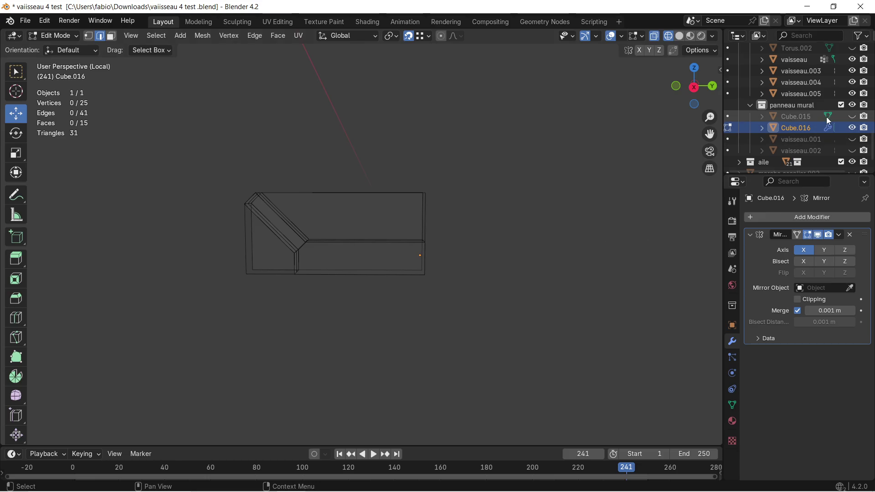
left_click(678, 36)
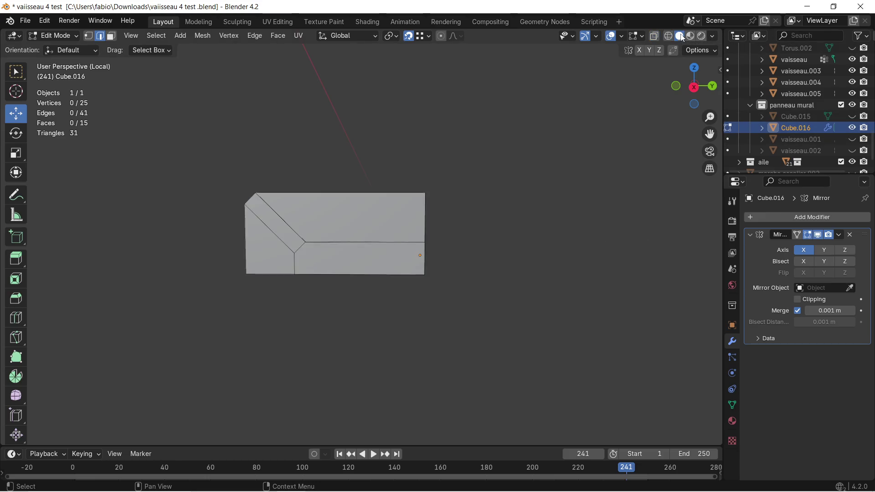
Mirror on Y and Z instead of X to rebuild the full wall panel, then leave local view
left_click(803, 250)
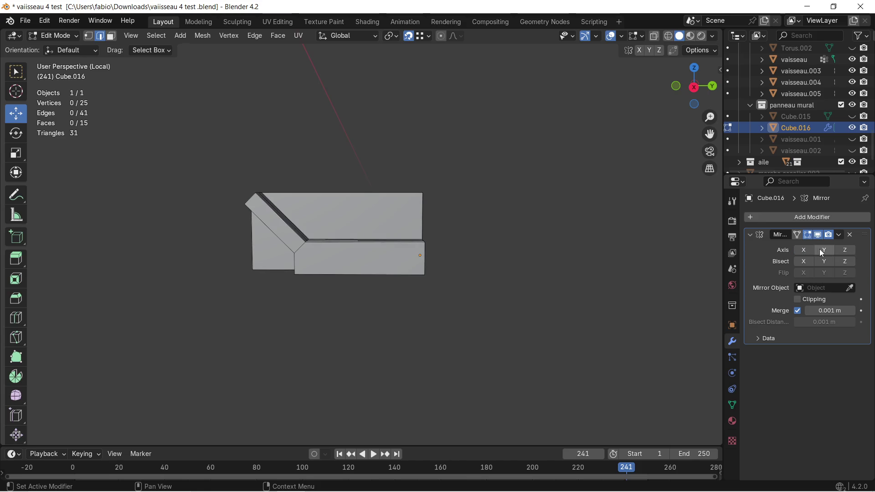
left_click(844, 250)
mouse_move(459, 280)
middle_mouse_down()
mouse_move(537, 269)
mouse_move(440, 286)
mouse_move(340, 289)
mouse_move(458, 269)
mouse_move(455, 248)
mouse_move(402, 255)
middle_mouse_up()
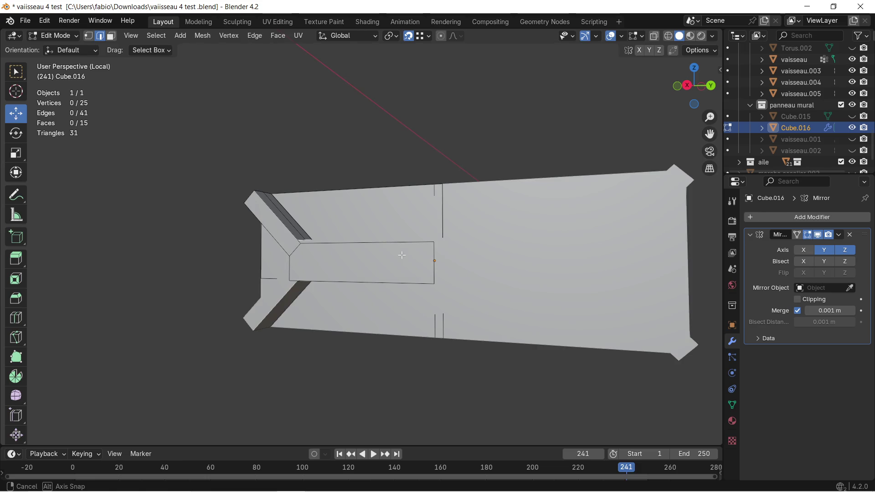
mouse_move(402, 256)
middle_mouse_down()
mouse_move(462, 269)
mouse_move(455, 303)
mouse_move(486, 294)
mouse_move(497, 267)
mouse_move(445, 234)
middle_mouse_up()
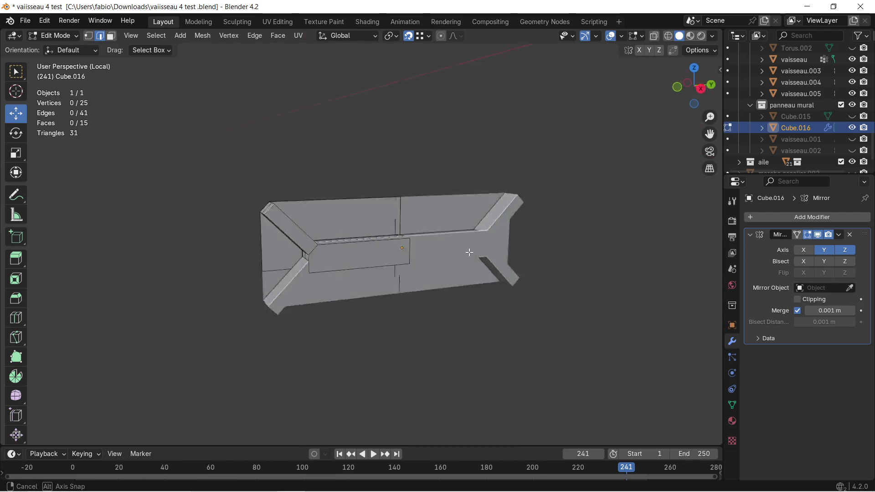
middle_click_drag(230, 98, 226, 102)
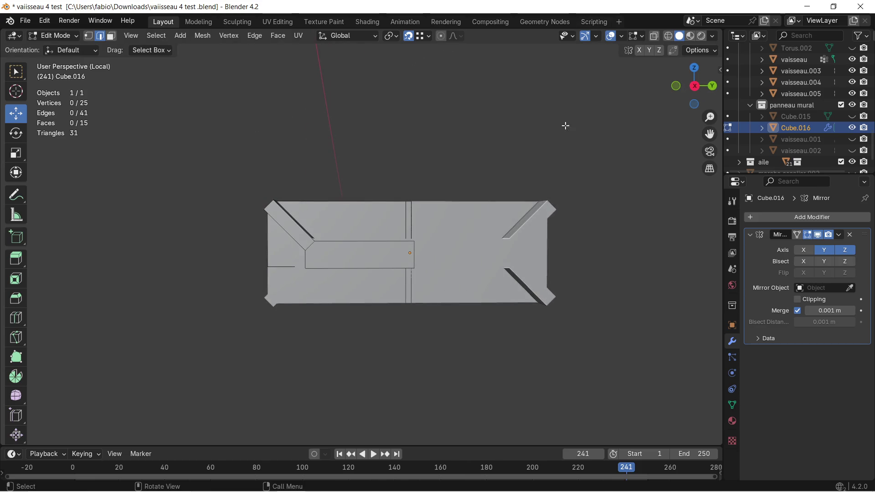
key("KP_Divide")
Select the whole panel mesh and nudge it along Z and then slightly along Y
mouse_move(542, 153)
middle_mouse_down()
mouse_move(449, 156)
mouse_move(426, 141)
mouse_move(372, 195)
mouse_move(242, 218)
mouse_move(381, 211)
mouse_move(433, 231)
mouse_move(392, 244)
mouse_move(385, 225)
middle_mouse_up()
key("a")
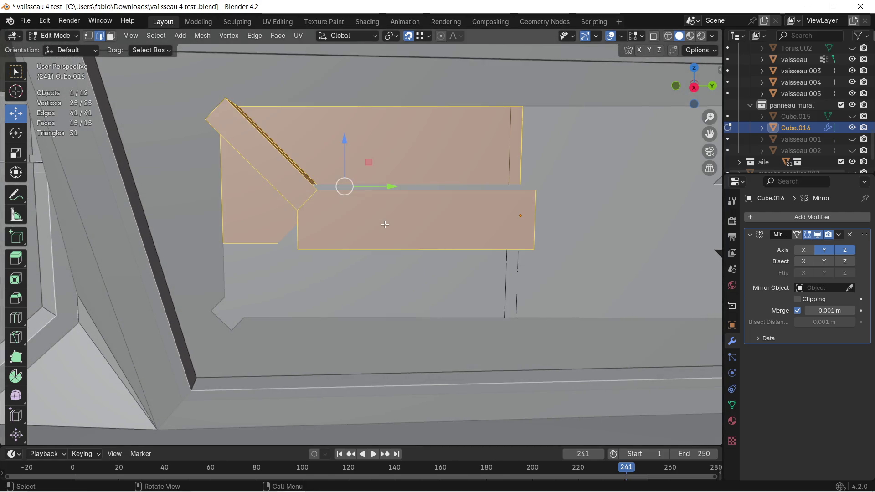
key("g")
key("z")
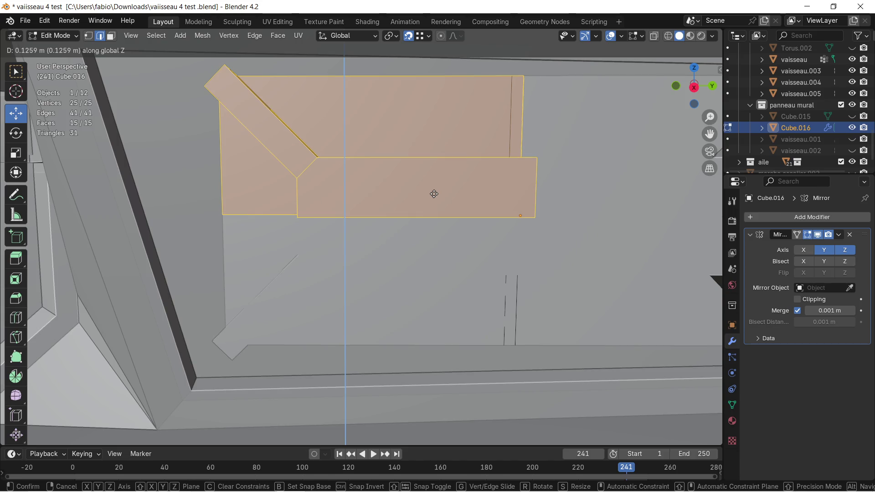
left_click(434, 193)
scroll(445, 190, "down", 1)
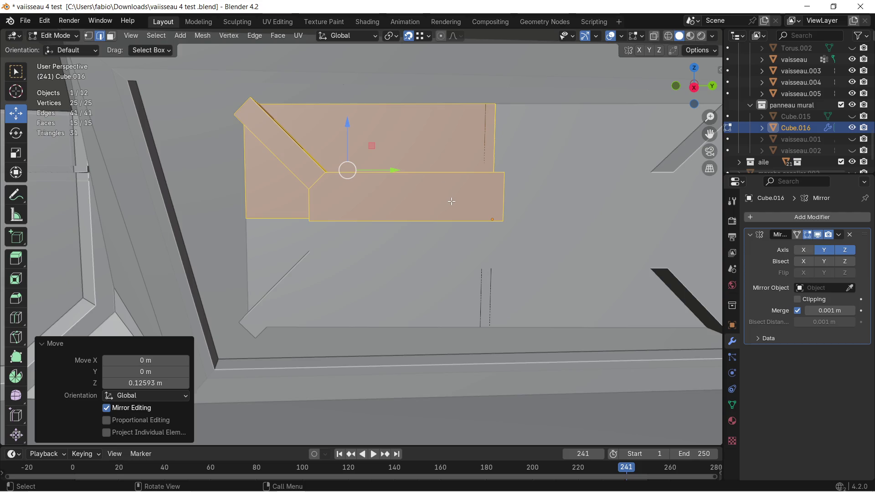
key("g")
key("y")
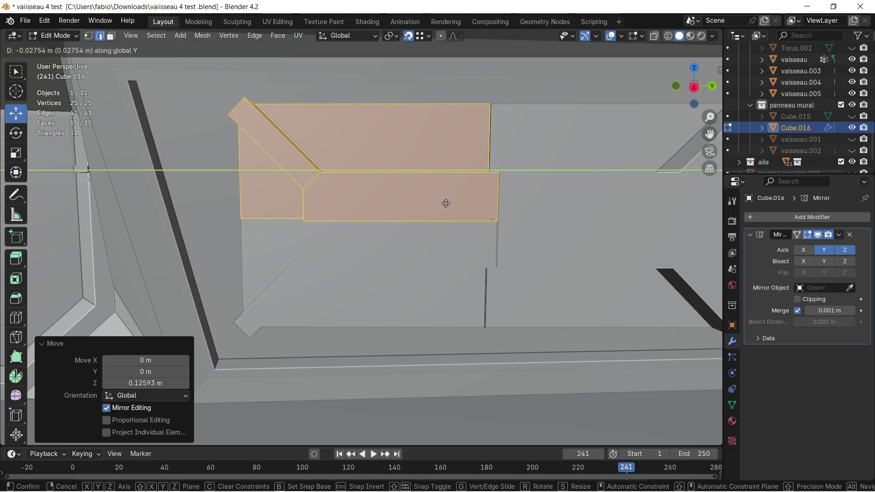
left_click(447, 203)
mouse_move(447, 204)
middle_mouse_down()
mouse_move(354, 287)
mouse_move(385, 210)
middle_mouse_up()
scroll(355, 288, "up", 4)
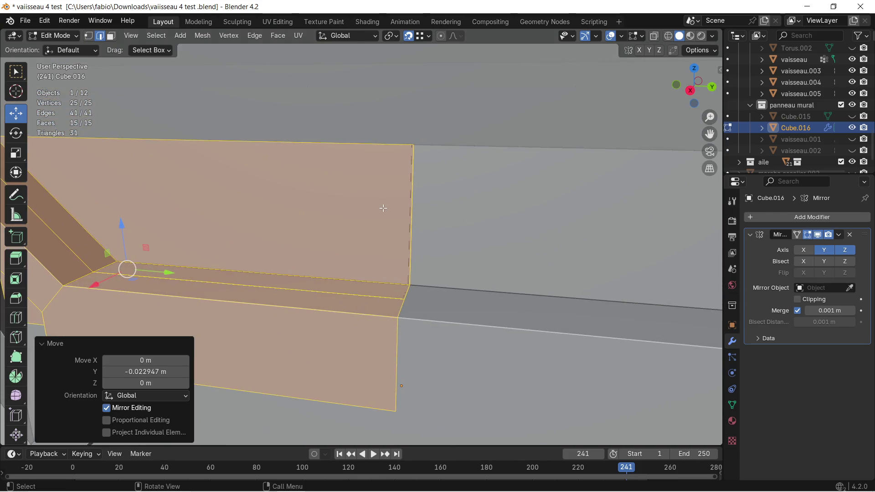
scroll(390, 209, "up", 2)
scroll(401, 209, "up", 1)
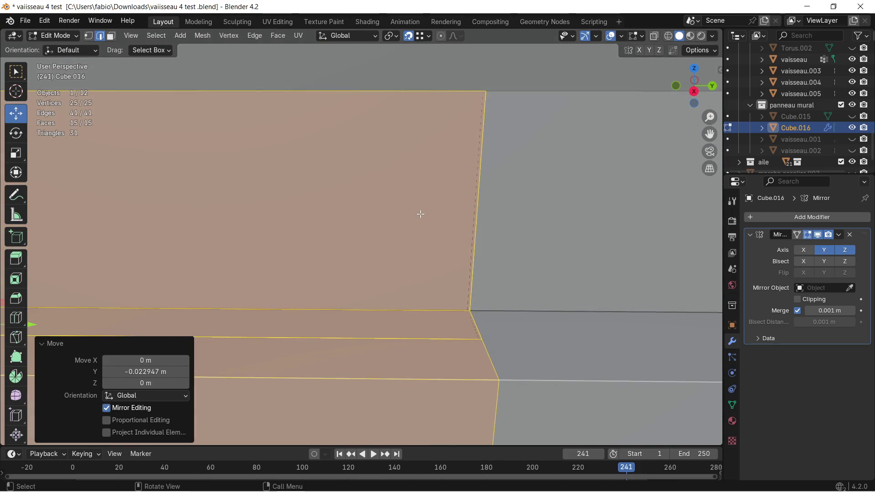
Try a 10 cm Y shift, undo it and confirm a zero-offset move instead
key("g")
key("y")
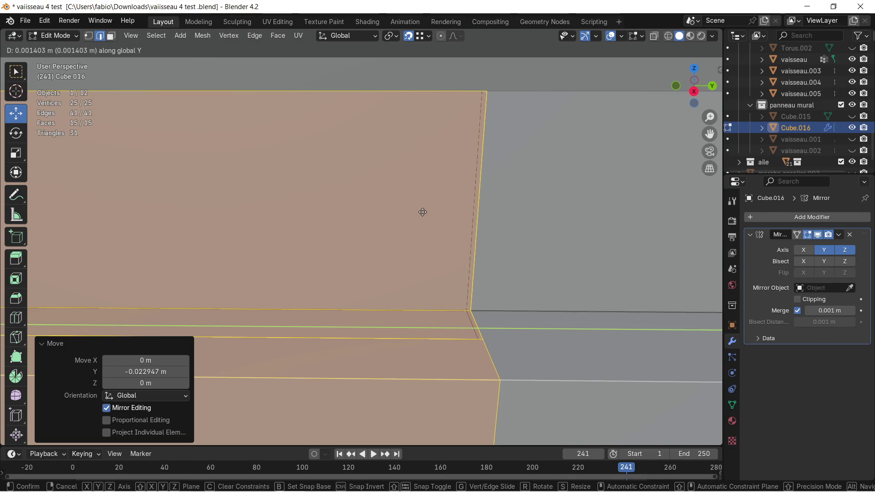
type("0.1")
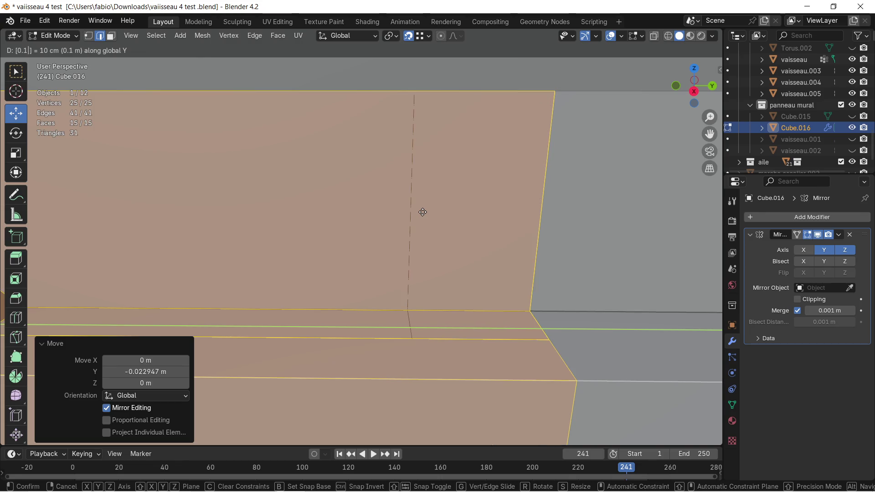
key("Return")
key("ctrl+z")
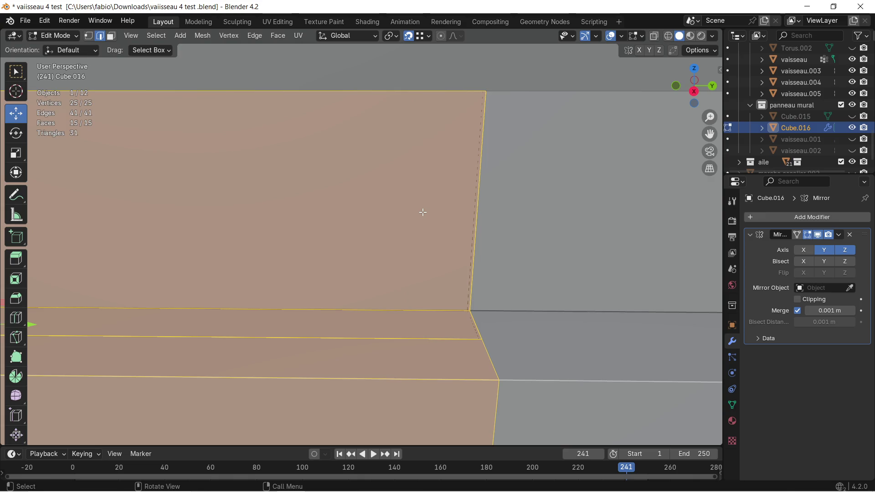
type("gy0.")
type("01")
key("BackSpace")
type("5")
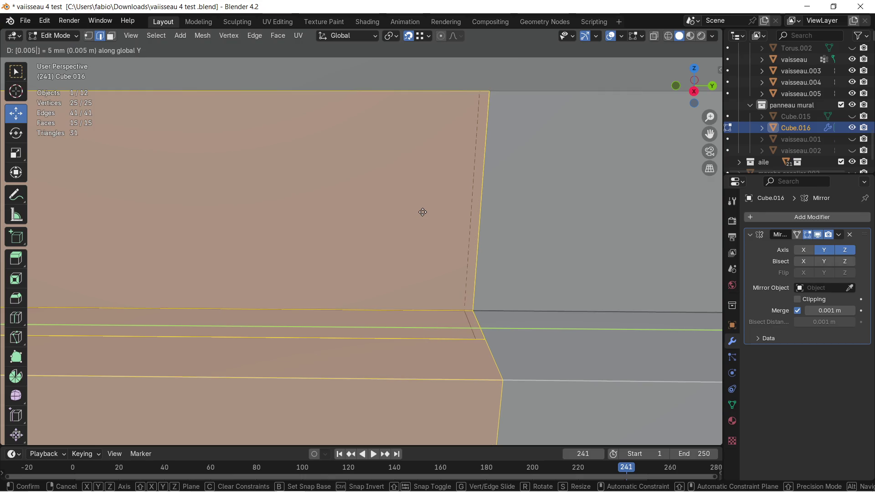
key("BackSpace")
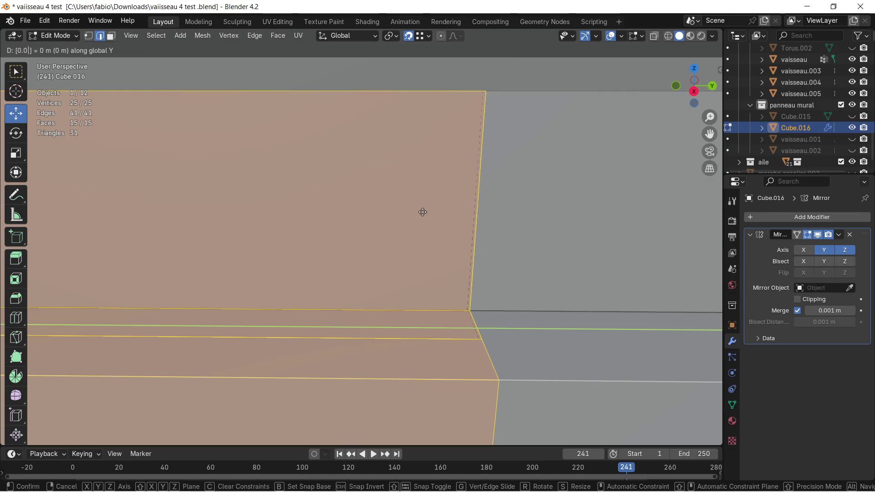
key("Return")
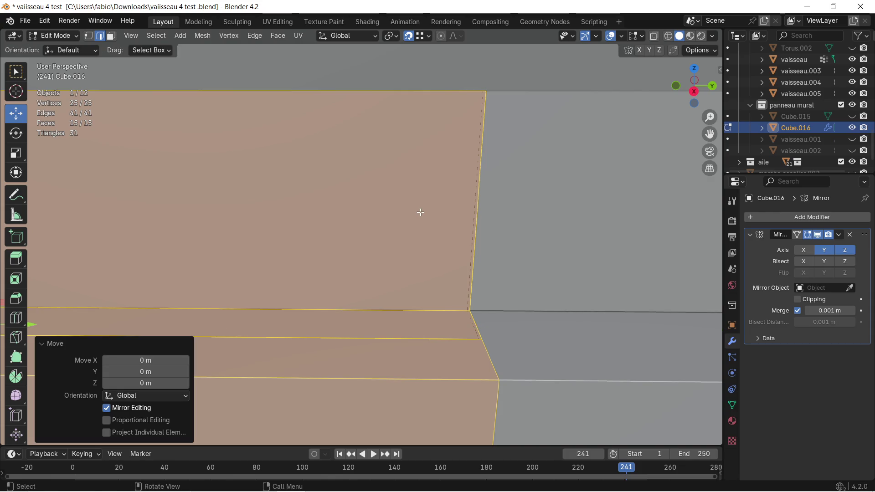
Move the strip faces -0.002 m (2 mm back) along global Y
key("g")
key("y")
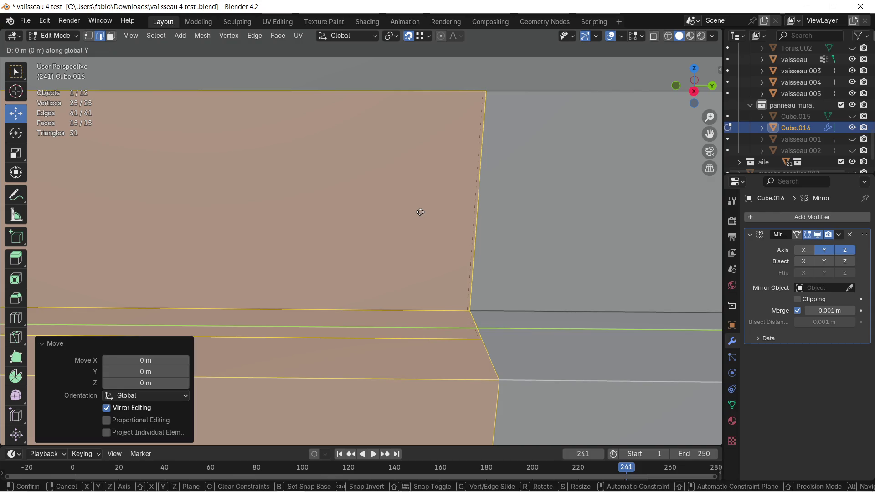
type("-(0.")
type("1")
key("BackSpace")
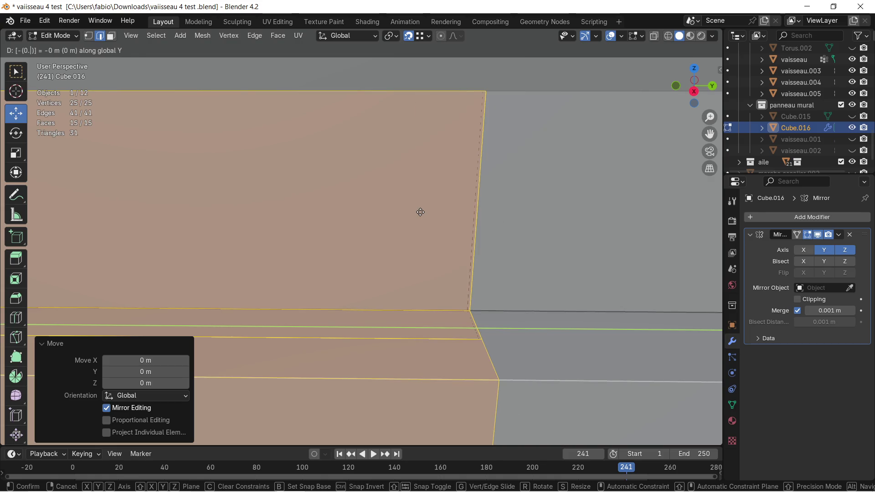
type("1")
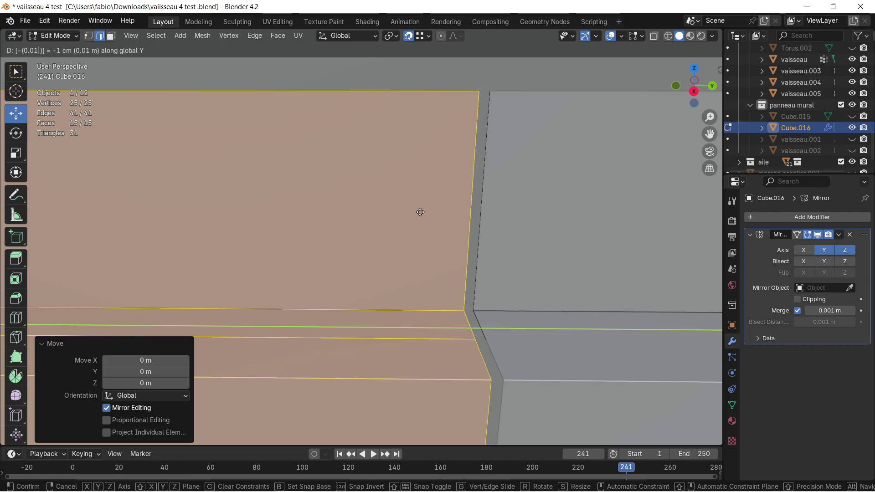
key("BackSpace")
type("01")
key("BackSpace")
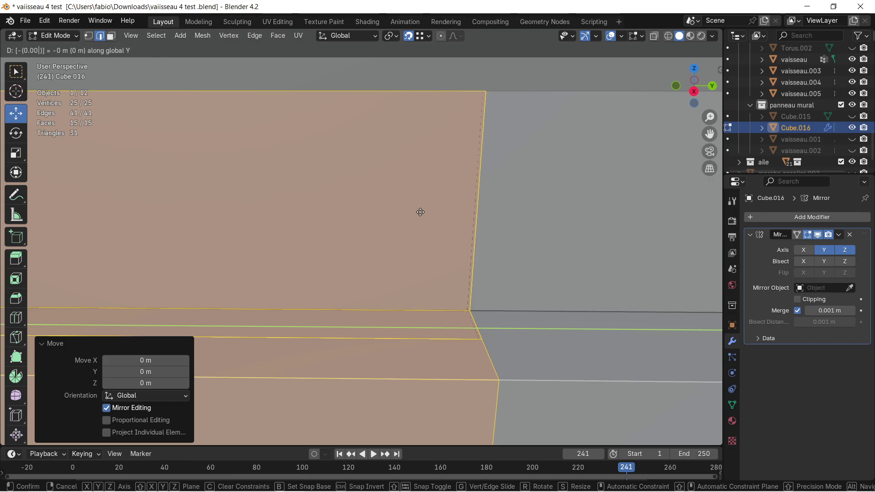
type("2")
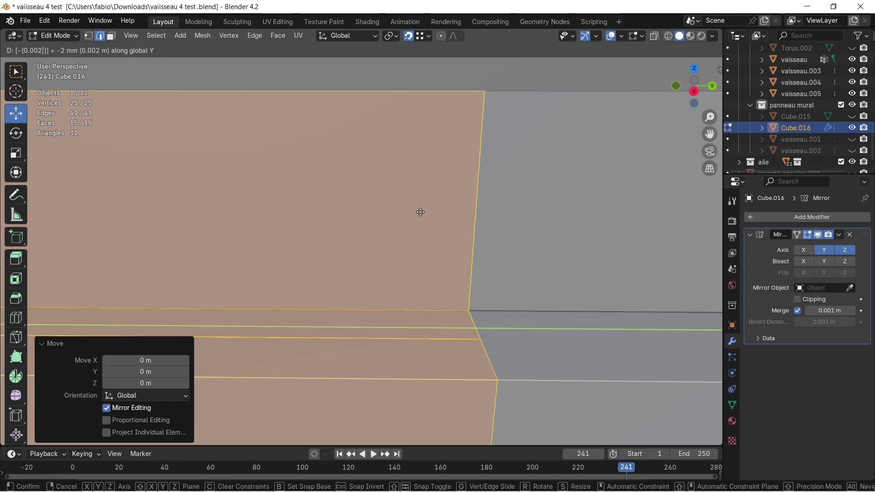
key("Return")
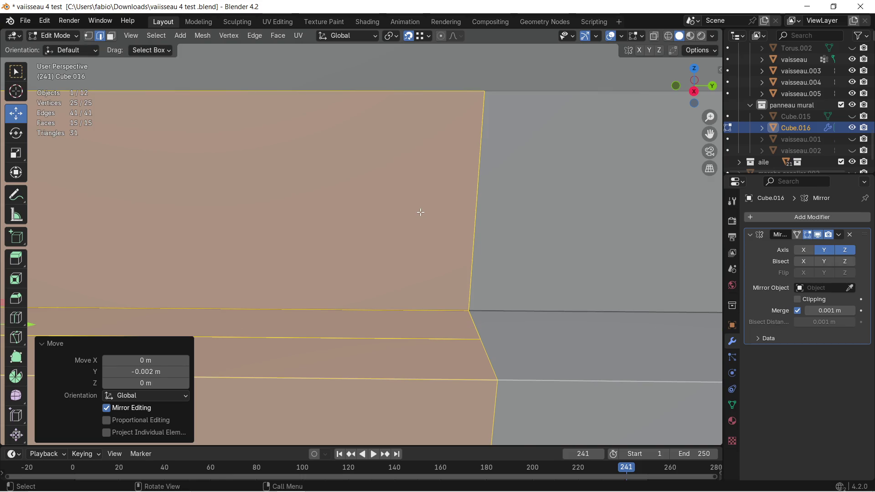
scroll(448, 189, "down", 1)
scroll(434, 211, "down", 2)
scroll(430, 212, "down", 2)
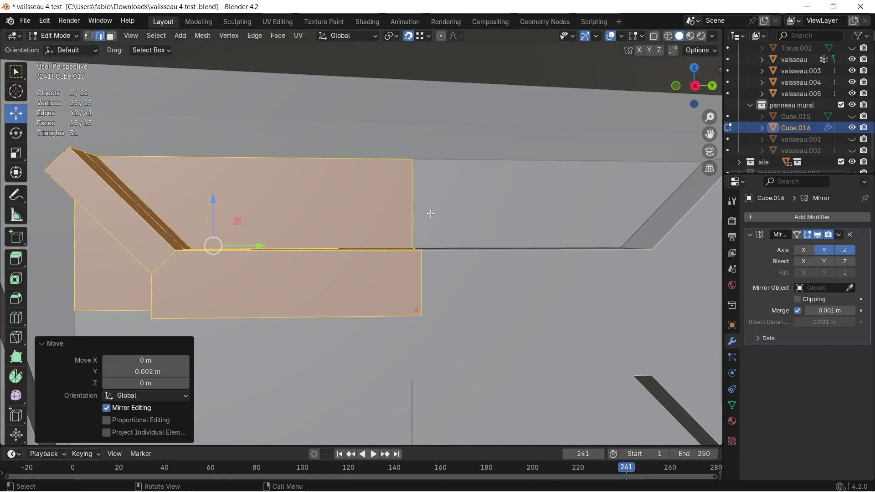
scroll(440, 241, "down", 1)
scroll(439, 240, "down", 1)
scroll(440, 238, "down", 1)
scroll(439, 235, "down", 1)
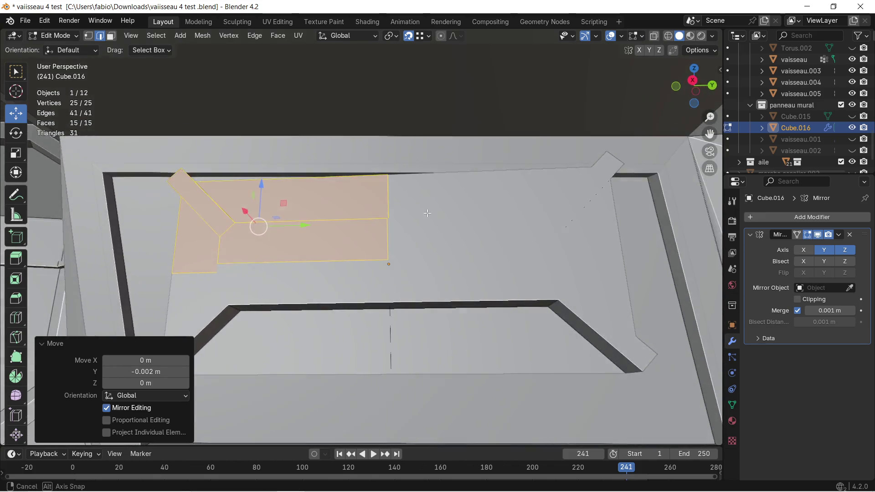
scroll(439, 233, "down", 1)
Isolate Cube.016 in local view and orbit to the panel ledge
key("KP_Divide")
scroll(439, 232, "up", 1)
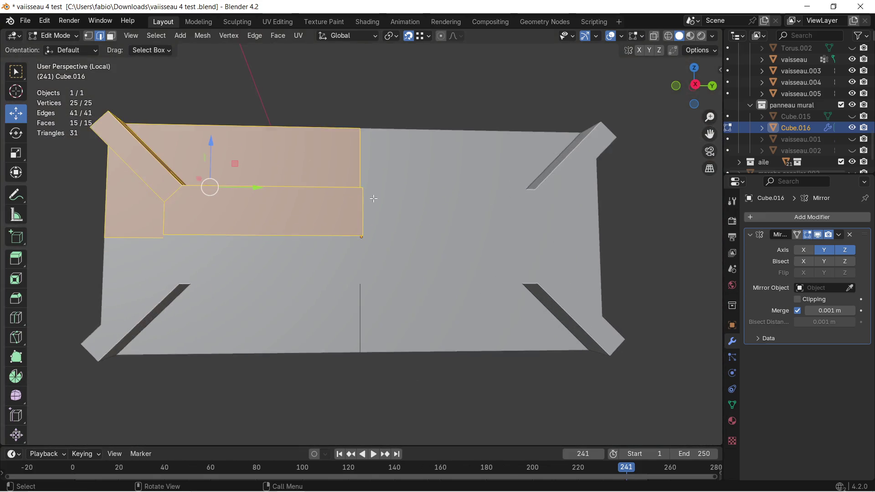
middle_click_drag(440, 233, 349, 209)
scroll(350, 209, "up", 1)
scroll(383, 233, "up", 2)
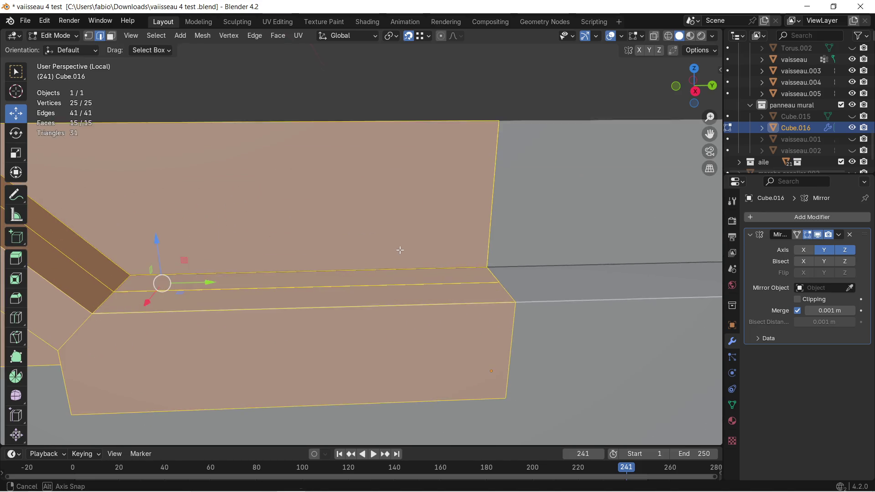
scroll(397, 236, "up", 1)
scroll(395, 228, "up", 1)
scroll(390, 230, "up", 1)
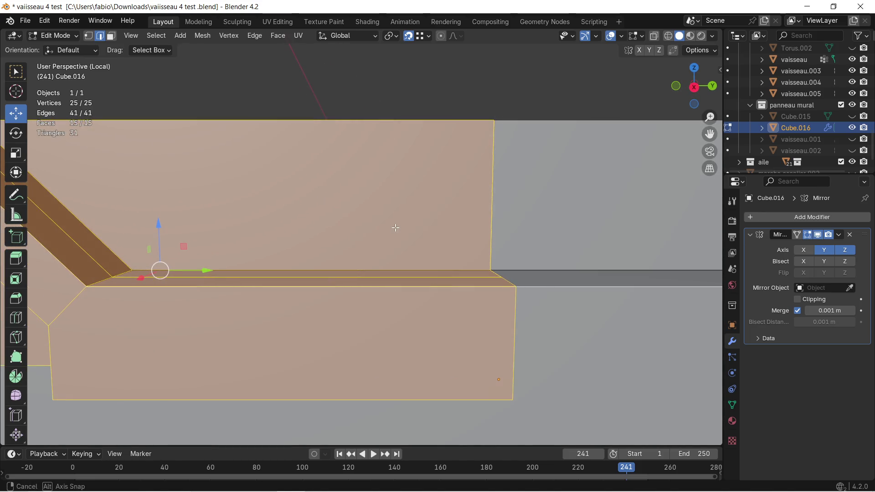
scroll(397, 227, "down", 2)
middle_click_drag(398, 224, 399, 221)
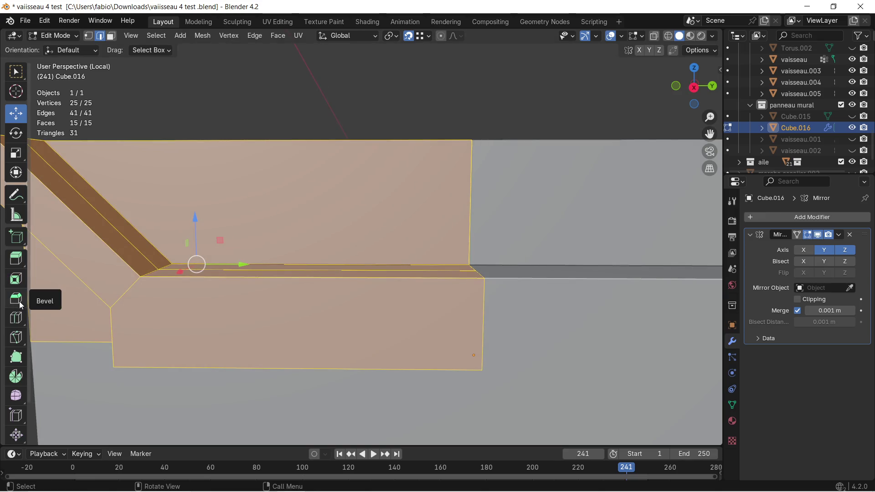
left_click(16, 337)
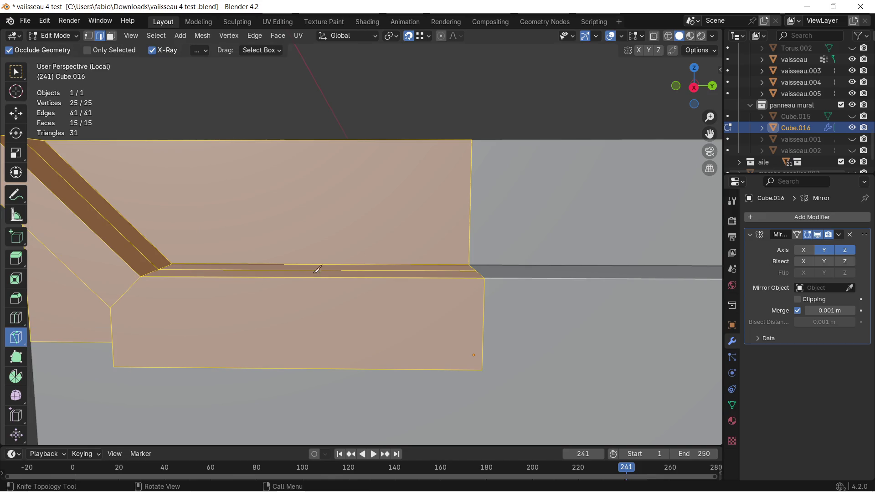
Knife-cut a Y-locked line with an angled end across the upper panel face, giving 16 faces
left_click(470, 237)
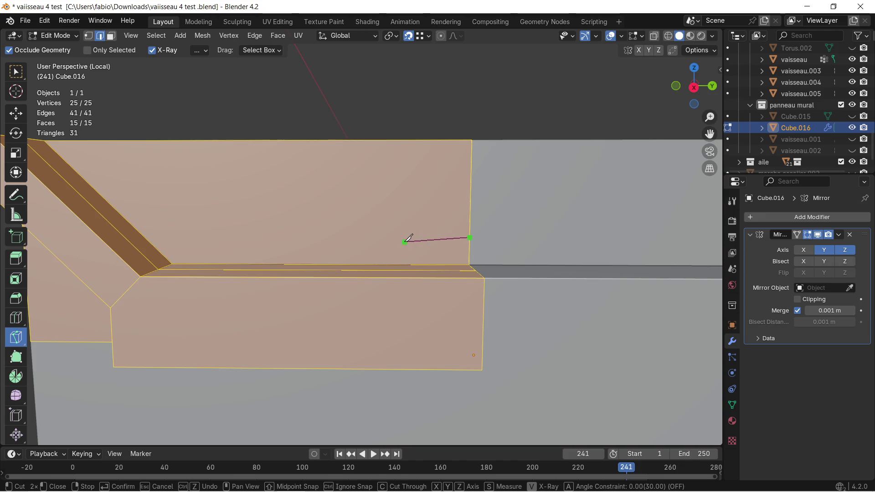
key("y")
left_click(324, 238)
key("y")
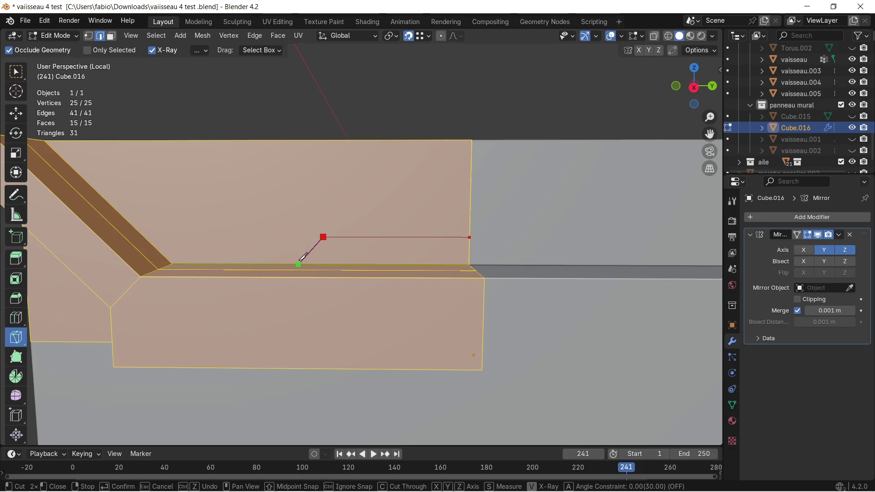
left_click(297, 264)
key("Return")
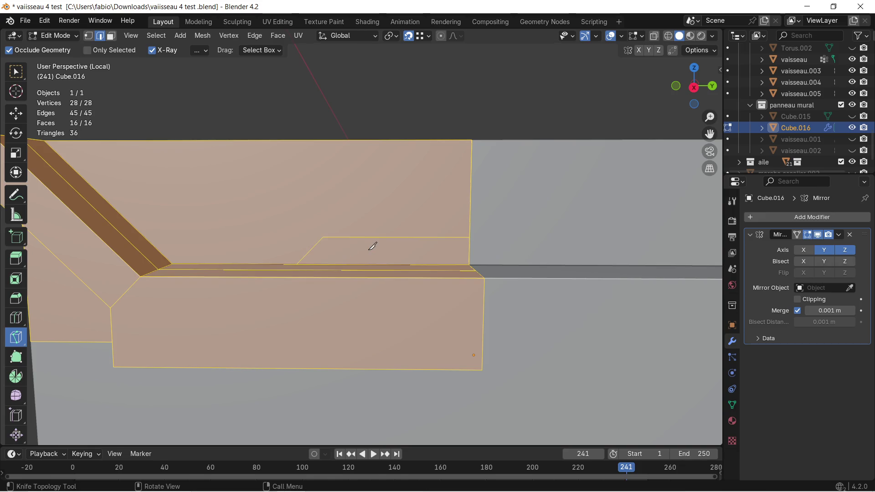
middle_click_drag(373, 246, 351, 240)
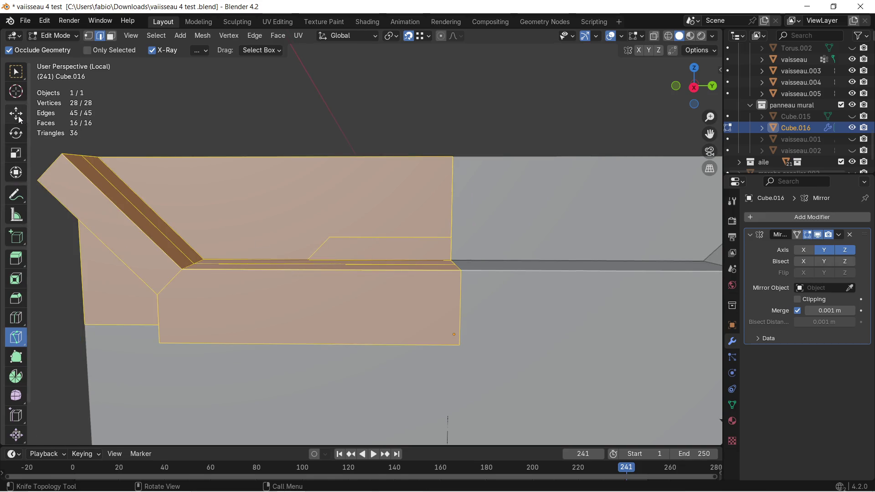
left_click(16, 113)
mouse_move(287, 205)
middle_mouse_down()
mouse_move(342, 248)
mouse_move(124, 92)
middle_mouse_up()
Inset the new knife-cut face by 9 mm to form a thin slanted border
left_click(342, 248)
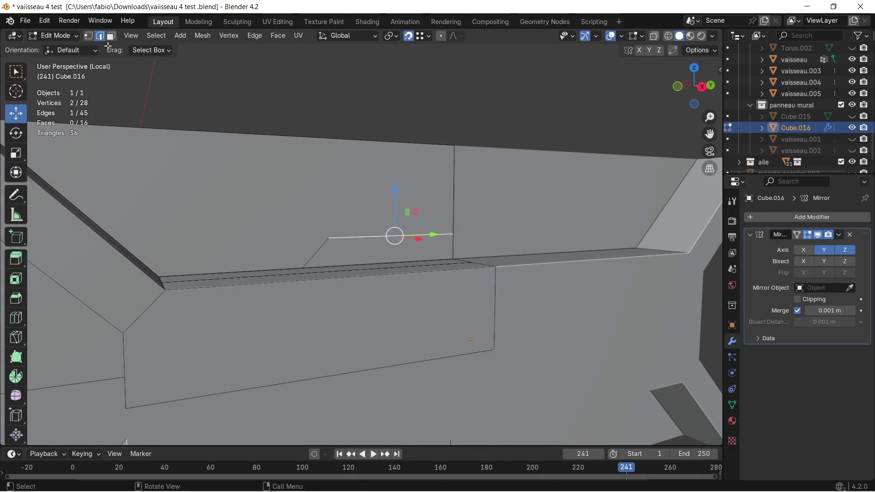
left_click(110, 36)
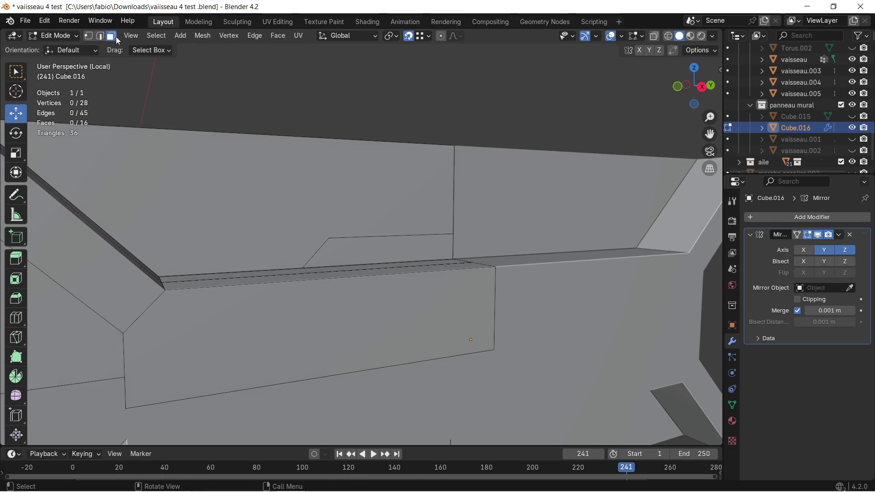
left_click(329, 244)
scroll(349, 245, "up", 2)
scroll(350, 246, "up", 1)
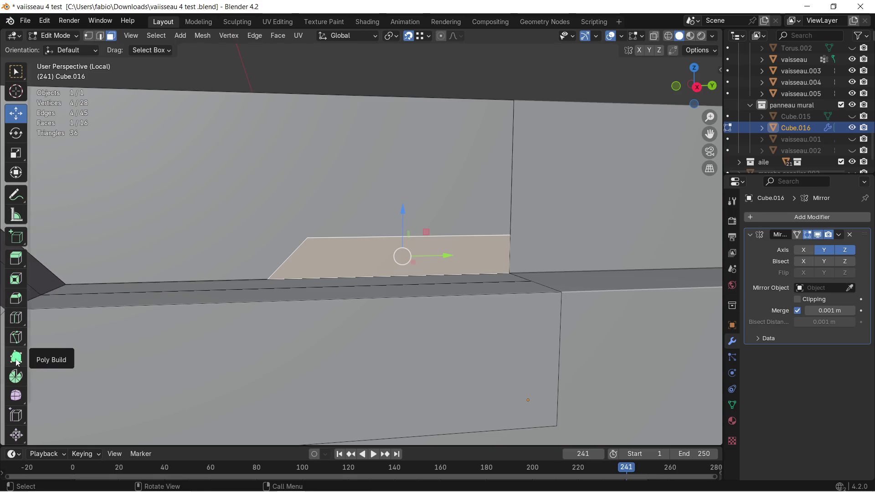
left_click(18, 279)
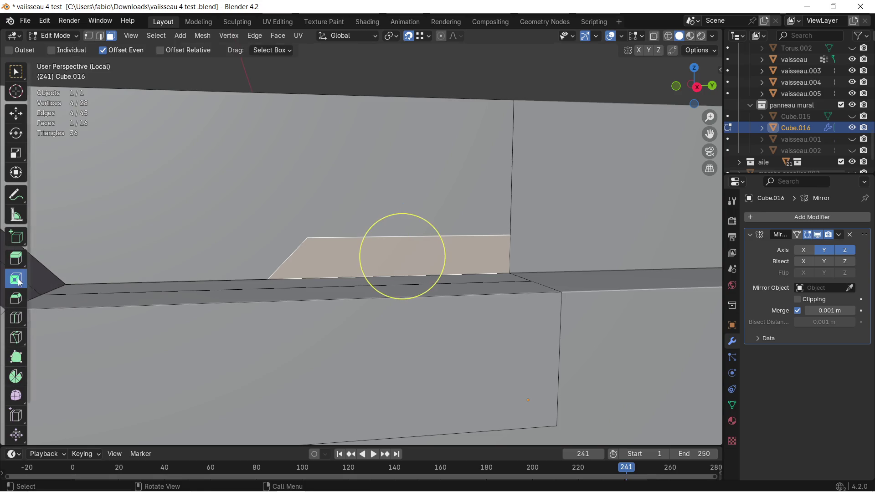
left_click(365, 250)
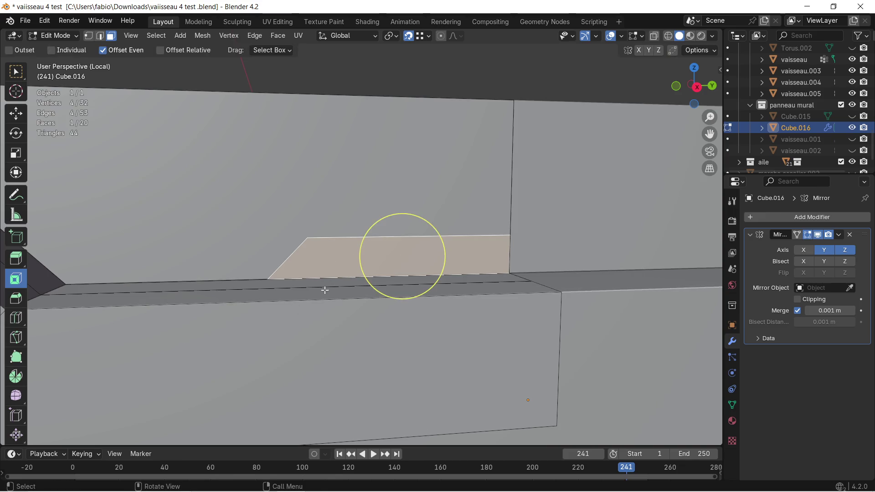
left_click(365, 253)
left_click_drag(145, 370, 164, 370)
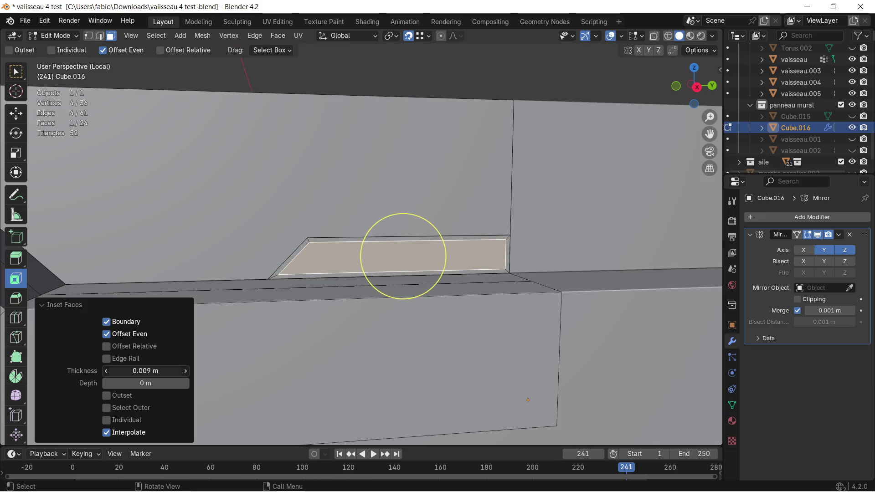
middle_click_drag(273, 324, 292, 289)
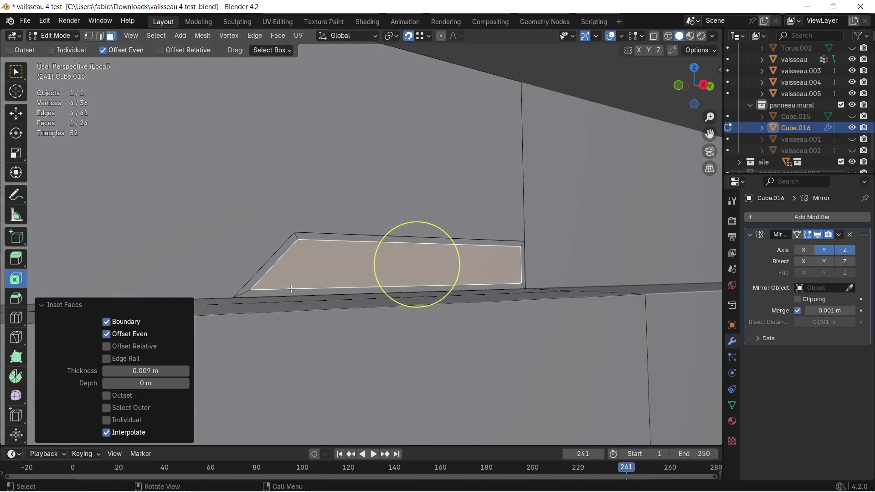
Inspect the inset's lower-left vertex, then return to face selection
left_click(87, 36)
scroll(208, 253, "up", 2)
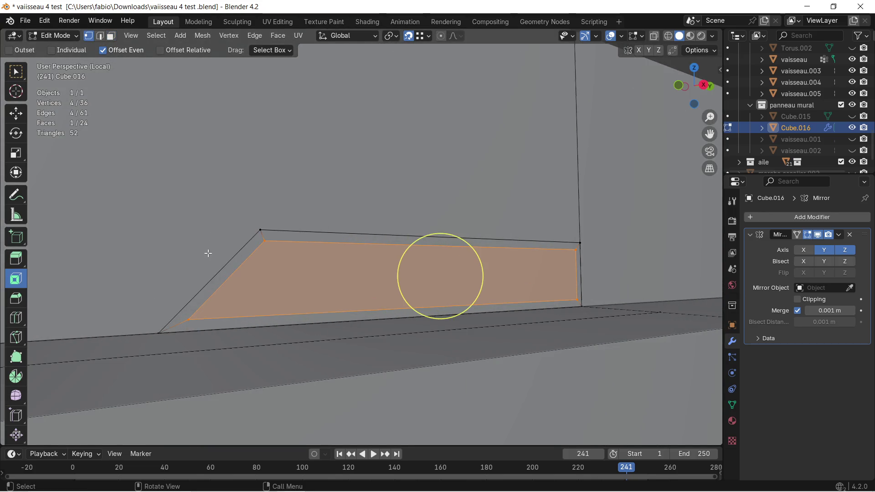
middle_click_drag(207, 253, 205, 299)
left_click(191, 326)
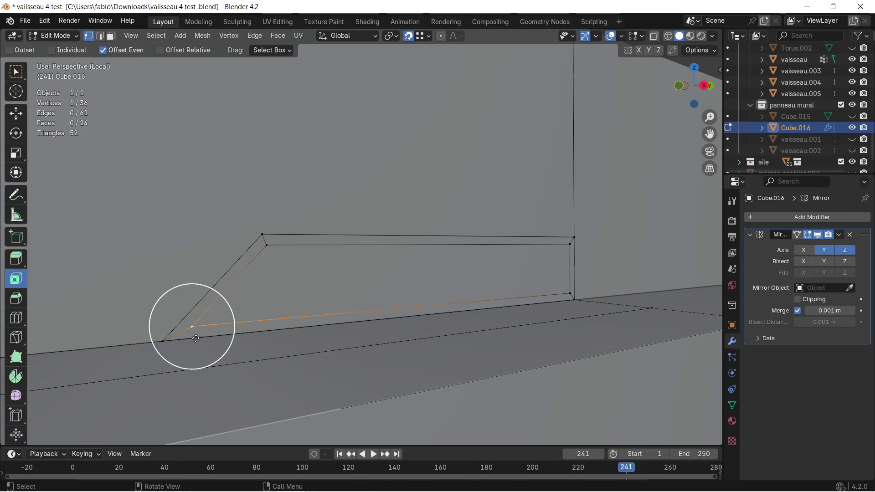
scroll(349, 265, "down", 1)
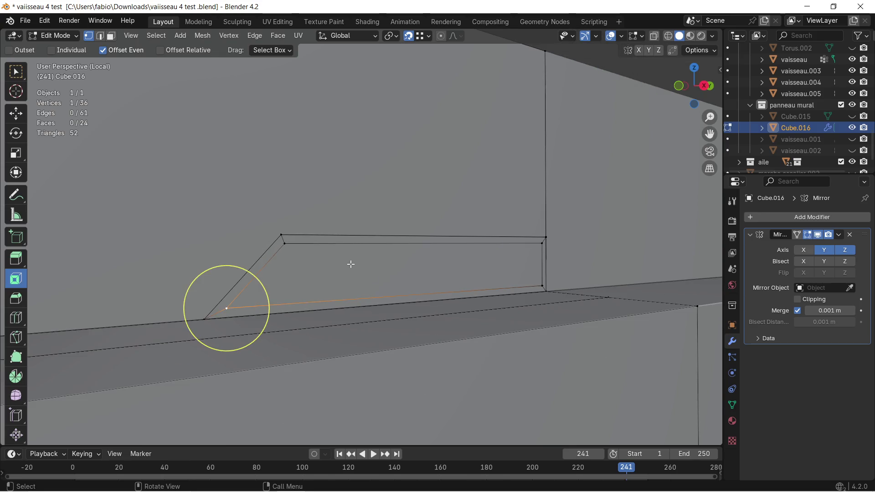
middle_click_drag(350, 264, 399, 280)
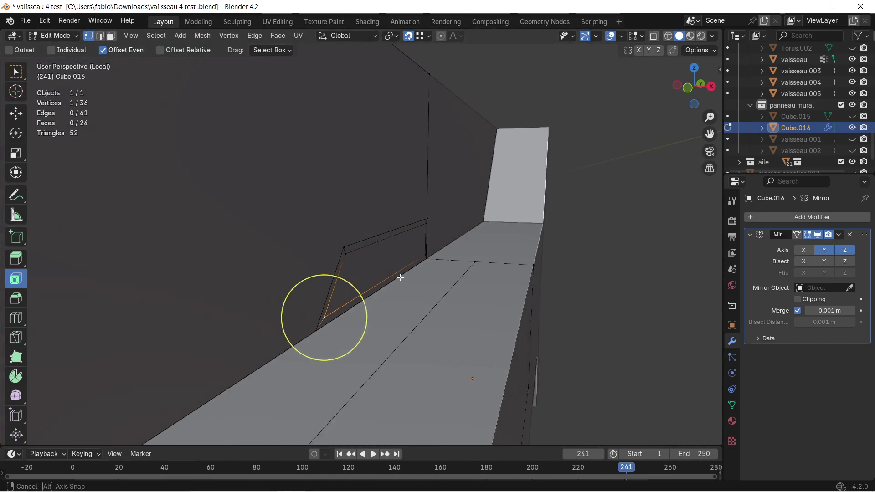
left_click(111, 35)
Extrude the inset slanted face 58 mm along its normal into a raised block and select its end face
left_click(390, 256)
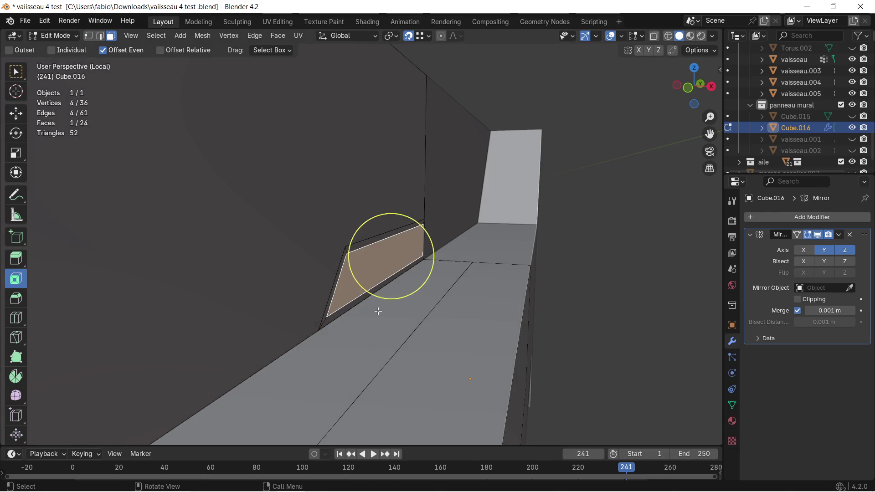
key("e")
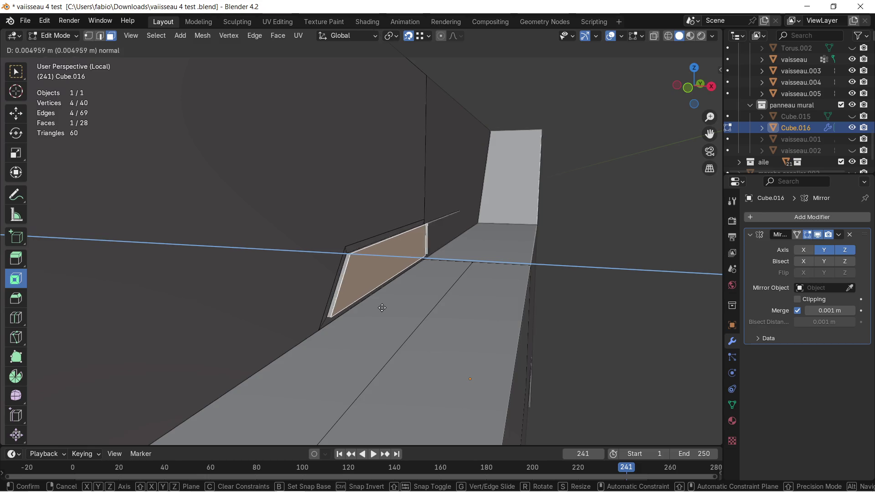
left_click(415, 299)
mouse_move(415, 299)
middle_mouse_down()
mouse_move(386, 277)
mouse_move(449, 270)
mouse_move(433, 286)
mouse_move(452, 287)
middle_mouse_up()
left_click(433, 285)
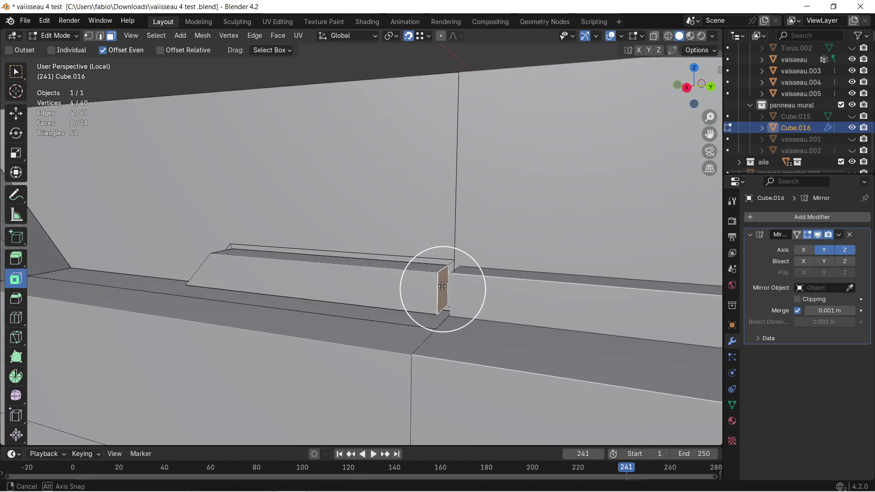
key("g")
Move the block's end face along Y and lower an edge along Z to sit flush with the ledge
key("y")
left_click(364, 273)
middle_click_drag(456, 286, 445, 267)
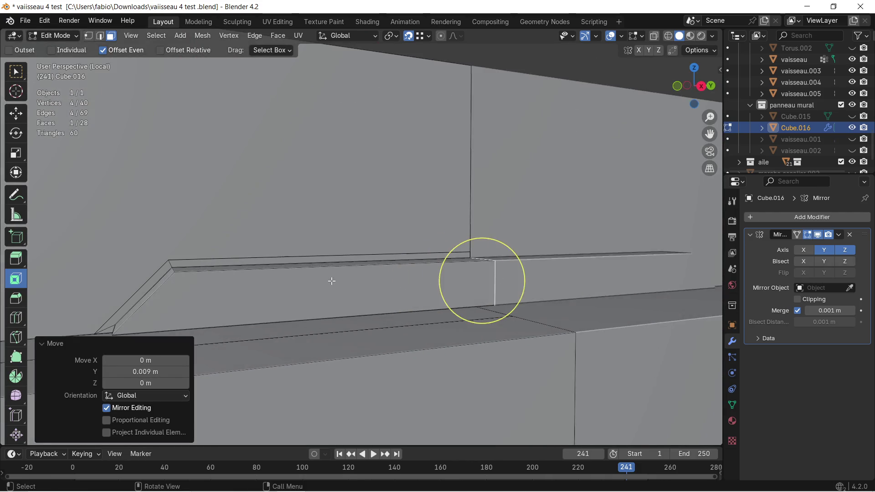
mouse_move(446, 267)
middle_mouse_down()
mouse_move(495, 294)
mouse_move(454, 295)
mouse_move(477, 340)
mouse_move(387, 410)
mouse_move(351, 332)
mouse_move(240, 312)
mouse_move(364, 303)
mouse_move(351, 308)
middle_mouse_up()
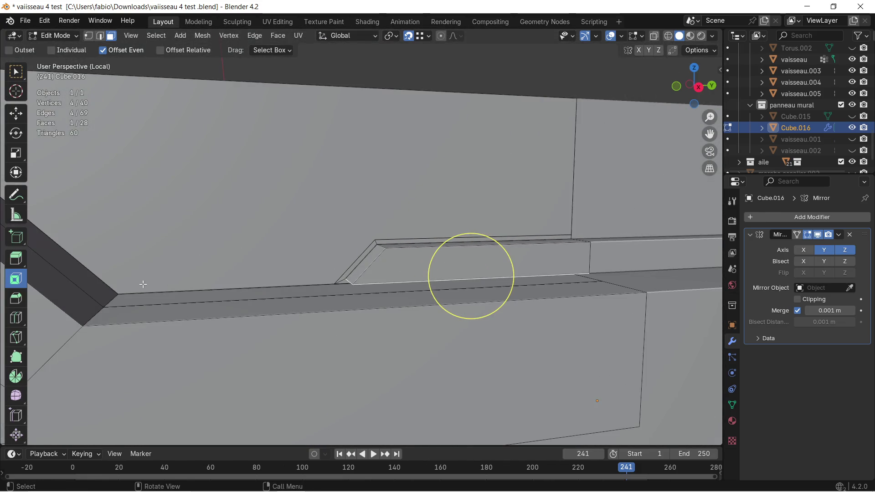
key("g")
key("z")
left_click(352, 286)
mouse_move(352, 285)
middle_mouse_down()
mouse_move(331, 279)
mouse_move(340, 285)
mouse_move(323, 293)
mouse_move(332, 280)
middle_mouse_up()
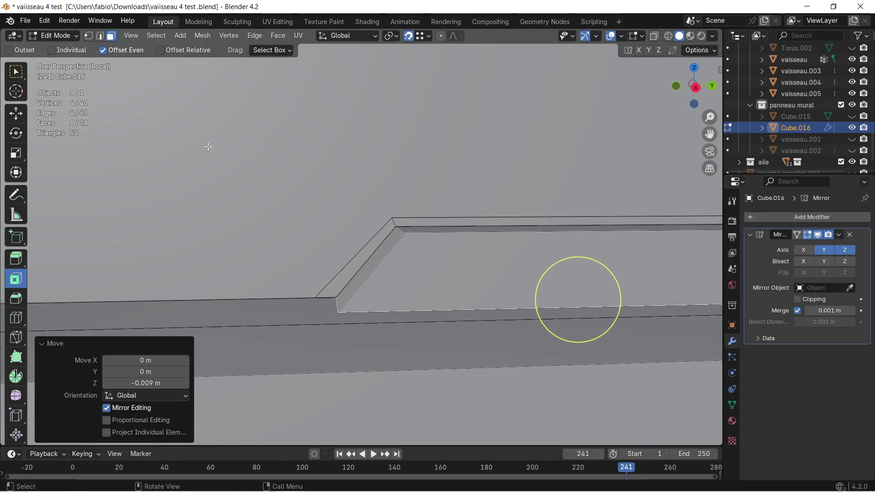
Move the two corner vertices of the slanted end along Y onto the ledge
left_click(89, 36)
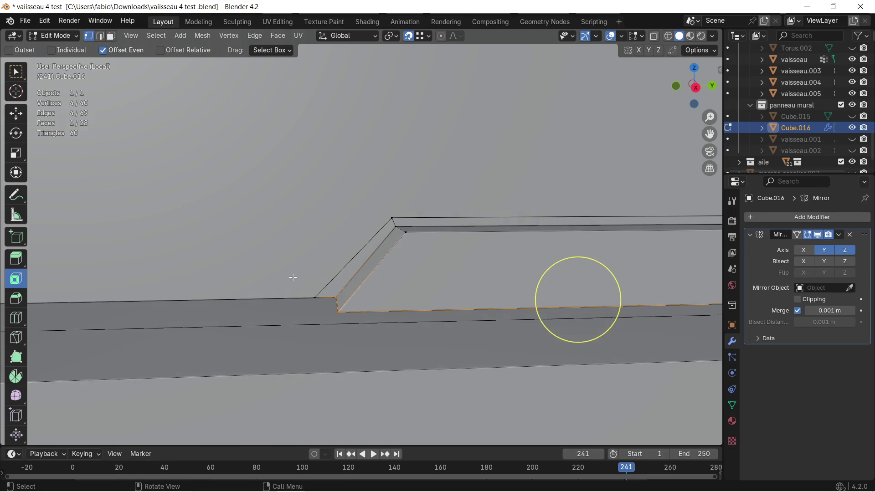
left_click(313, 297)
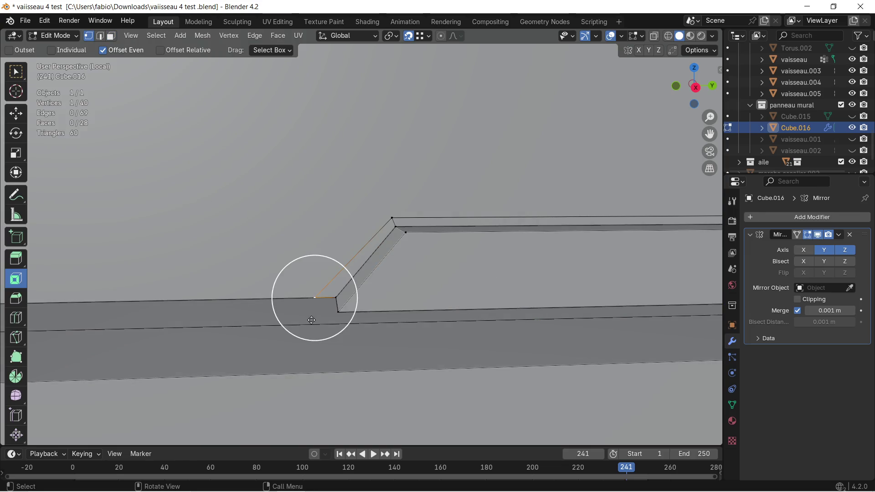
key("g")
key("y")
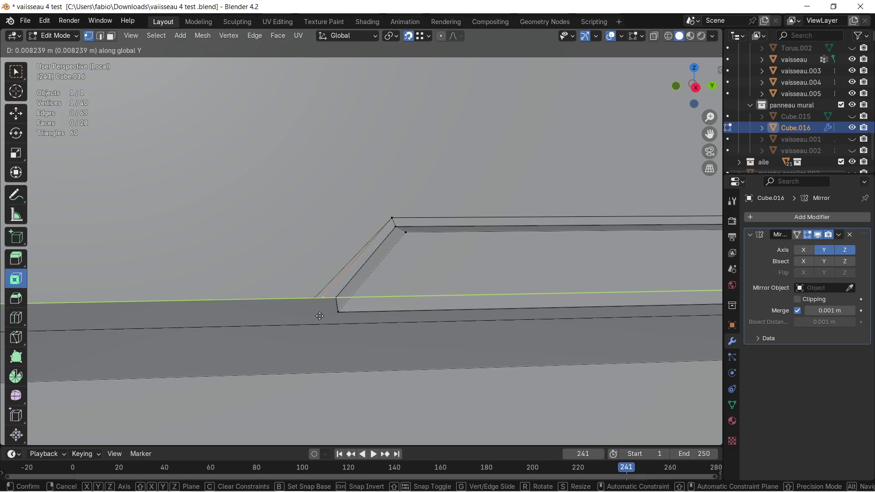
left_click(319, 315)
middle_click_drag(319, 313, 318, 298)
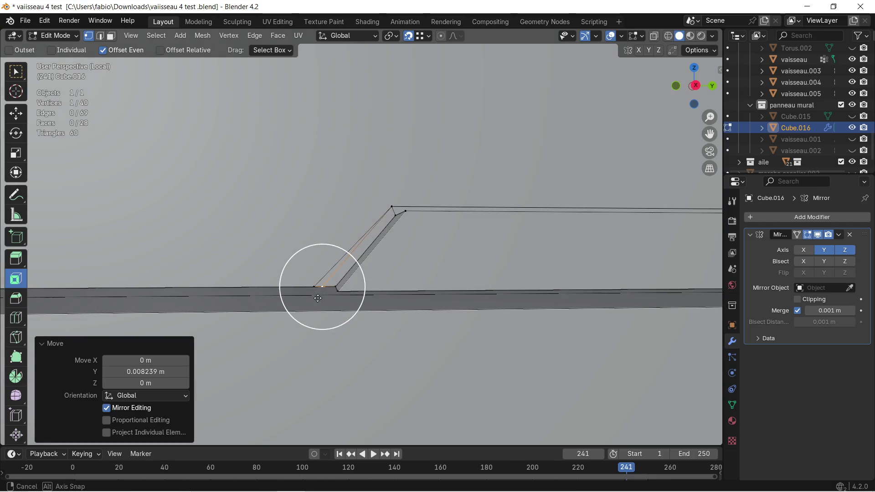
scroll(319, 295, "up", 2)
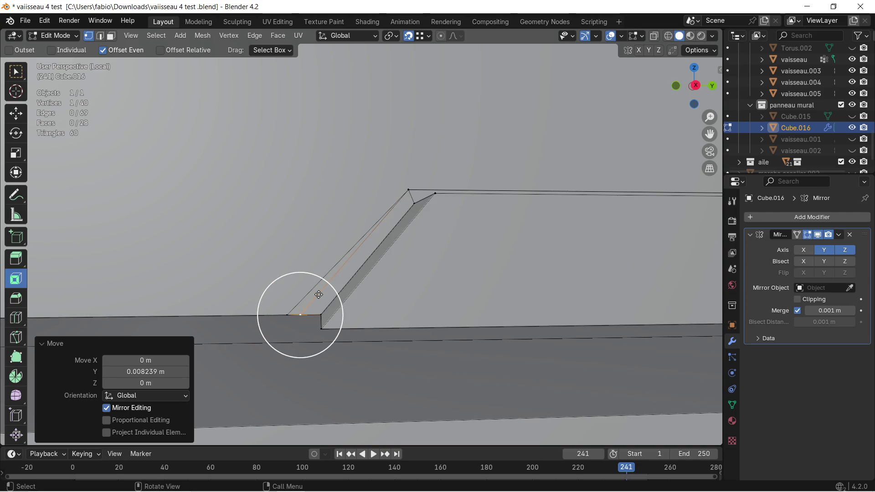
mouse_move(319, 295)
middle_mouse_down()
mouse_move(332, 325)
mouse_move(289, 329)
middle_mouse_up()
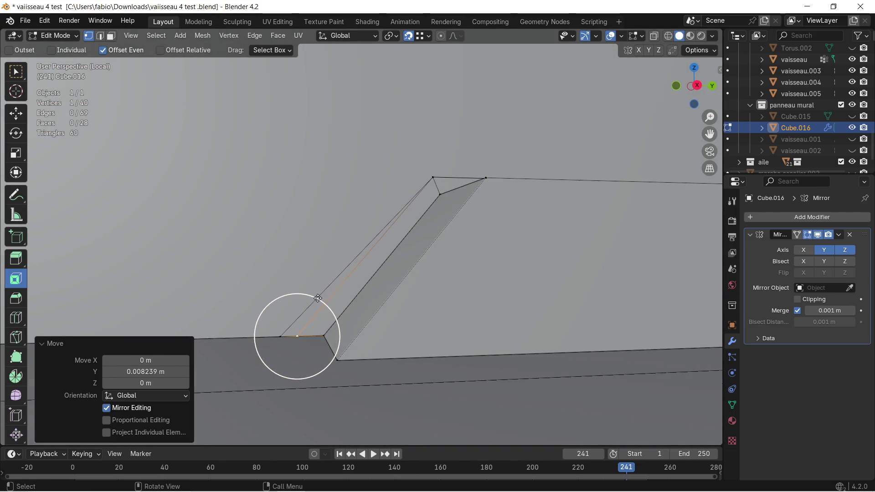
left_click(289, 329)
key("g")
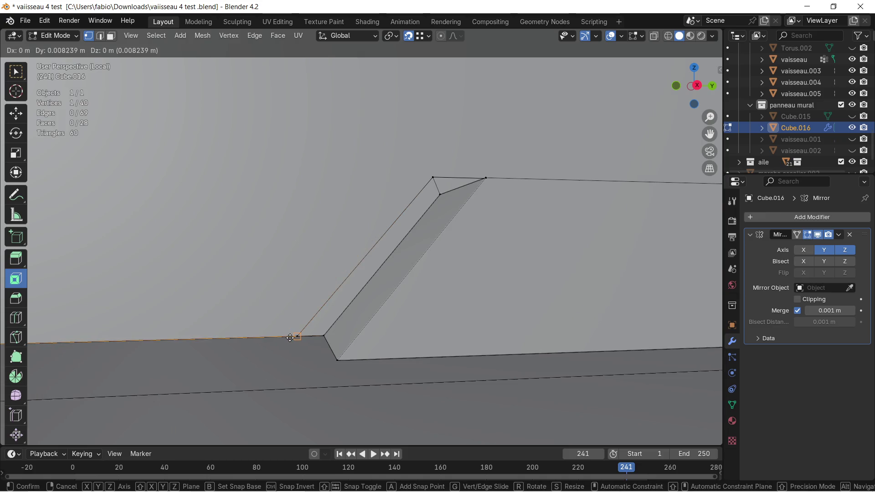
left_click(289, 338)
middle_click_drag(292, 335, 296, 331)
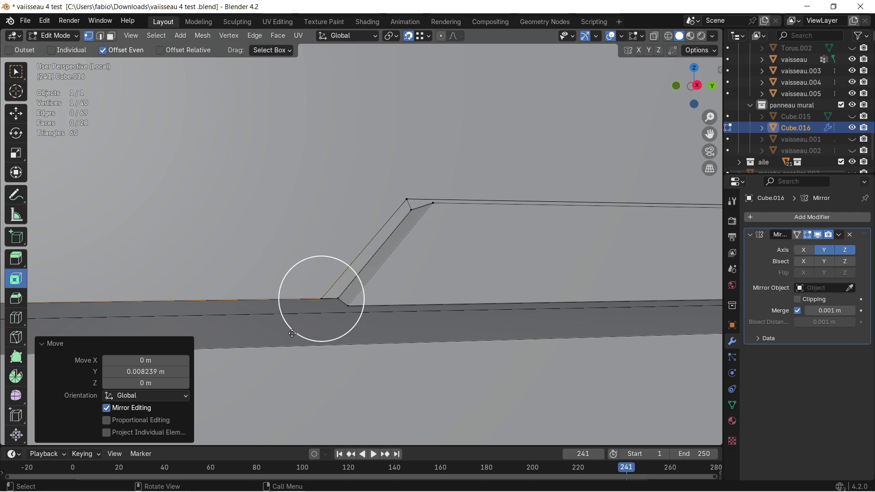
Merge the whole mesh by distance, removing 9 duplicate vertices
key("a")
key("m")
left_click(289, 334)
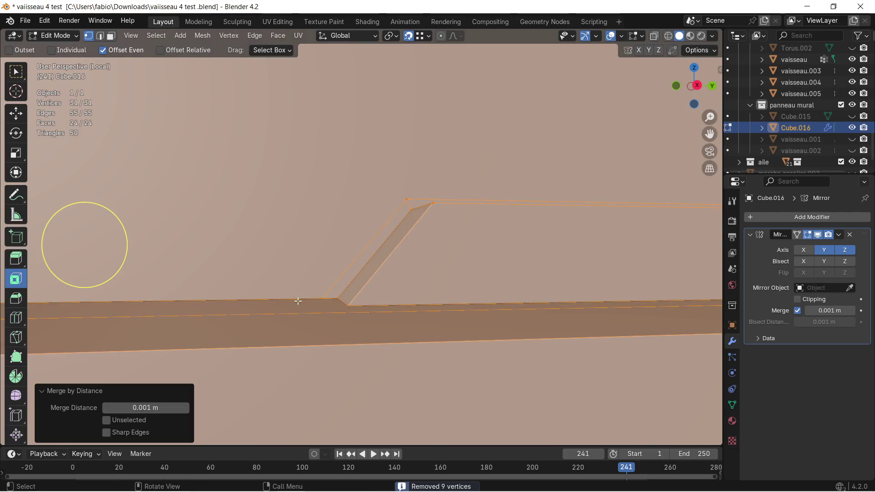
key("alt+a")
mouse_move(303, 247)
middle_mouse_down()
mouse_move(382, 299)
mouse_move(426, 271)
mouse_move(406, 277)
mouse_move(410, 260)
mouse_move(391, 274)
middle_mouse_up()
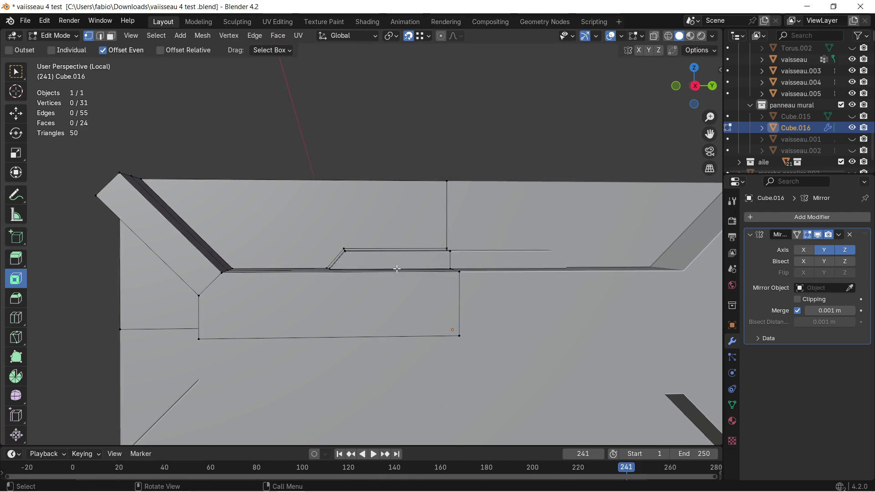
scroll(397, 269, "up", 1)
Undo the inset and extrusion until the slanted wall panel is a plain face again
key("ctrl+z")
key("ctrl+z")
key("ctrl+z")
key("ctrl+z")
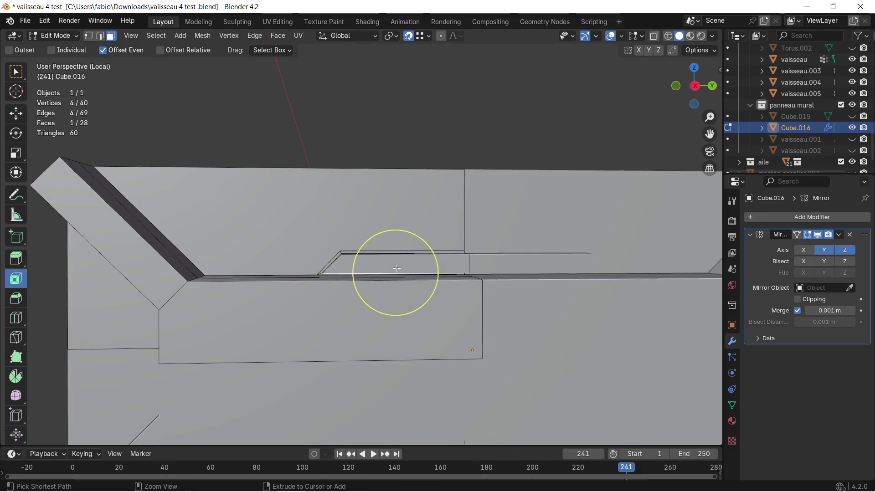
mouse_move(397, 268)
middle_mouse_down()
mouse_move(352, 294)
mouse_move(376, 280)
mouse_move(444, 280)
mouse_move(392, 284)
middle_mouse_up()
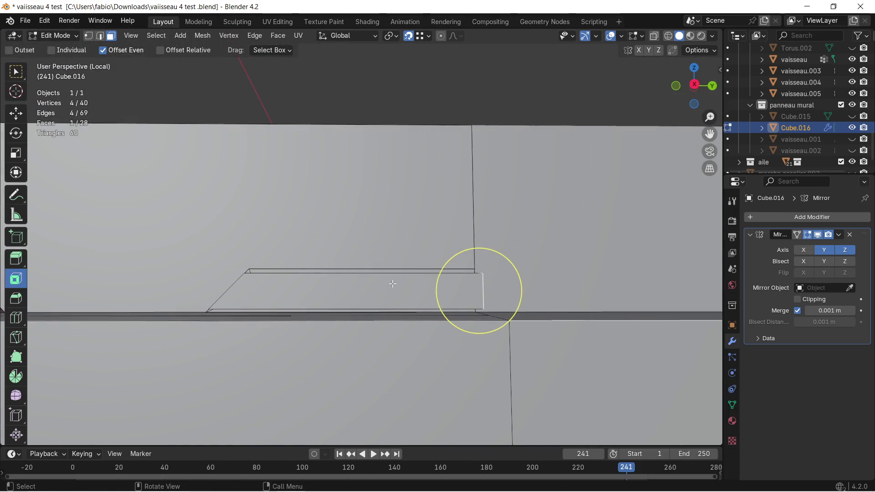
scroll(353, 300, "up", 1)
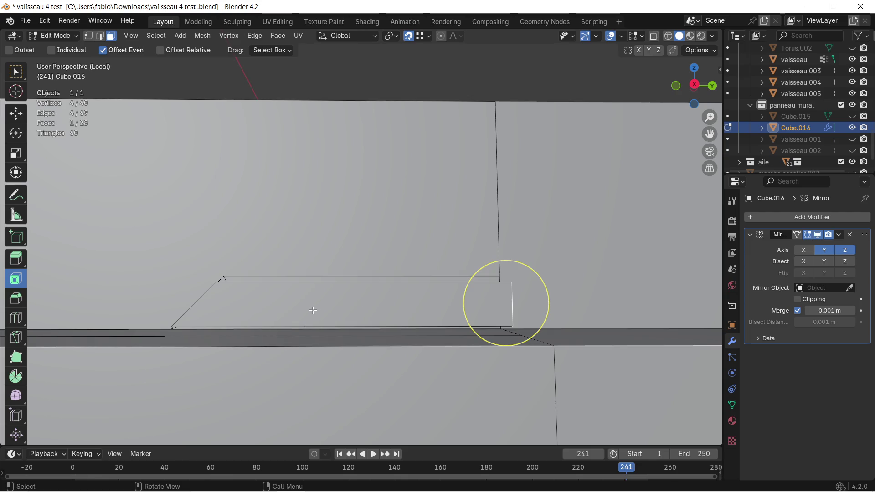
key("ctrl+z")
key("ctrl+z")
key("ctrl+z")
middle_click_drag(310, 312, 312, 318)
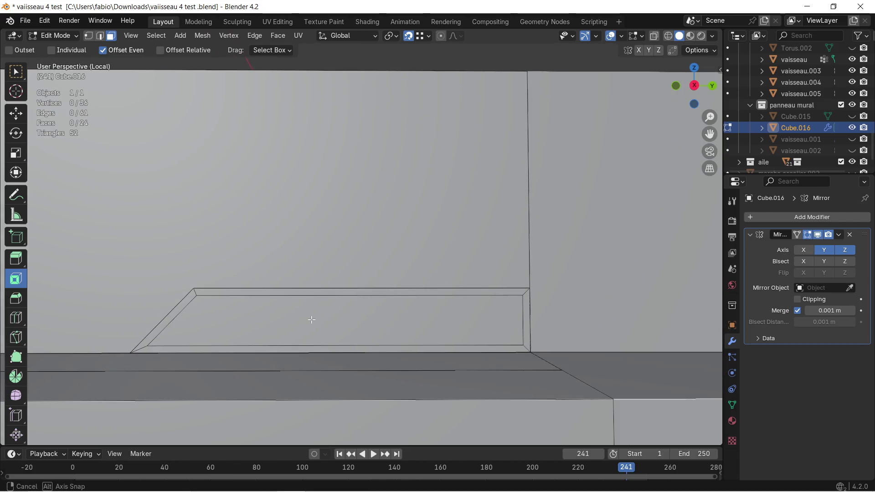
key("ctrl+z")
key("ctrl+z")
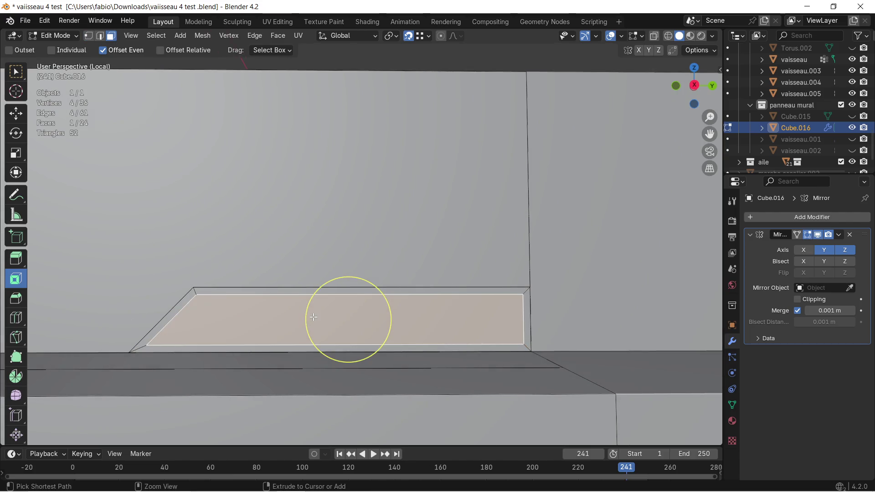
middle_click_drag(236, 171, 230, 163)
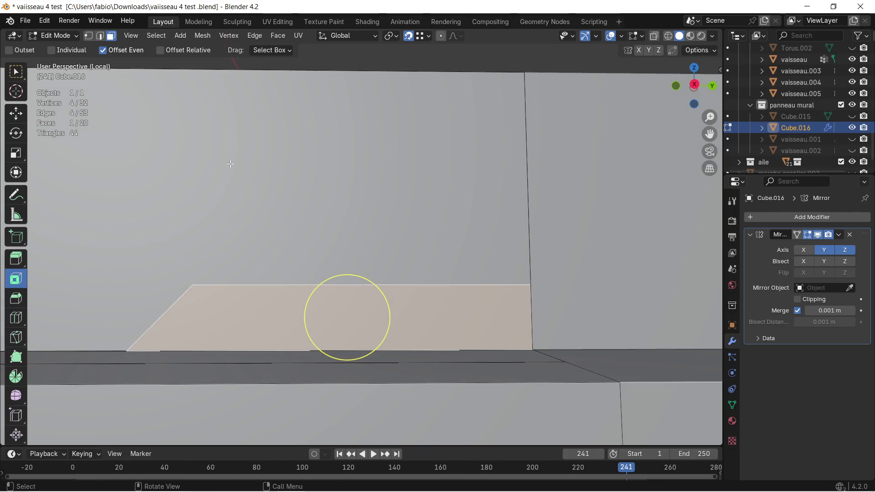
left_click(13, 343)
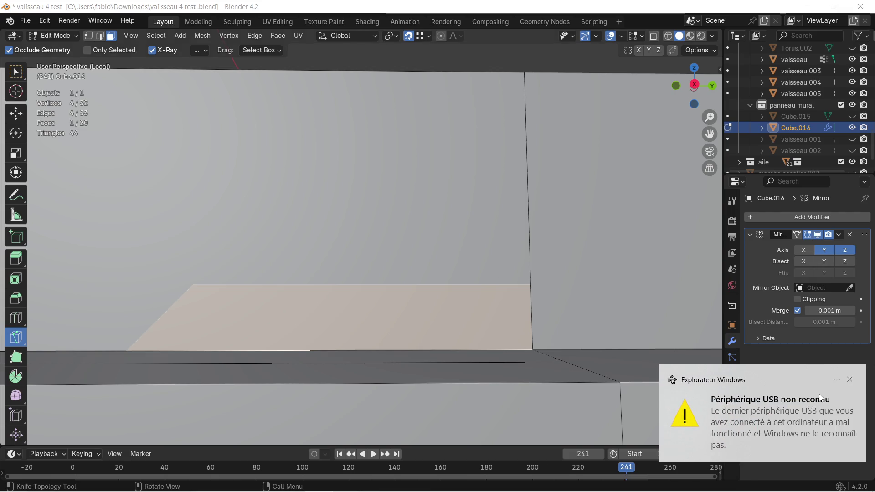
Dismiss the USB notification and begin trial knife strokes near the slanted face's lower corner
left_click(851, 379)
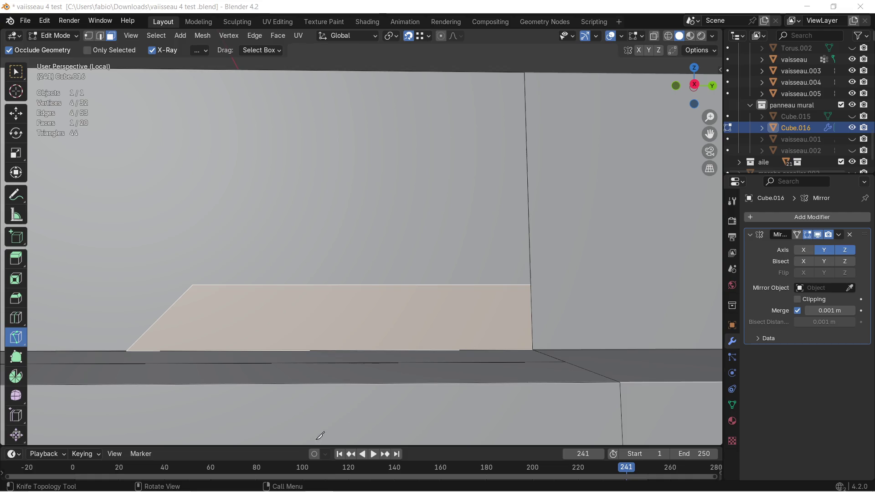
key("super")
key("super")
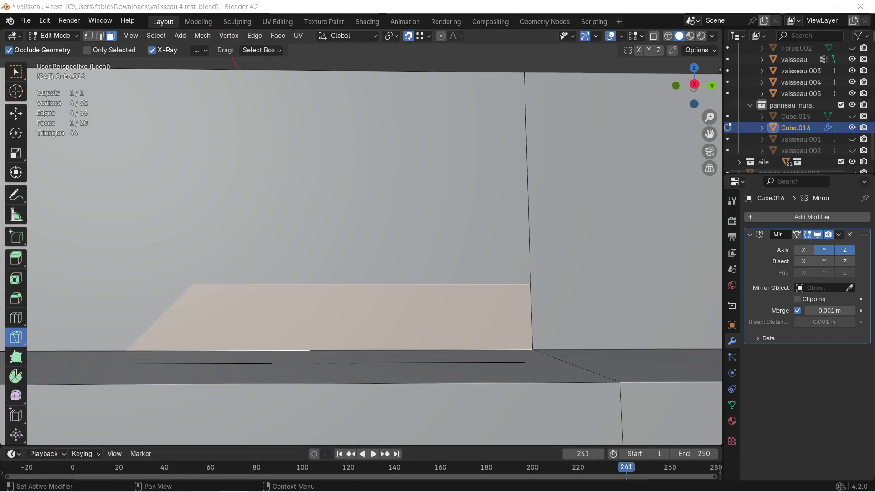
scroll(431, 198, "up", 1)
middle_click_drag(370, 299, 372, 297)
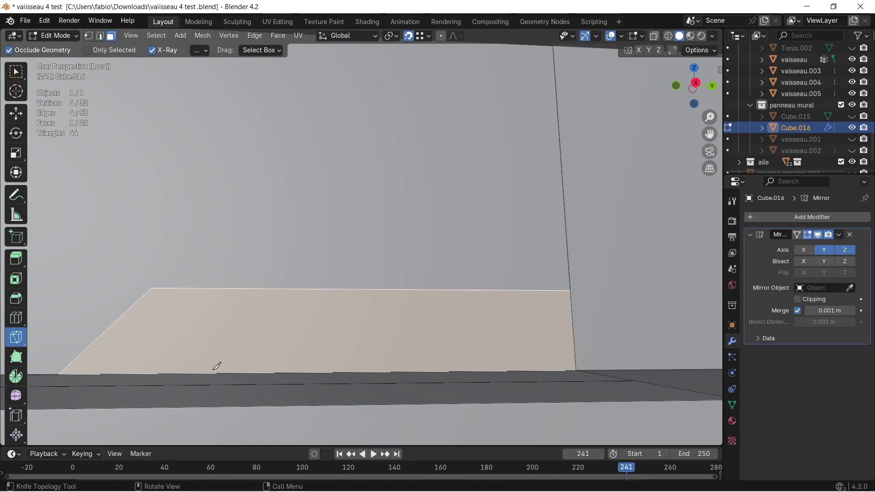
left_click(207, 372)
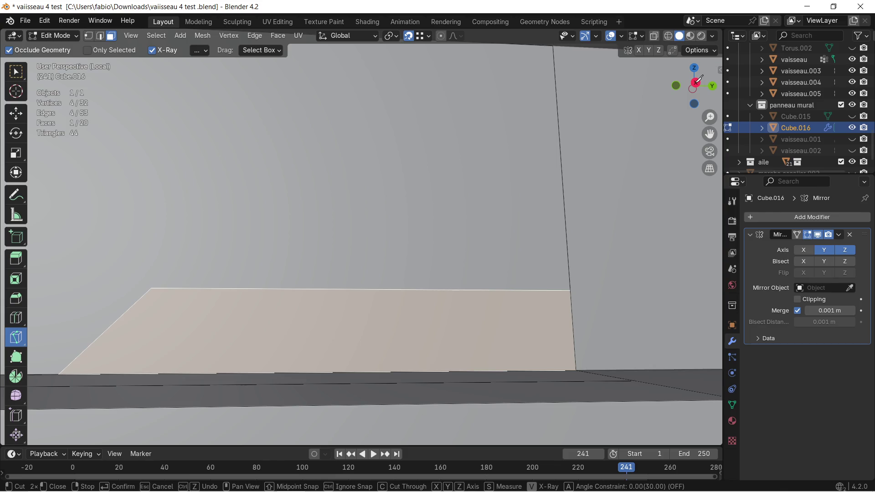
Knife-cut a straight horizontal line across the lower face from Right Orthographic view and confirm it
left_click(697, 82)
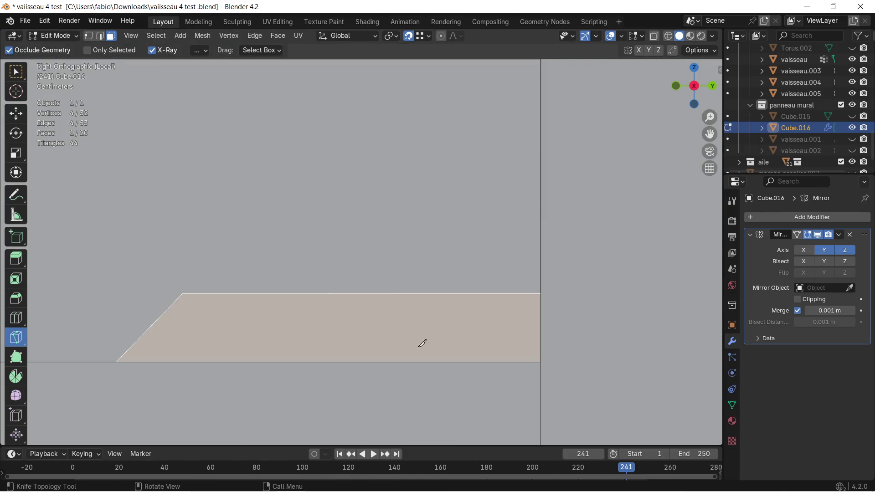
left_click(540, 349)
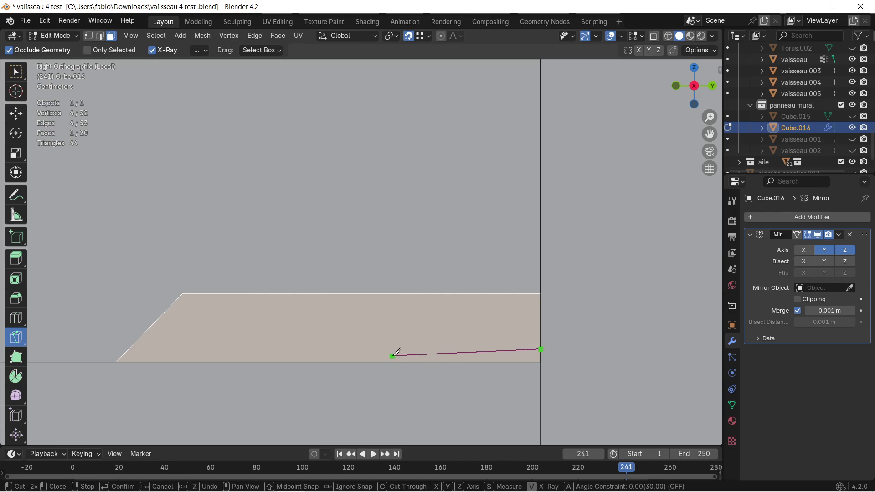
key("y")
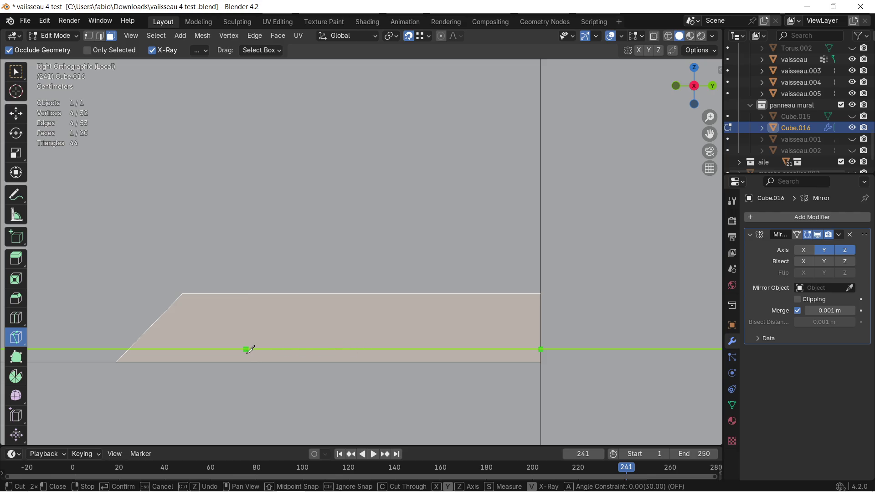
left_click(247, 350)
key("Return")
middle_click_drag(237, 357, 312, 267)
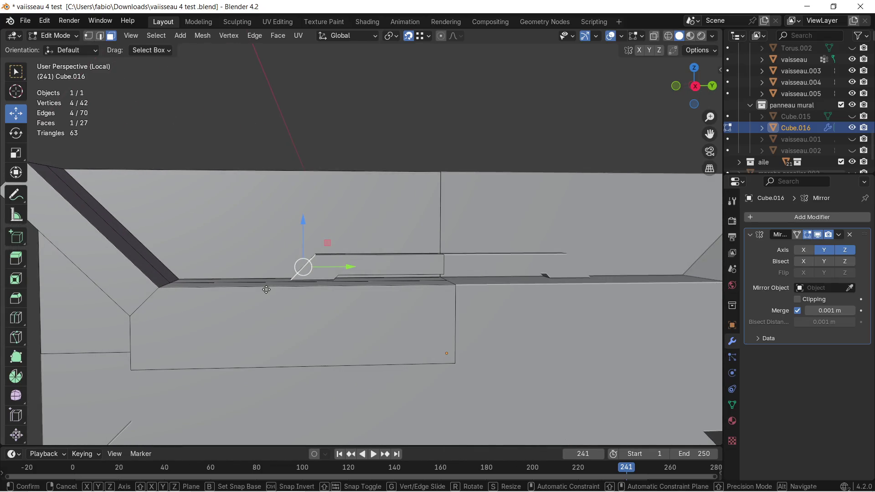
Stretch the new strip section's vertices along the Y axis
key("g")
key("y")
left_click(170, 282)
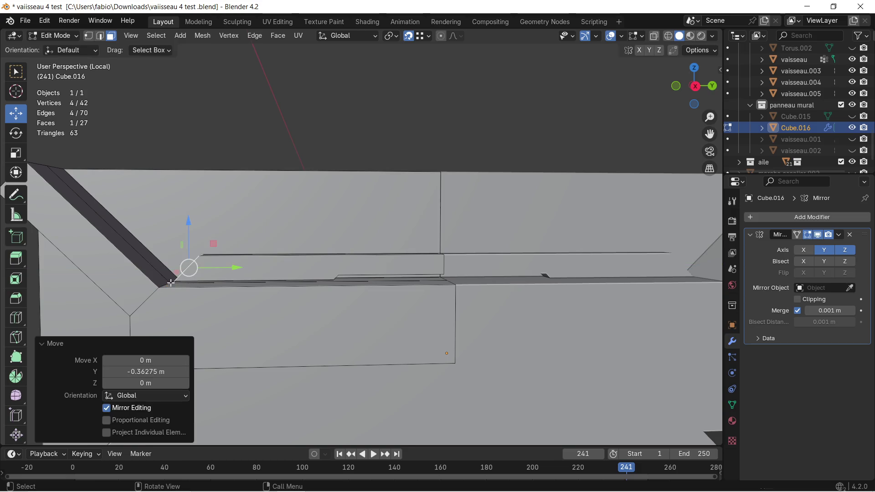
mouse_move(170, 282)
middle_mouse_down()
mouse_move(317, 286)
mouse_move(300, 301)
middle_mouse_up()
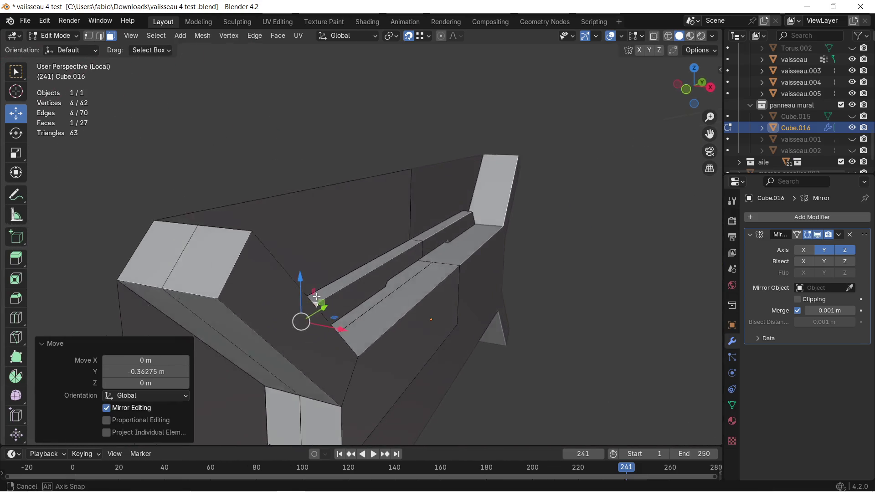
scroll(274, 295, "up", 5)
mouse_move(244, 286)
middle_mouse_down()
mouse_move(226, 270)
mouse_move(281, 266)
middle_mouse_up()
scroll(252, 263, "down", 2)
mouse_move(424, 272)
middle_mouse_down()
mouse_move(385, 271)
mouse_move(537, 264)
mouse_move(410, 307)
mouse_move(474, 307)
mouse_move(303, 323)
middle_mouse_up()
Push the strip's sloped and front faces back 105 mm along X
left_click(340, 333)
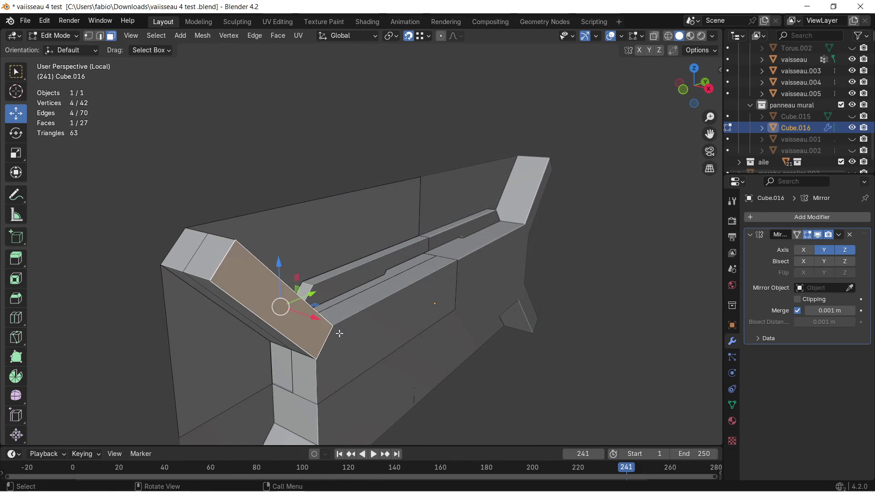
left_click(454, 280, "shift")
middle_click_drag(454, 279, 502, 356)
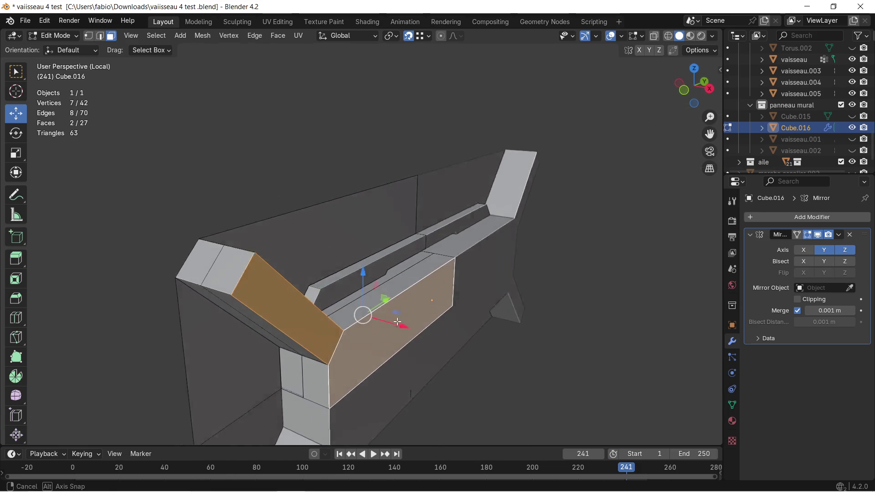
key("g")
key("x")
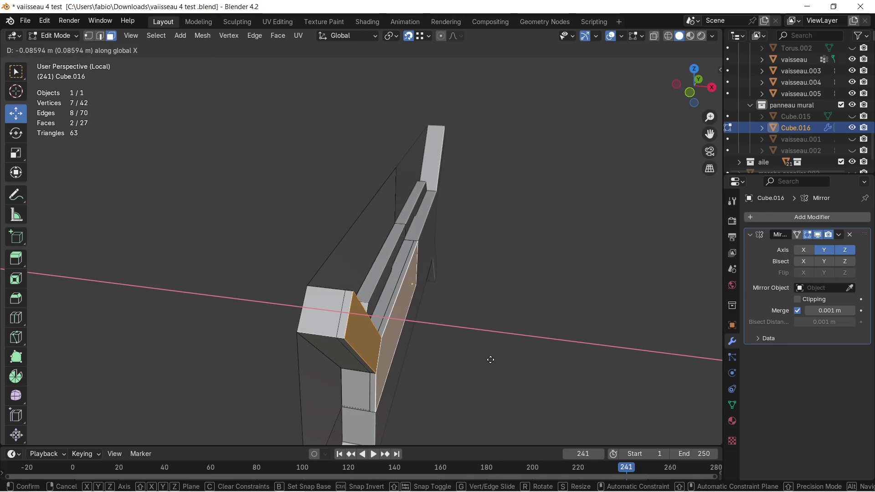
left_click(412, 240)
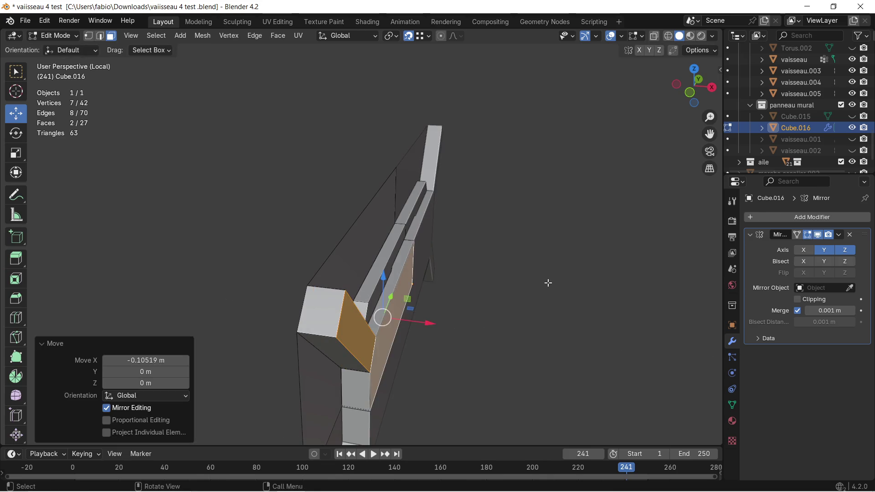
Merge the whole mesh by distance, removing 14 duplicate vertices
middle_click_drag(547, 283, 403, 257)
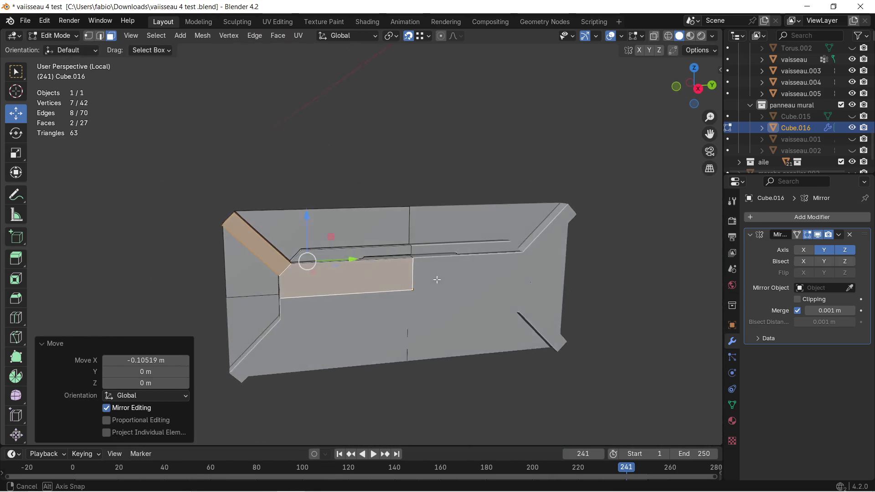
middle_click_drag(402, 258, 409, 187)
key("a")
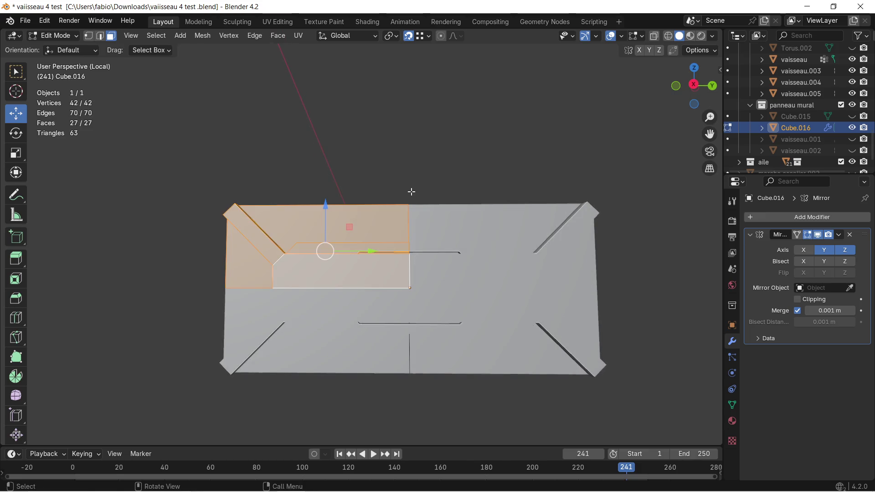
key("m")
left_click(411, 192)
scroll(410, 191, "up", 3)
Select the raised strip's top edge in Edge select mode
mouse_move(411, 191)
middle_mouse_down()
mouse_move(421, 226)
mouse_move(431, 191)
mouse_move(408, 198)
mouse_move(413, 212)
mouse_move(400, 216)
middle_mouse_up()
left_click(437, 152)
scroll(438, 152, "up", 3)
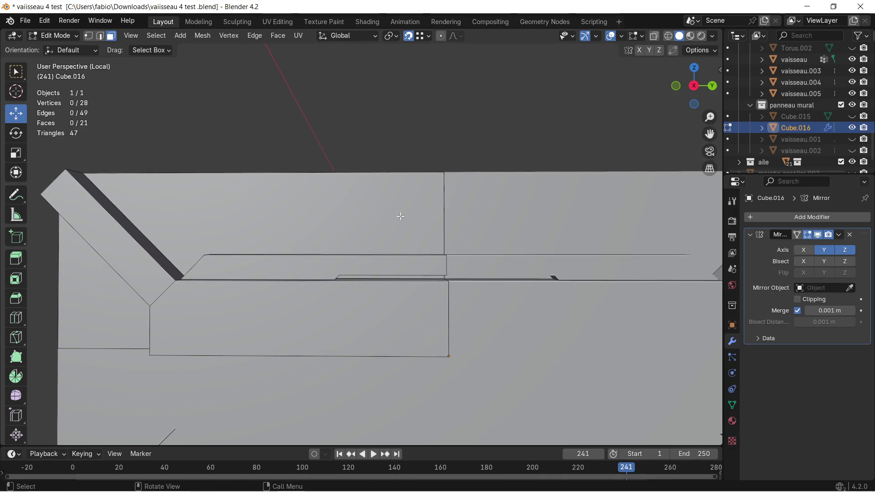
mouse_move(332, 222)
middle_mouse_down()
mouse_move(344, 209)
mouse_move(326, 228)
mouse_move(342, 233)
middle_mouse_up()
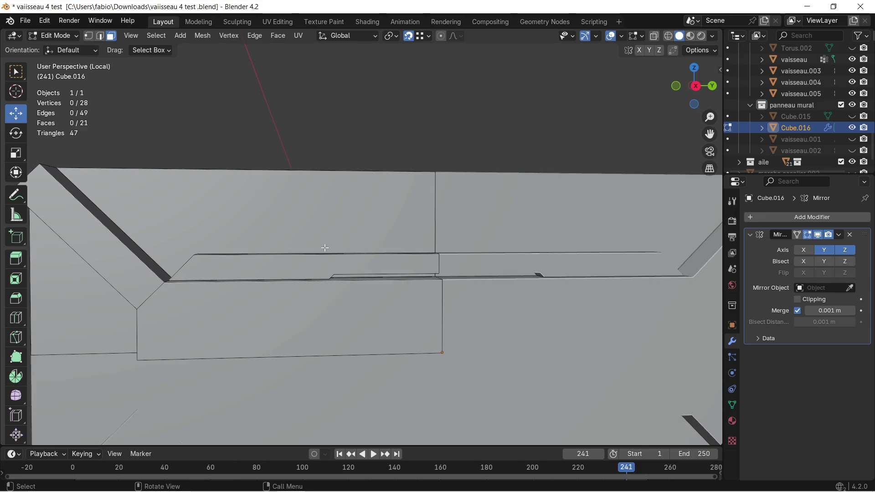
middle_click_drag(299, 271, 363, 268)
left_click(376, 278)
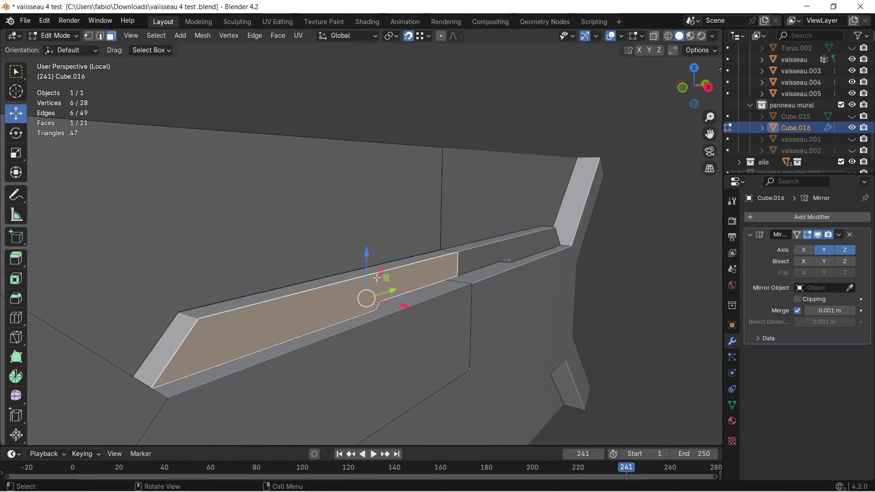
left_click(100, 35)
left_click(326, 291)
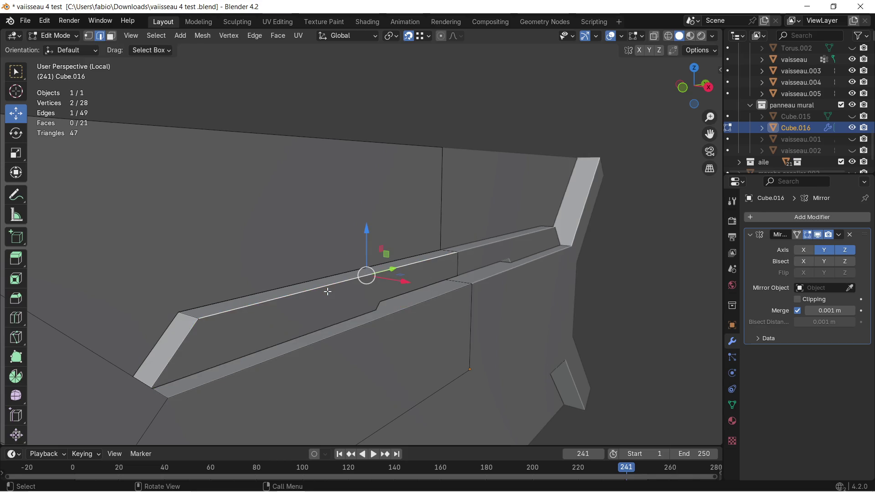
Shift the top edge about 98 mm along negative Y
middle_click_drag(348, 296, 378, 287)
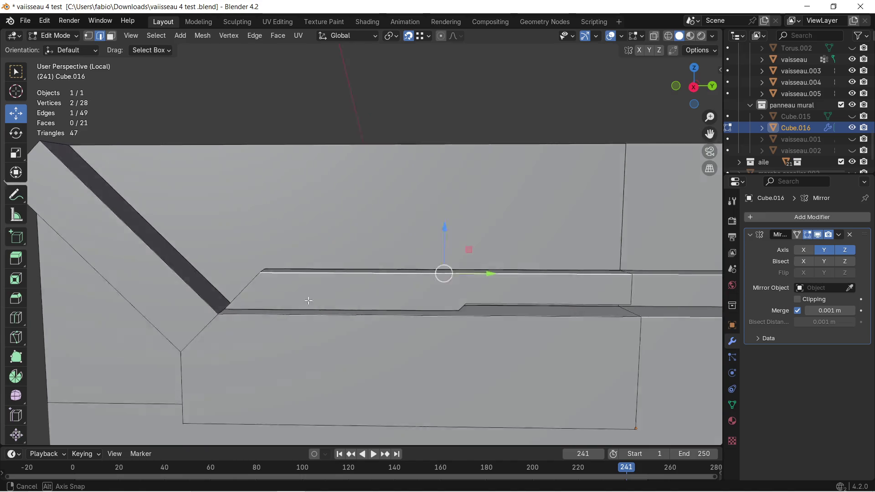
middle_click_drag(378, 288, 327, 290)
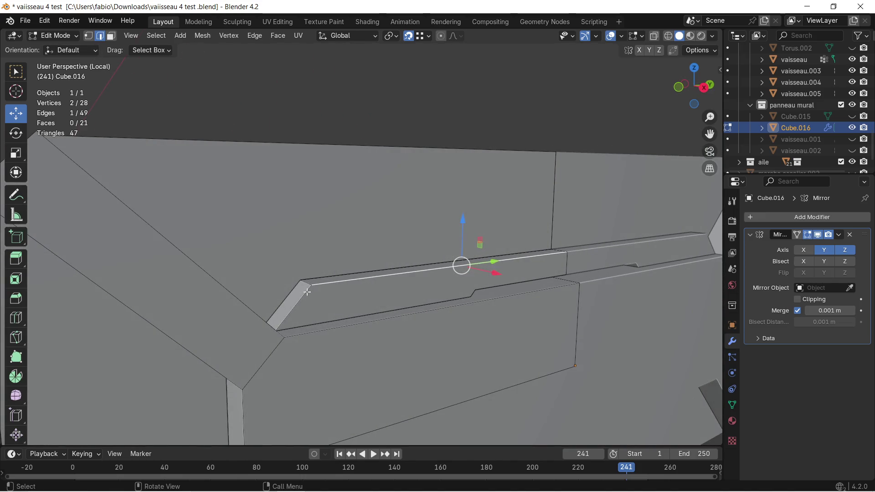
middle_click_drag(305, 286, 320, 221)
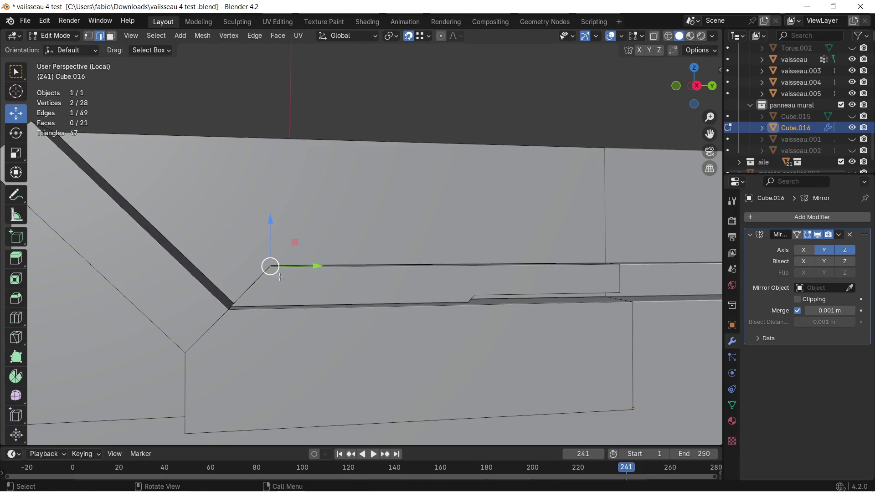
key("g")
key("y")
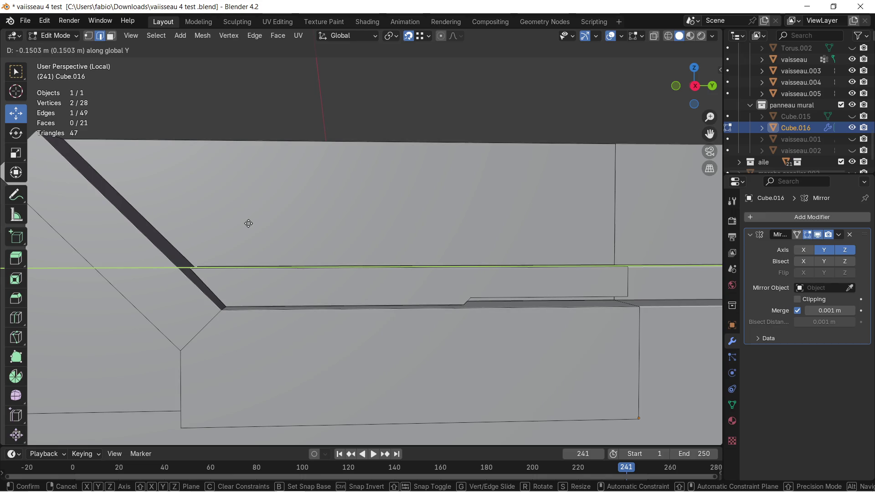
left_click(271, 221)
mouse_move(271, 221)
middle_mouse_down()
mouse_move(252, 241)
mouse_move(293, 257)
mouse_move(96, 55)
middle_mouse_up()
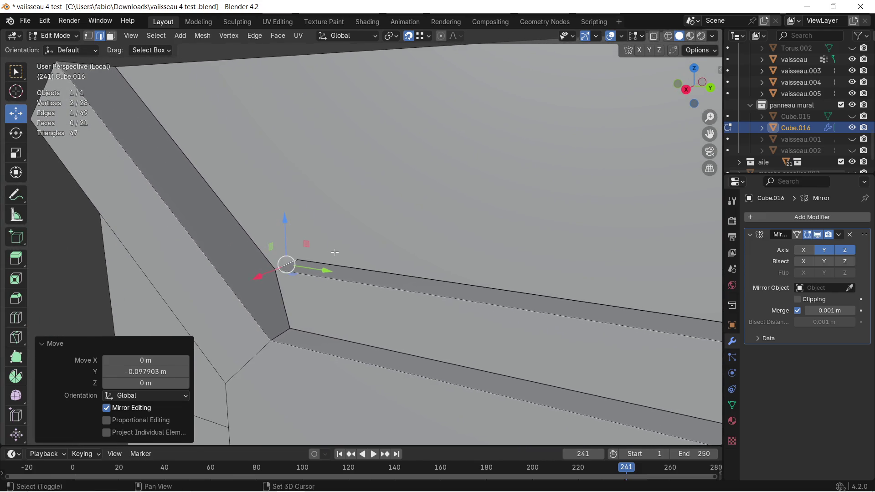
left_click(88, 36)
left_click(271, 346)
left_click(283, 271, "shift")
mouse_move(282, 271)
middle_mouse_down()
mouse_move(336, 253)
mouse_move(324, 253)
middle_mouse_up()
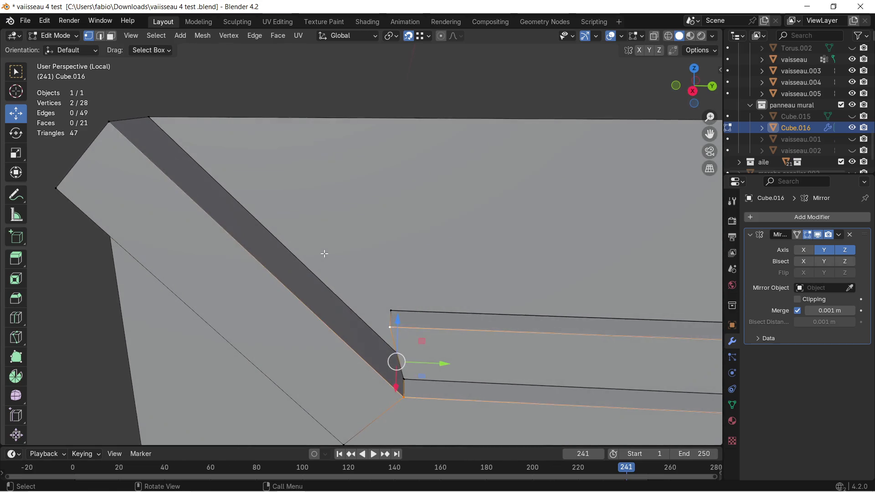
left_click(398, 327)
middle_click_drag(399, 327, 356, 276)
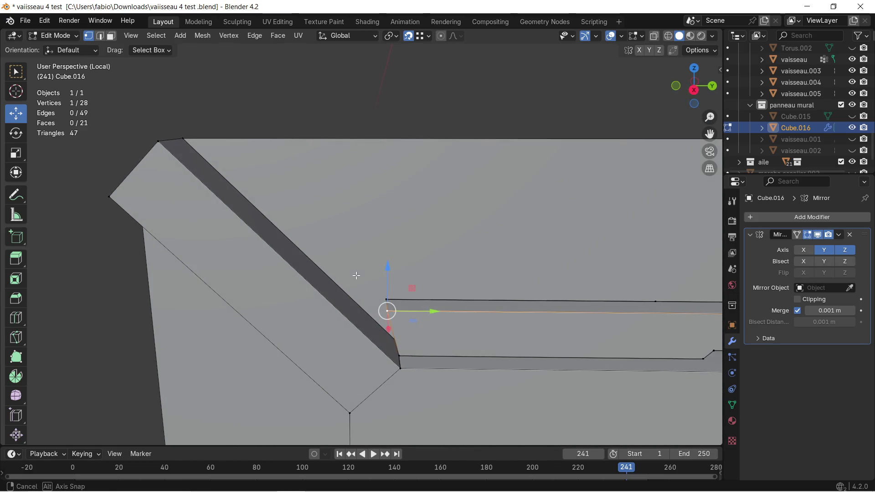
key("e")
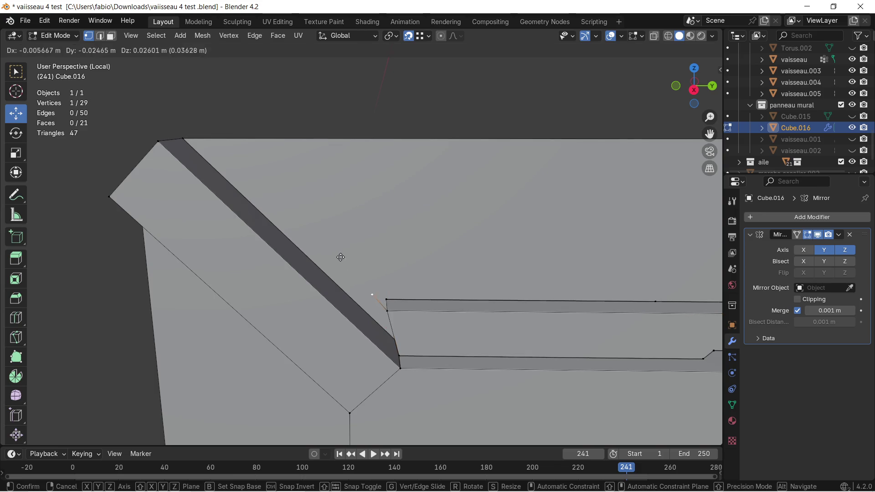
key("z")
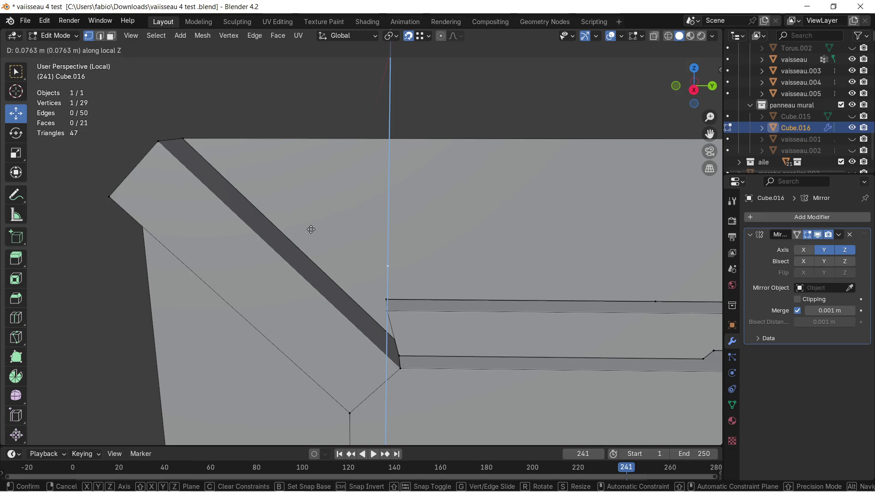
left_click(312, 230)
key("ctrl+z")
key("ctrl+z")
middle_click_drag(340, 231, 321, 284)
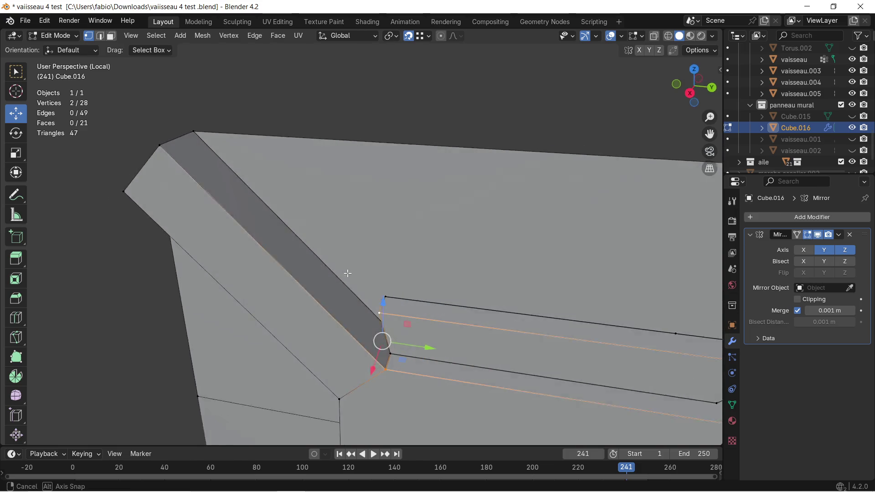
key("alt+a")
middle_click_drag(321, 285, 145, 223)
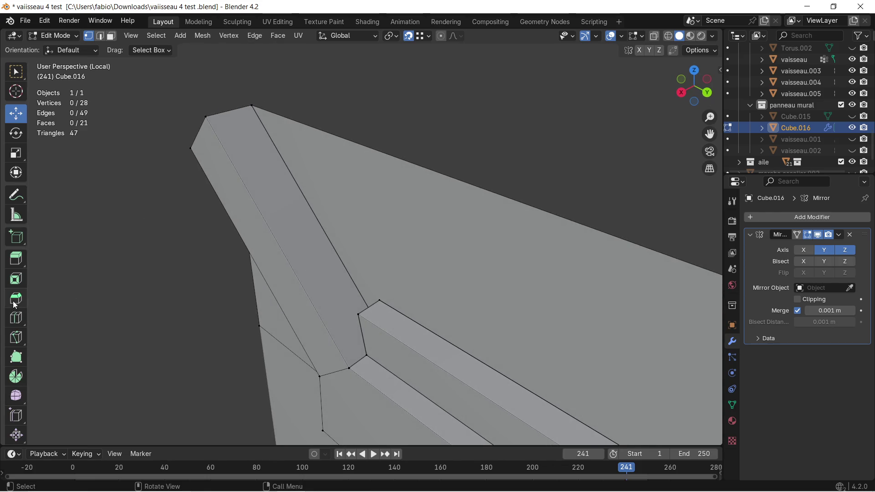
Add a lengthwise loop cut along the slanted strip slid toward one edge, then select the narrow face
left_click(15, 317)
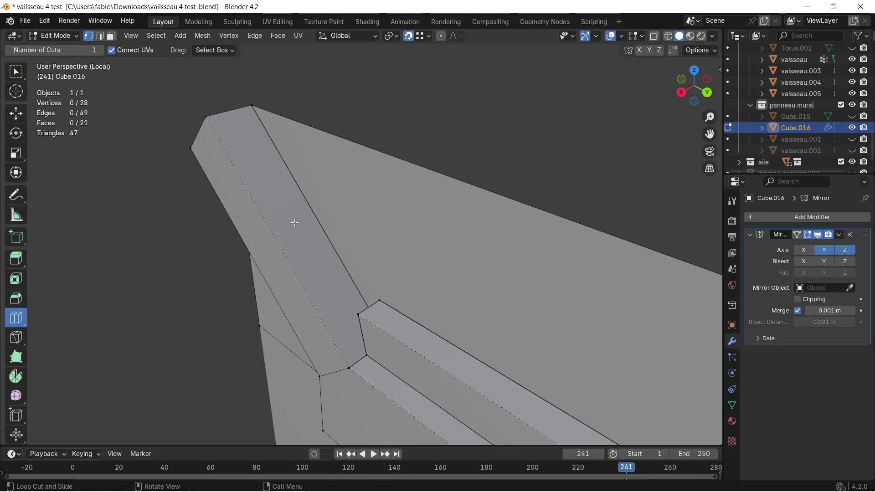
left_click_drag(241, 113, 298, 228)
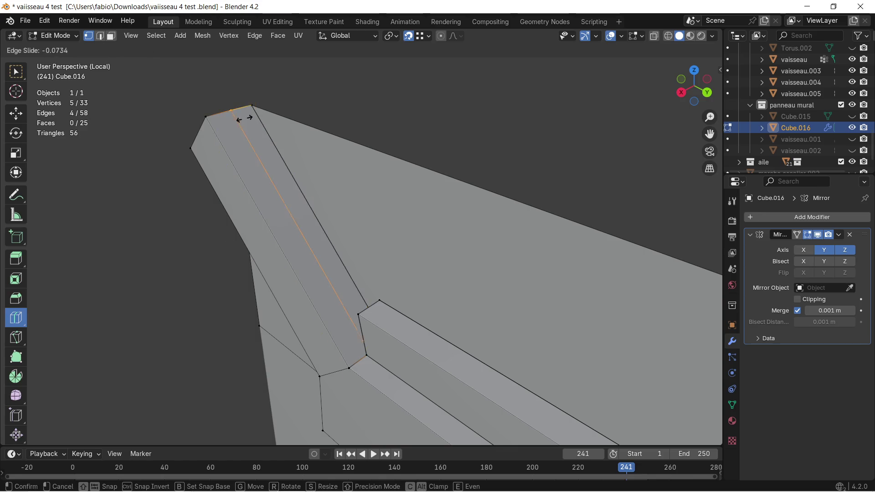
left_click_drag(355, 301, 360, 314)
mouse_move(359, 315)
middle_mouse_down()
mouse_move(424, 303)
mouse_move(412, 298)
middle_mouse_up()
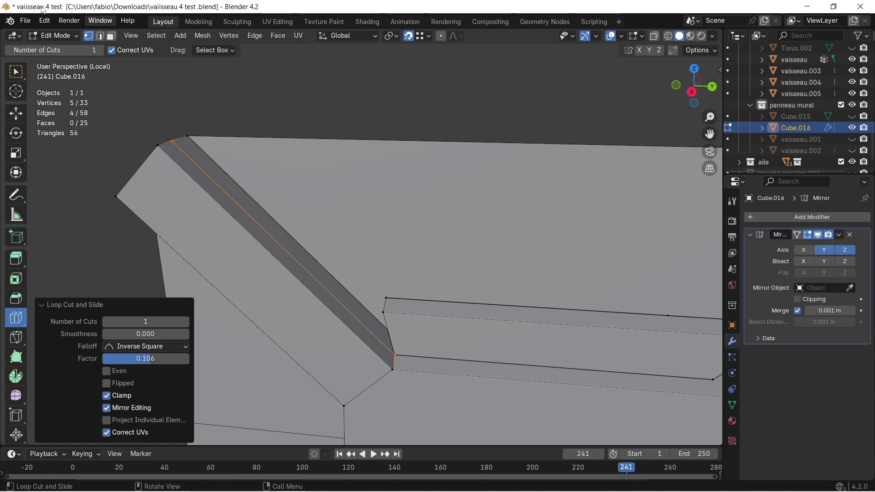
left_click(111, 36)
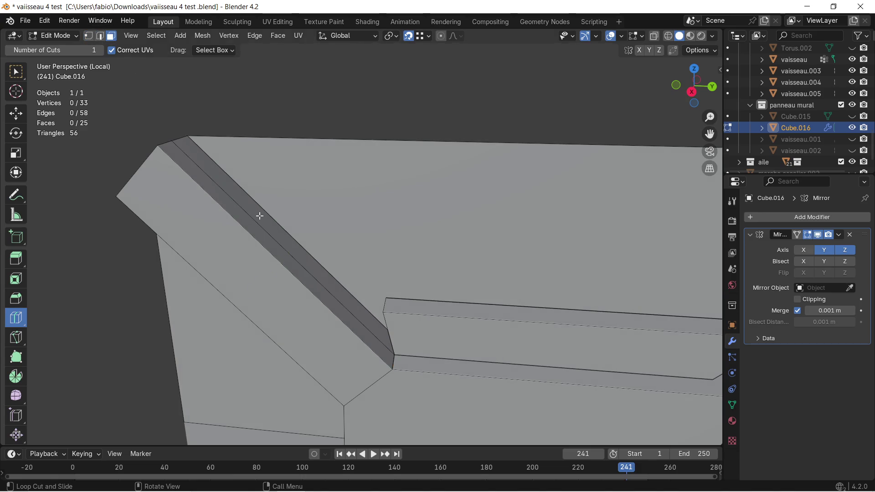
left_click(15, 115)
left_click(267, 230)
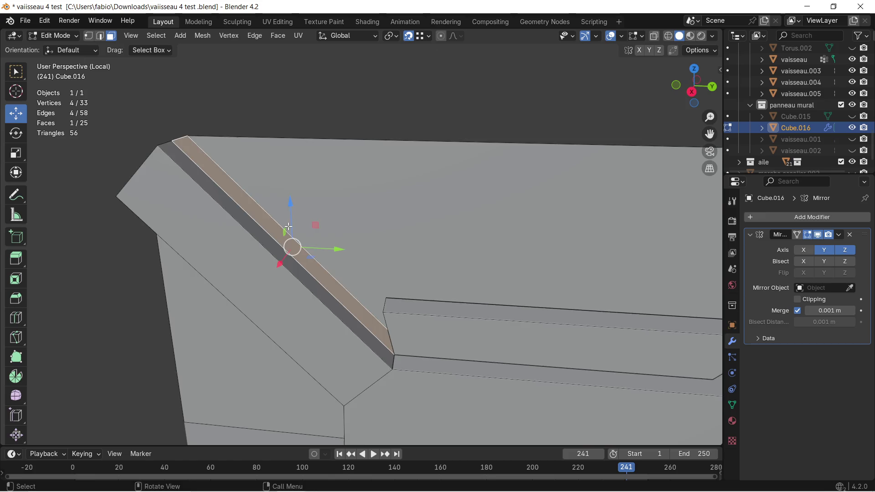
Extrude the narrow strip face about 42 mm along its normal into a taller raised ridge
middle_click_drag(288, 226, 340, 238)
key("e")
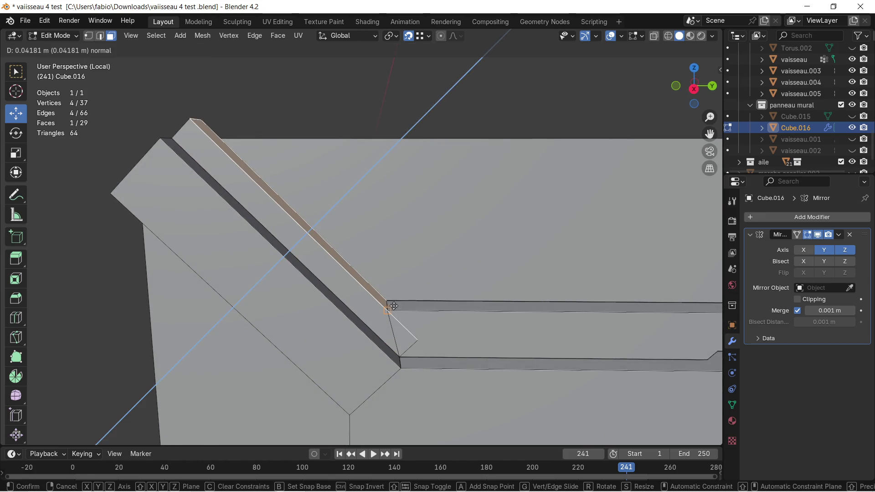
left_click(393, 310)
scroll(474, 358, "up", 1)
scroll(465, 360, "up", 2)
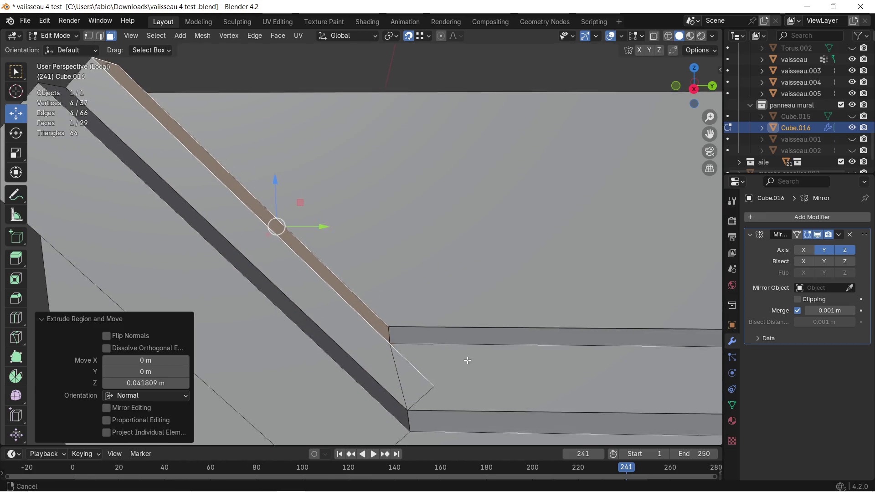
scroll(434, 289, "up", 2)
middle_click_drag(406, 296, 332, 263)
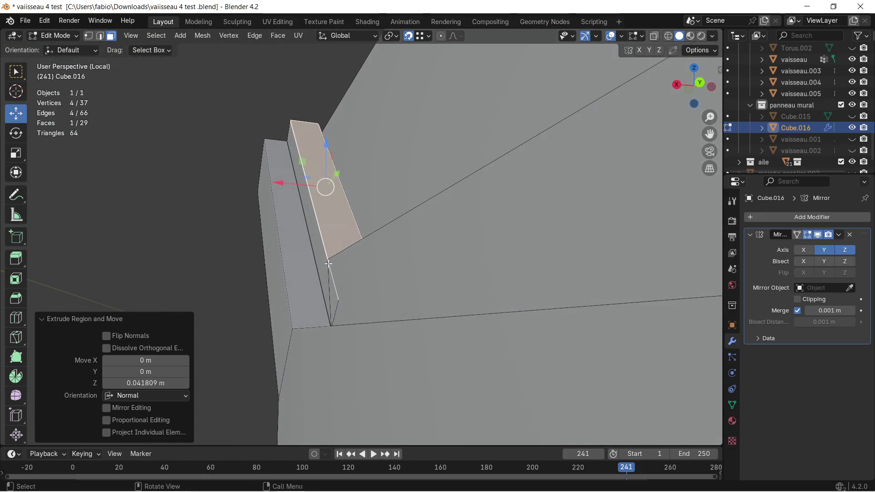
scroll(351, 293, "up", 2)
middle_click_drag(346, 306, 335, 294)
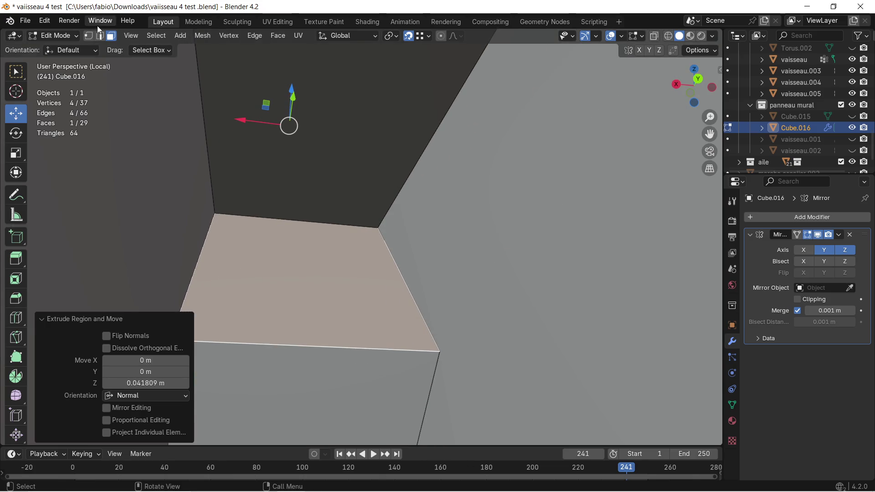
left_click(100, 38)
left_click(343, 349)
mouse_move(340, 349)
middle_mouse_down()
mouse_move(252, 250)
mouse_move(320, 304)
mouse_move(362, 310)
middle_mouse_up()
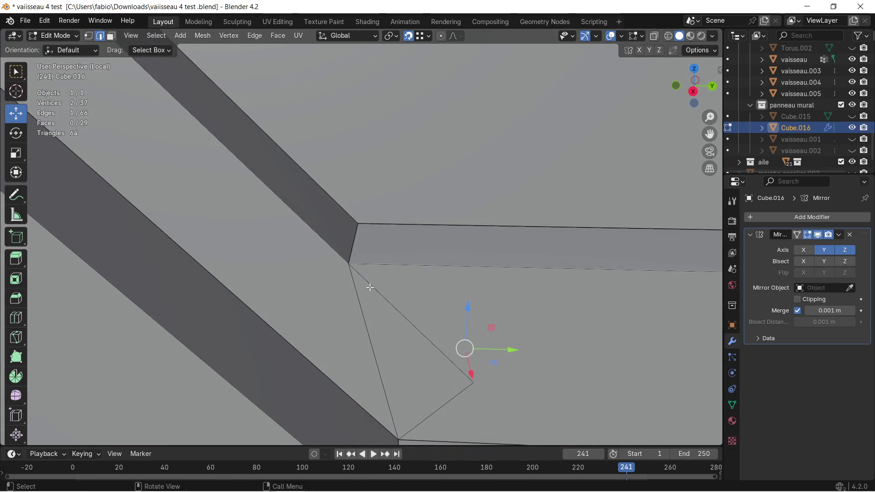
Snap the ridge vertex 50 mm onto the strip corner and merge by distance, removing 3 vertices
key("g")
left_click(353, 262)
mouse_move(353, 263)
middle_mouse_down()
mouse_move(399, 279)
mouse_move(392, 291)
middle_mouse_up()
scroll(392, 290, "down", 1)
scroll(403, 328, "down", 1)
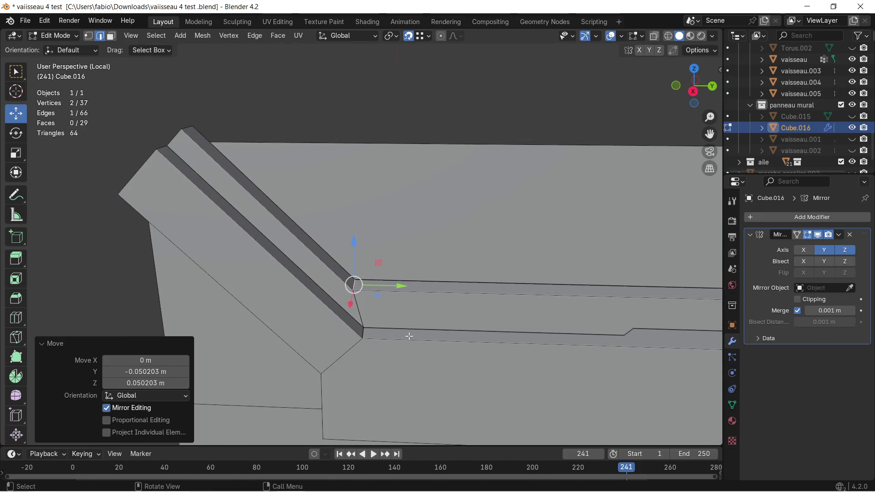
scroll(409, 336, "down", 1)
scroll(494, 347, "down", 1)
mouse_move(494, 346)
middle_mouse_down()
mouse_move(465, 332)
mouse_move(442, 303)
mouse_move(448, 308)
middle_mouse_up()
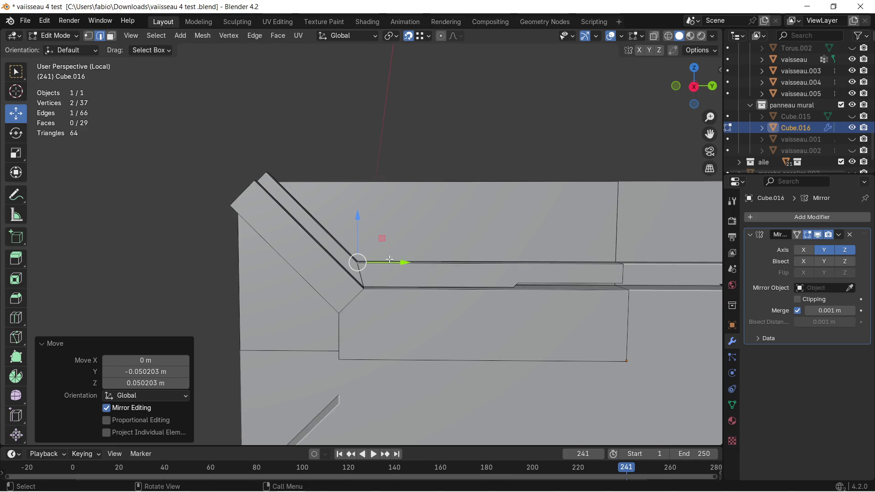
scroll(389, 260, "up", 2)
key("a")
key("m")
left_click(398, 261)
Adjust the corner vertex's position along the Y axis
mouse_move(399, 261)
middle_mouse_down()
mouse_move(362, 298)
mouse_move(445, 298)
middle_mouse_up()
left_click(356, 292)
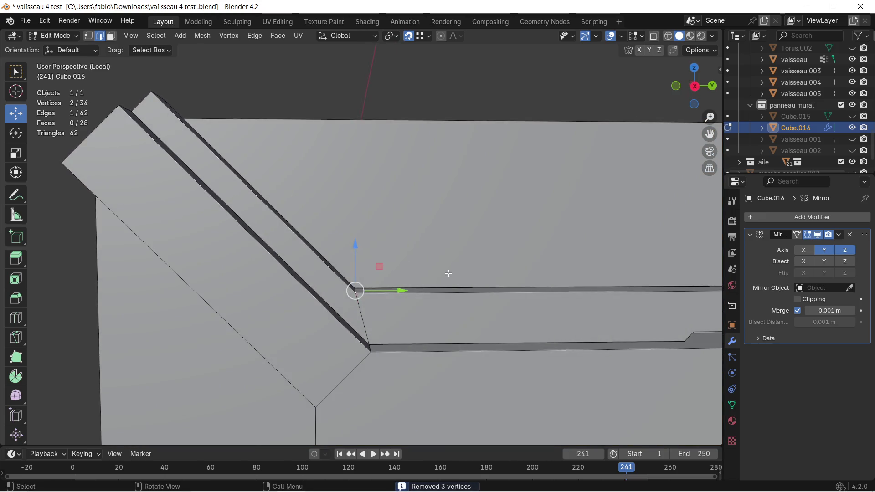
key("g")
key("y")
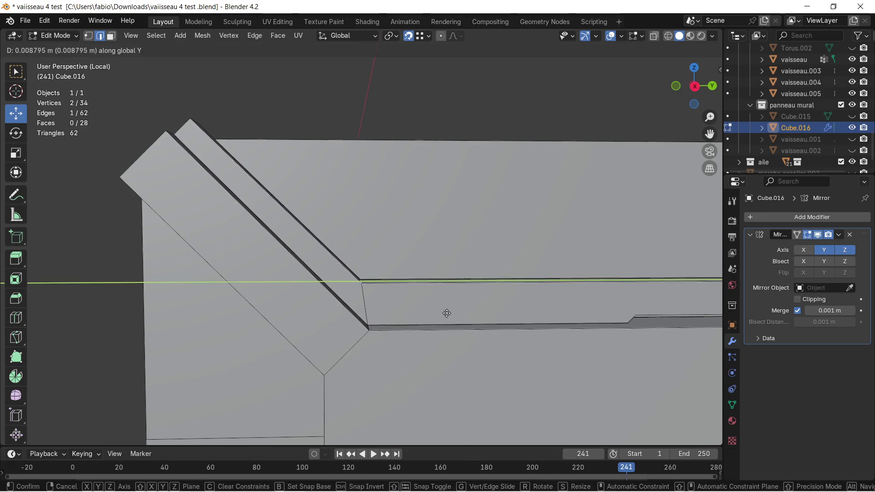
left_click(450, 312)
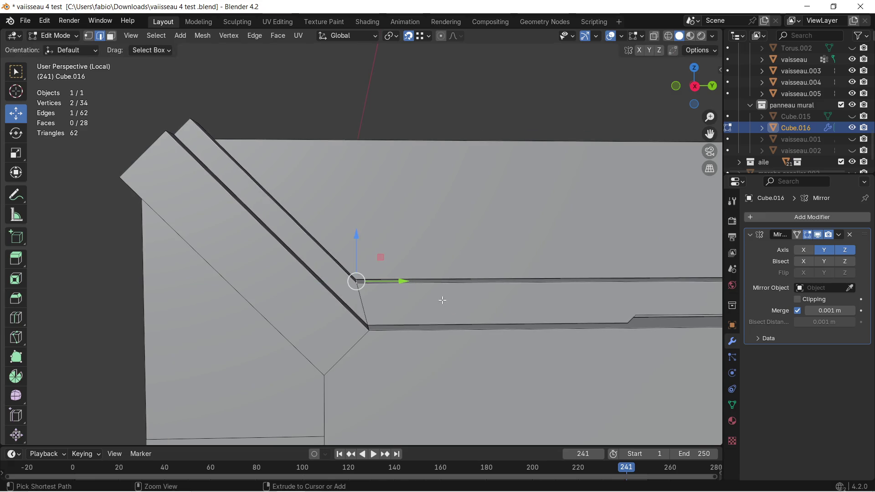
mouse_move(442, 297)
middle_mouse_down()
mouse_move(402, 306)
mouse_move(416, 314)
middle_mouse_up()
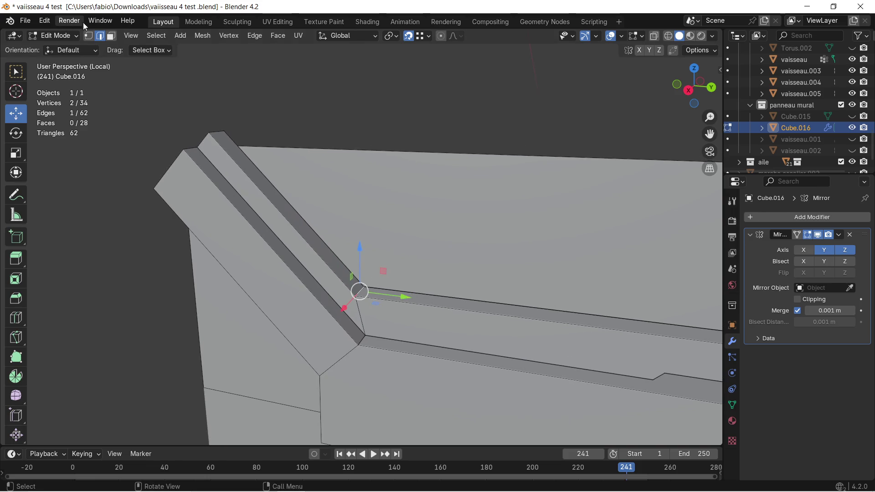
Select the ridge edges, try a bevel on them and undo it
left_click(255, 186)
left_click(396, 308, "shift")
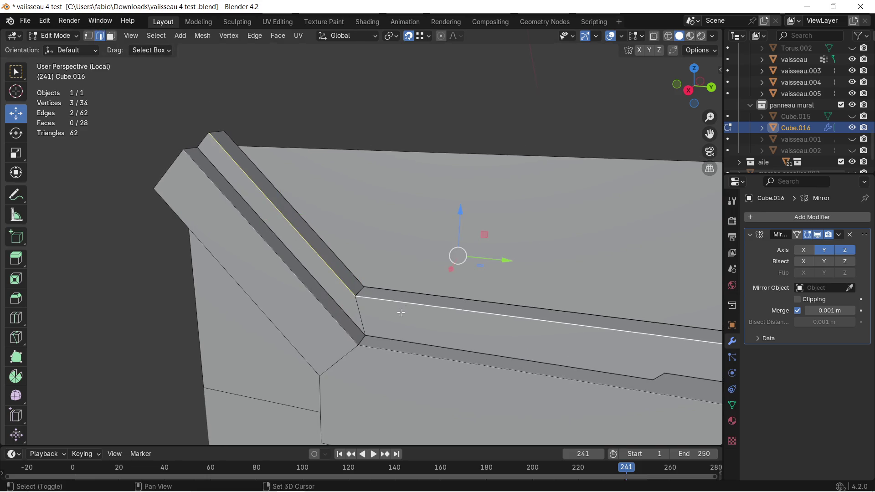
middle_click_drag(401, 312, 408, 299)
mouse_move(490, 304)
middle_mouse_down()
mouse_move(464, 290)
mouse_move(469, 297)
middle_mouse_up()
left_click(511, 365, "shift")
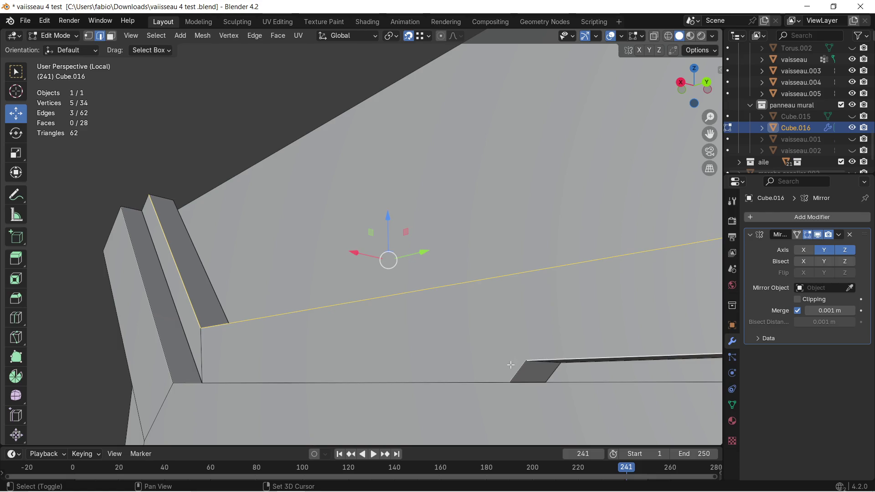
middle_click_drag(510, 365, 365, 321)
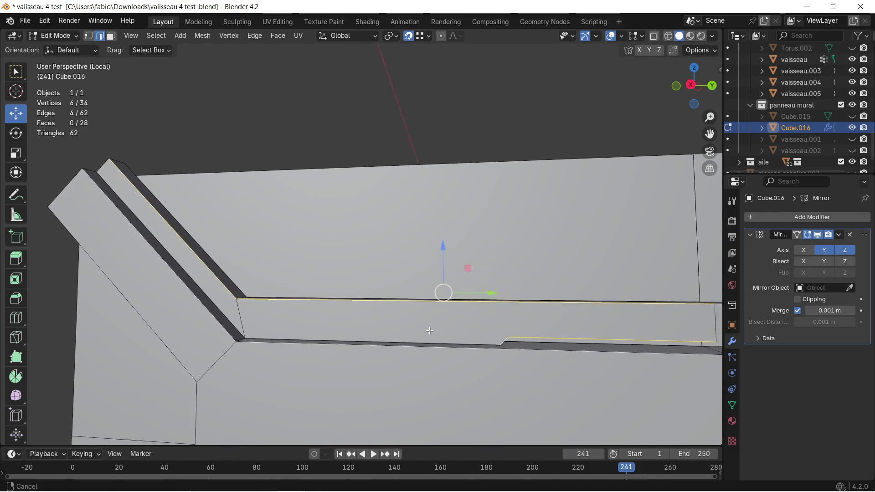
mouse_move(412, 340)
middle_mouse_down()
mouse_move(359, 323)
mouse_move(383, 307)
middle_mouse_up()
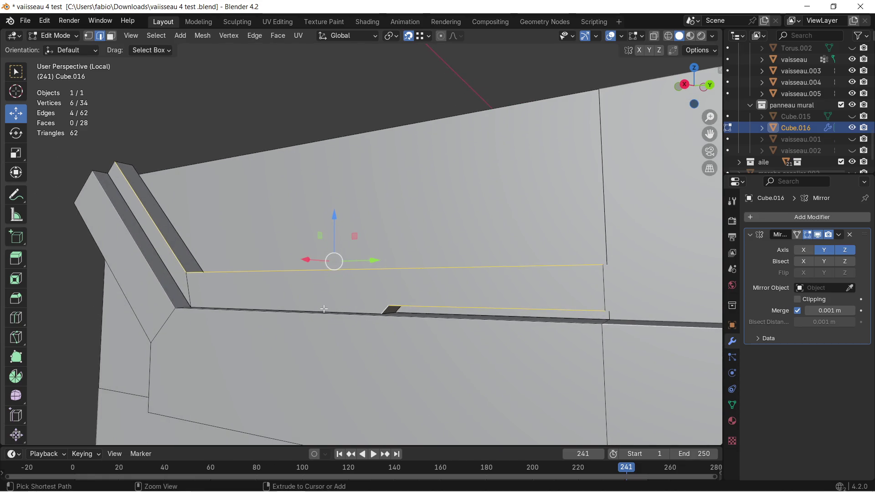
key("ctrl+b")
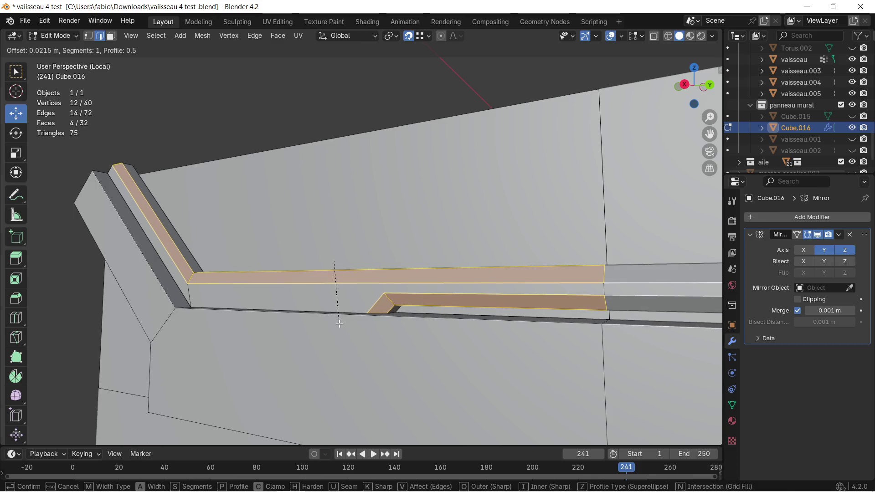
left_click(338, 324)
key("ctrl+z")
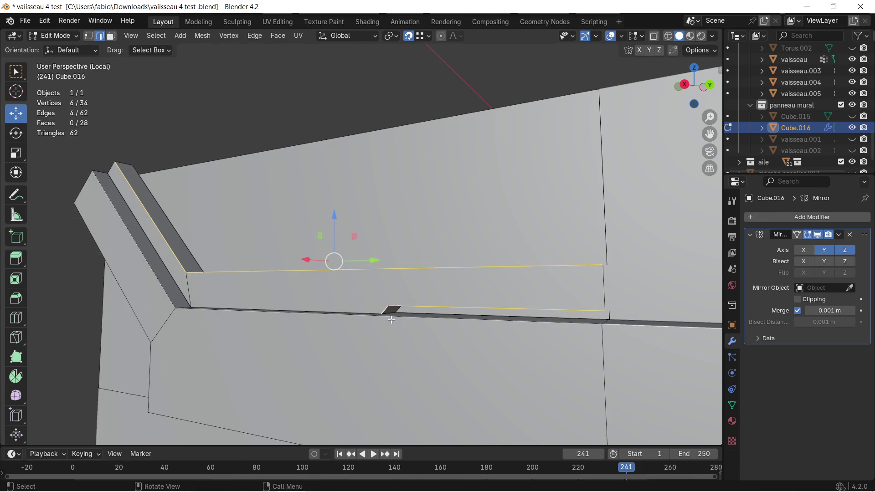
Bevel the two ridge edges with an 8 mm single-segment chamfer
left_click(394, 309, "shift")
left_click(380, 311, "shift")
key("ctrl+b")
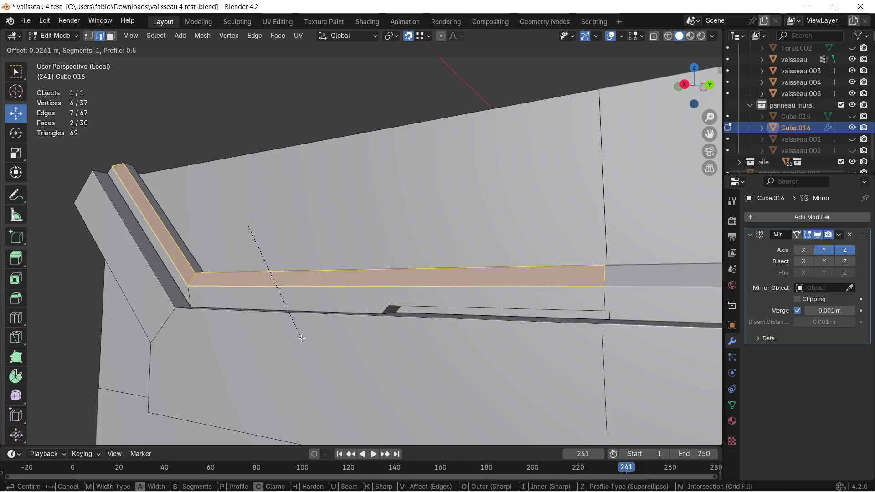
left_click(302, 339)
mouse_move(303, 339)
middle_mouse_down()
mouse_move(468, 301)
mouse_move(449, 283)
middle_mouse_up()
Bevel the two small slot edges the same way
left_click(471, 346)
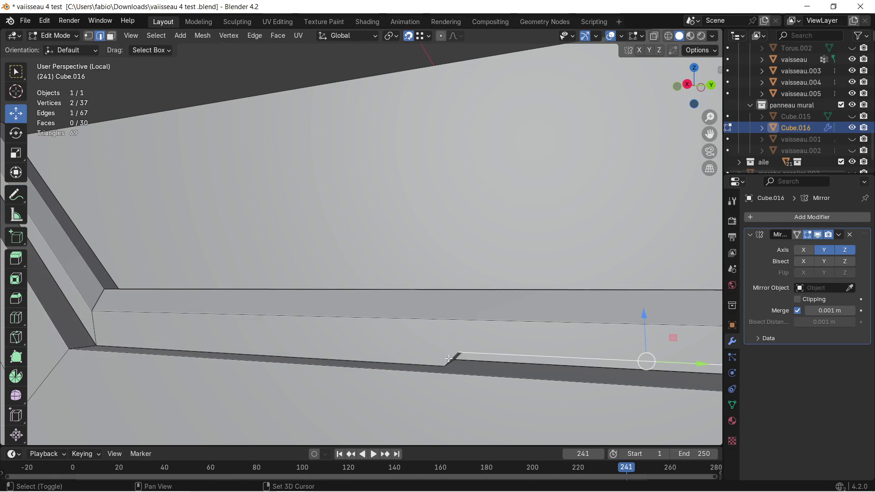
left_click(449, 358, "shift")
scroll(438, 352, "down", 3)
key("ctrl+b")
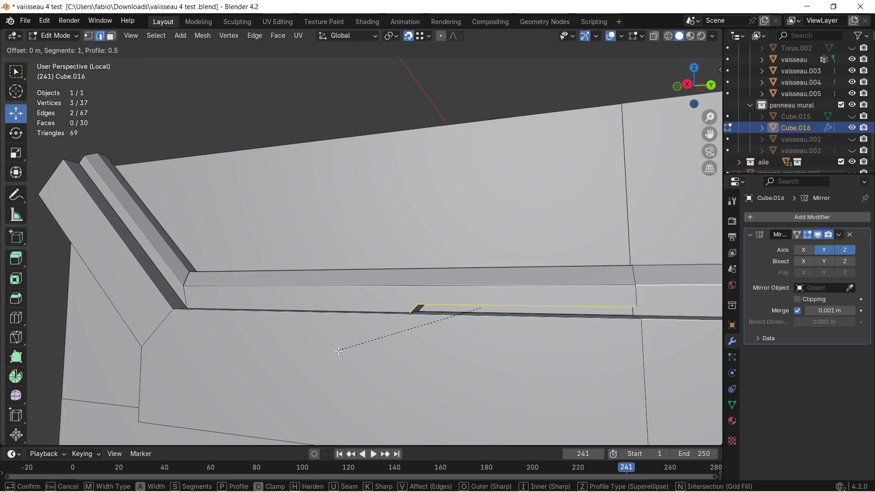
left_click(334, 354)
middle_click_drag(334, 354, 360, 333)
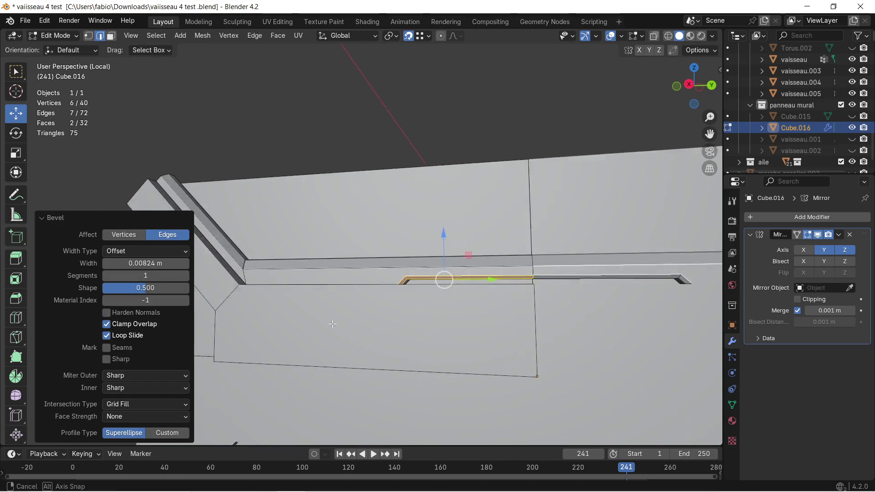
scroll(361, 328, "down", 1)
scroll(362, 321, "down", 1)
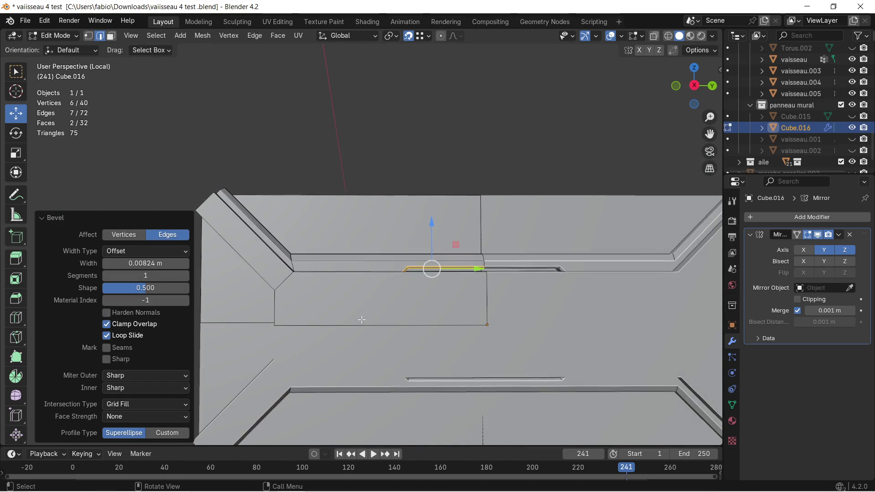
left_click(397, 194)
scroll(398, 186, "down", 1)
scroll(440, 233, "up", 1)
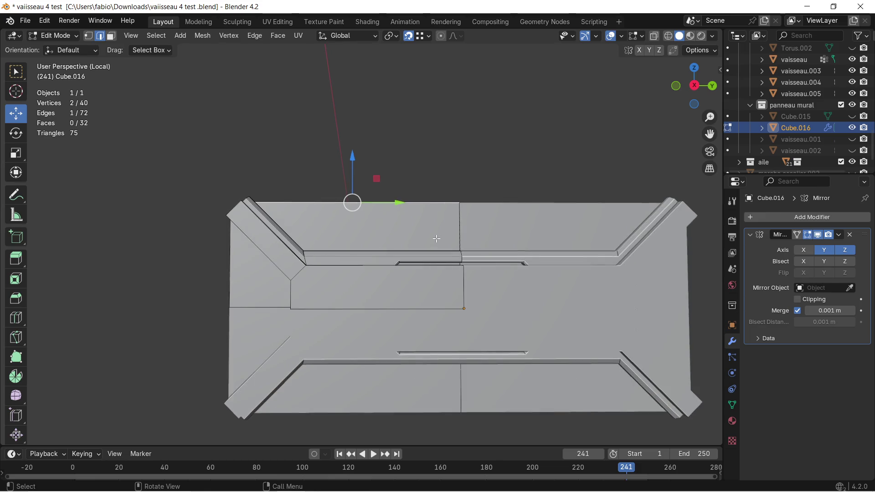
scroll(441, 237, "up", 2)
mouse_move(436, 236)
middle_mouse_down()
mouse_move(404, 255)
mouse_move(281, 256)
mouse_move(391, 269)
mouse_move(376, 279)
middle_mouse_up()
Extrude the top corner vertex outward along the Y axis
left_click(88, 35)
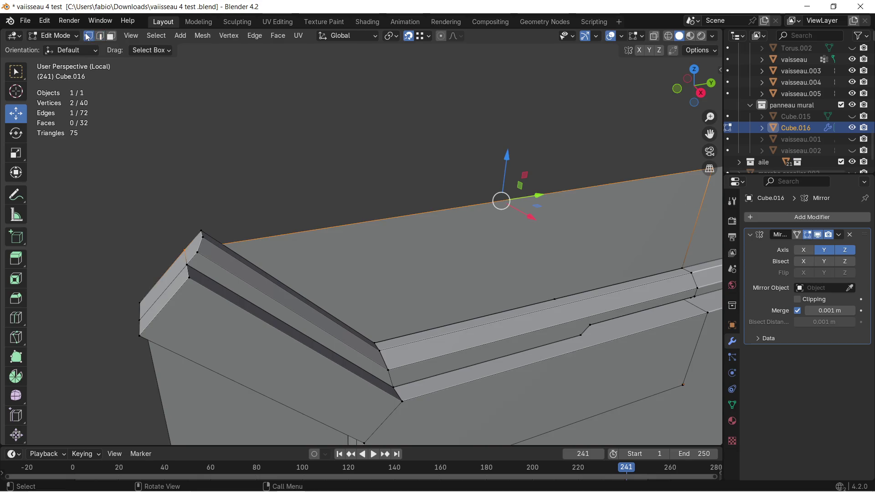
left_click(205, 232)
mouse_move(205, 232)
middle_mouse_down()
mouse_move(348, 242)
mouse_move(378, 213)
mouse_move(492, 227)
mouse_move(434, 234)
mouse_move(459, 235)
mouse_move(434, 242)
mouse_move(408, 229)
mouse_move(434, 266)
mouse_move(458, 265)
middle_mouse_up()
key("e")
key("y")
left_click(438, 277)
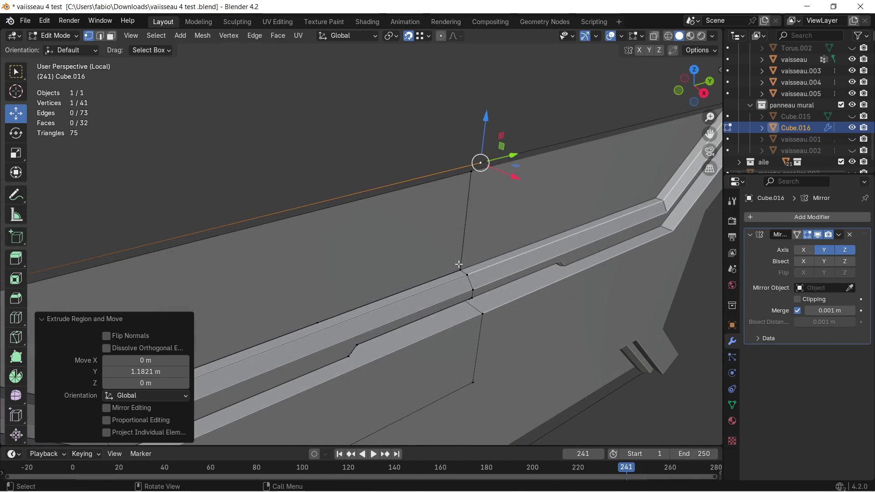
Fill a face between the four gap corner vertices, then select the large upper face
left_click(472, 278, "shift")
mouse_move(340, 260)
middle_mouse_down()
mouse_move(390, 267)
mouse_move(326, 229)
mouse_move(231, 246)
middle_mouse_up()
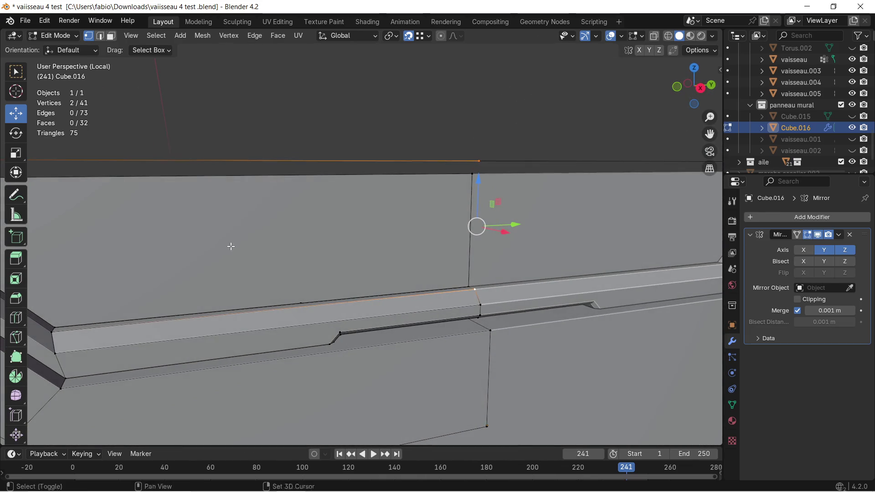
scroll(371, 223, "up", 2)
scroll(239, 260, "up", 2)
left_click(203, 288, "shift")
mouse_move(172, 210)
middle_mouse_down()
mouse_move(254, 239)
mouse_move(238, 221)
middle_mouse_up()
left_click(237, 272, "shift")
mouse_move(238, 272)
middle_mouse_down()
mouse_move(322, 215)
mouse_move(332, 242)
mouse_move(423, 146)
mouse_move(469, 215)
mouse_move(410, 207)
middle_mouse_up()
key("f")
left_click(423, 146)
scroll(474, 216, "up", 2)
scroll(475, 211, "up", 1)
scroll(464, 219, "up", 1)
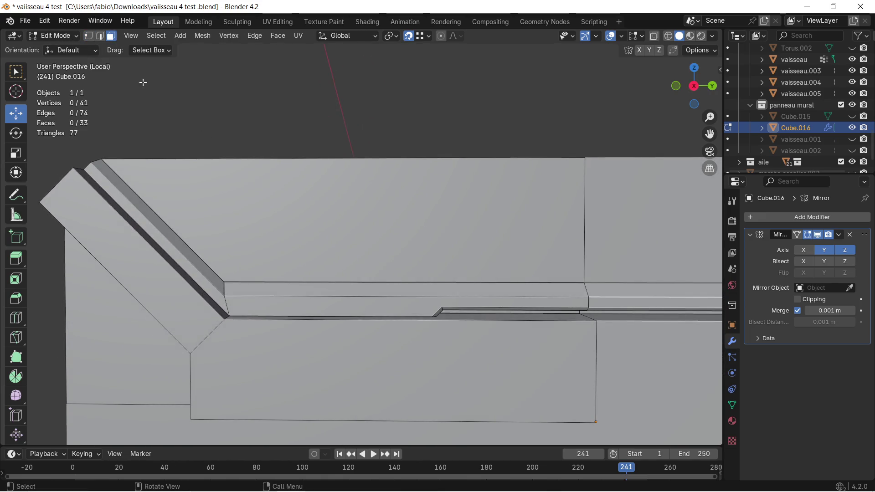
left_click(320, 205)
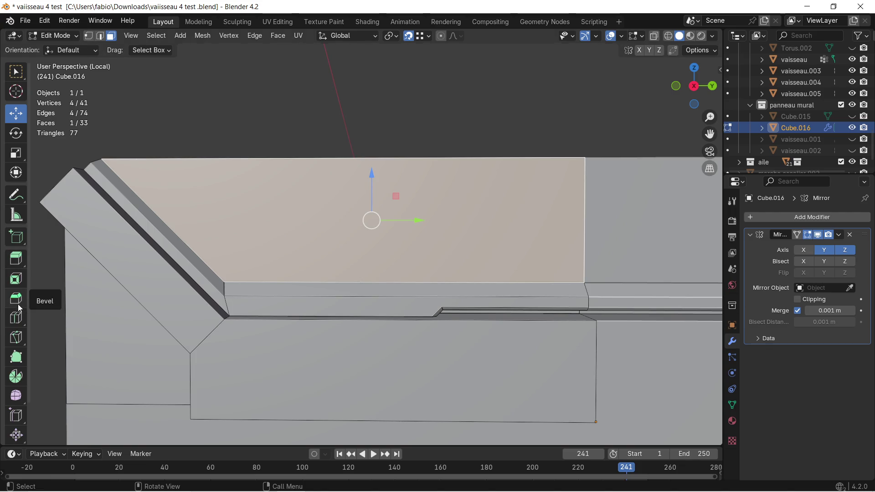
Inset the upper face with 0.016 m thickness and -0.015 m depth recess
left_click(15, 278)
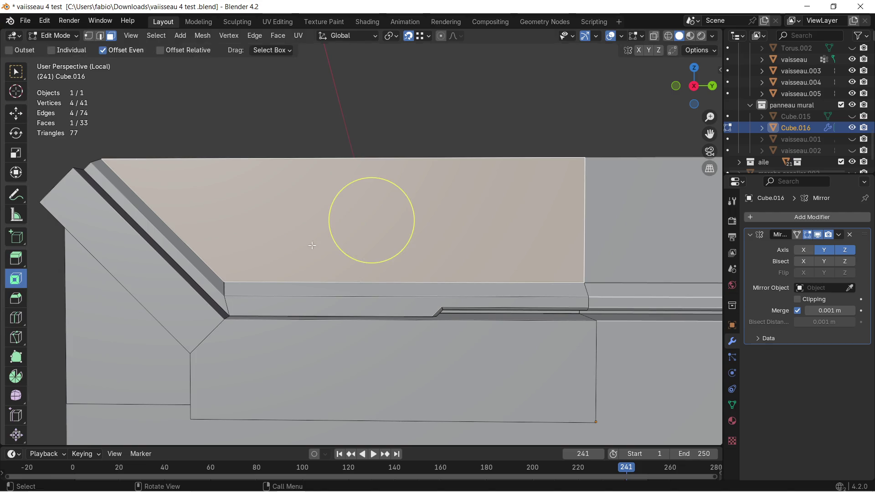
left_click(339, 227)
mouse_move(146, 371)
left_mouse_down()
mouse_move(164, 371)
mouse_move(154, 371)
left_mouse_up()
mouse_move(289, 281)
middle_mouse_down()
mouse_move(300, 291)
mouse_move(369, 298)
mouse_move(467, 281)
mouse_move(391, 283)
mouse_move(288, 336)
middle_mouse_up()
scroll(391, 289, "up", 3)
scroll(467, 280, "down", 3)
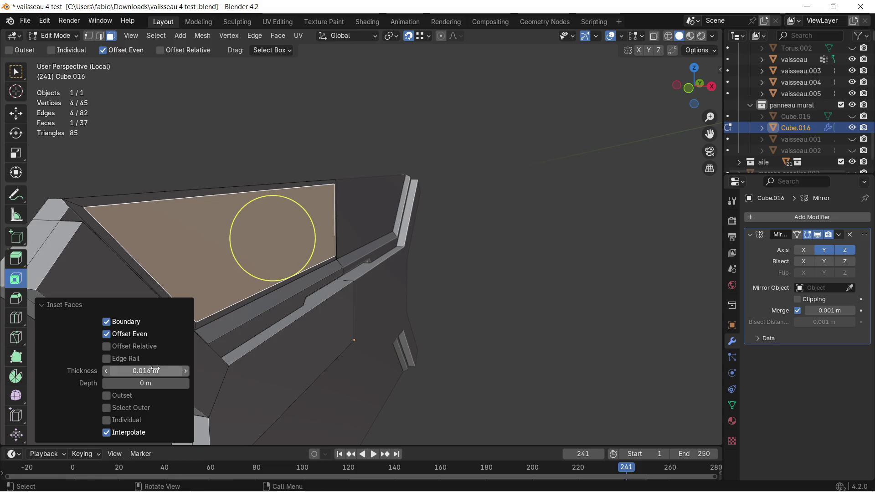
left_click_drag(149, 383, 117, 383)
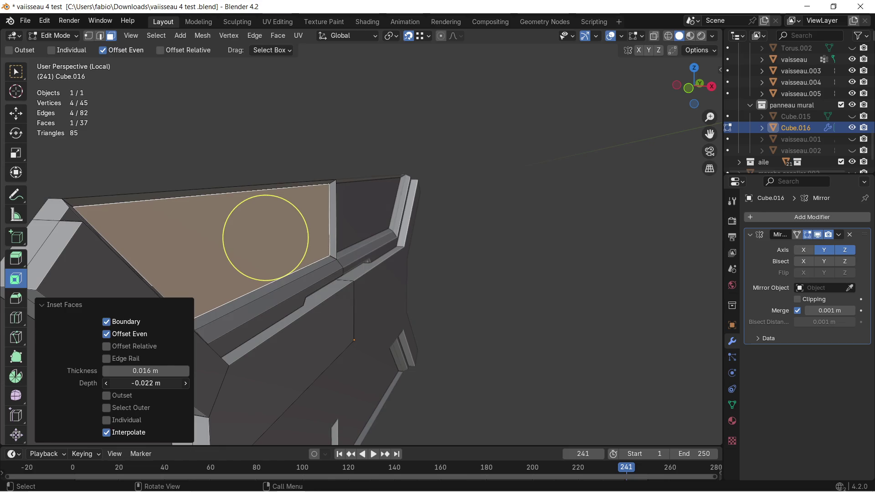
left_click_drag(266, 238, 268, 237)
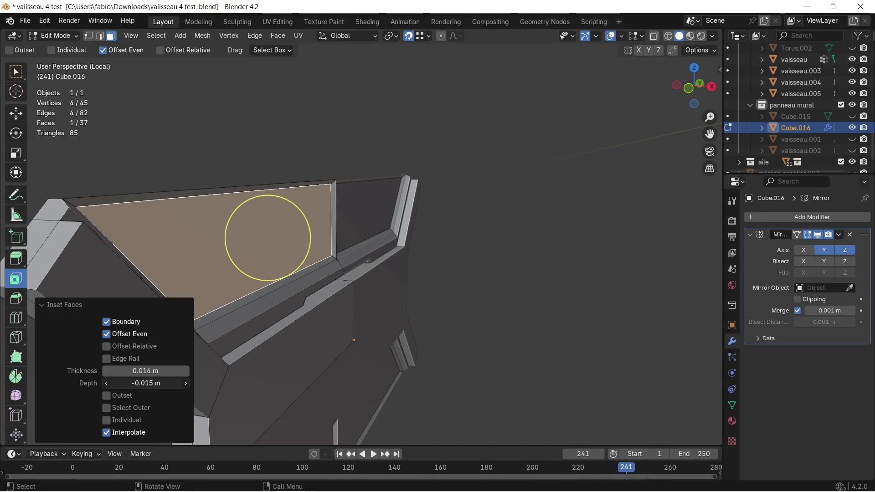
mouse_move(321, 331)
middle_mouse_down()
mouse_move(225, 326)
mouse_move(302, 299)
mouse_move(296, 200)
mouse_move(418, 202)
mouse_move(377, 216)
middle_mouse_up()
scroll(415, 202, "down", 1)
scroll(401, 201, "down", 1)
scroll(395, 201, "down", 1)
scroll(314, 242, "up", 1)
scroll(346, 244, "up", 1)
mouse_move(346, 245)
middle_mouse_down()
mouse_move(363, 265)
mouse_move(335, 226)
middle_mouse_up()
Delete the stray geometry at the panel's centre seam
key("x")
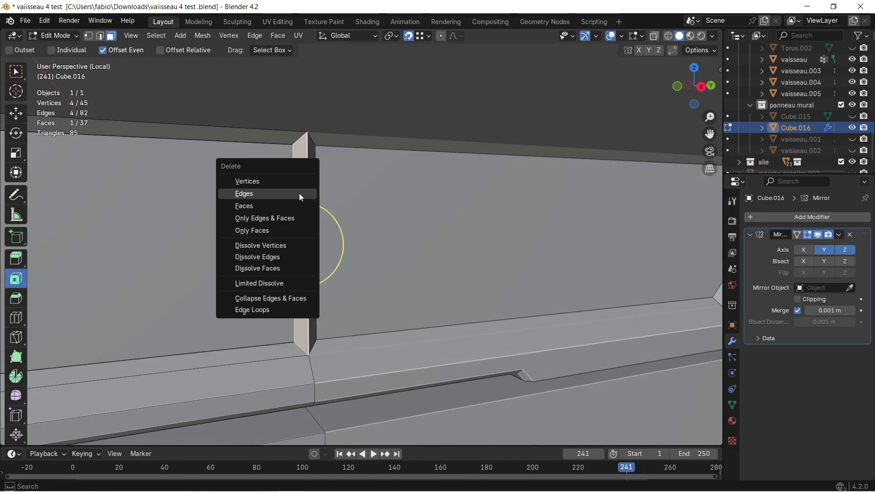
left_click(289, 205)
mouse_move(296, 171)
middle_mouse_down()
mouse_move(277, 178)
mouse_move(290, 201)
middle_mouse_up()
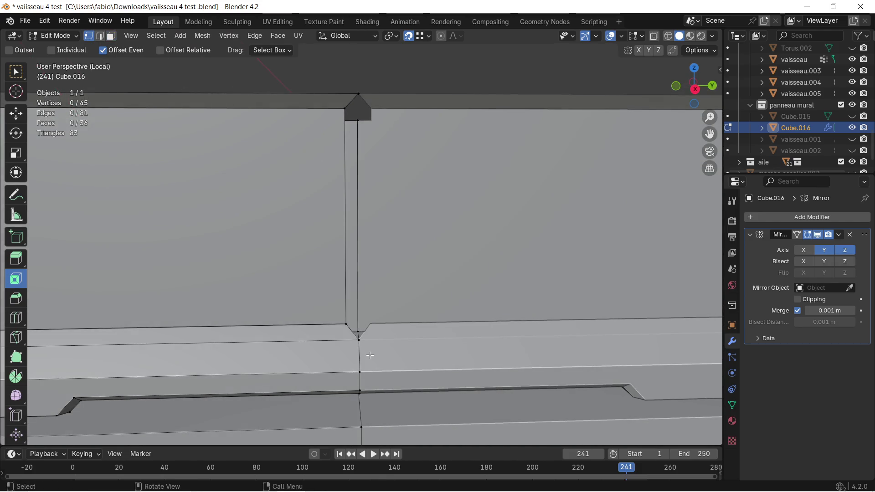
Move the recess's bottom seam-side vertex 0.016 m along Y onto the seam
key("c")
left_click(336, 322)
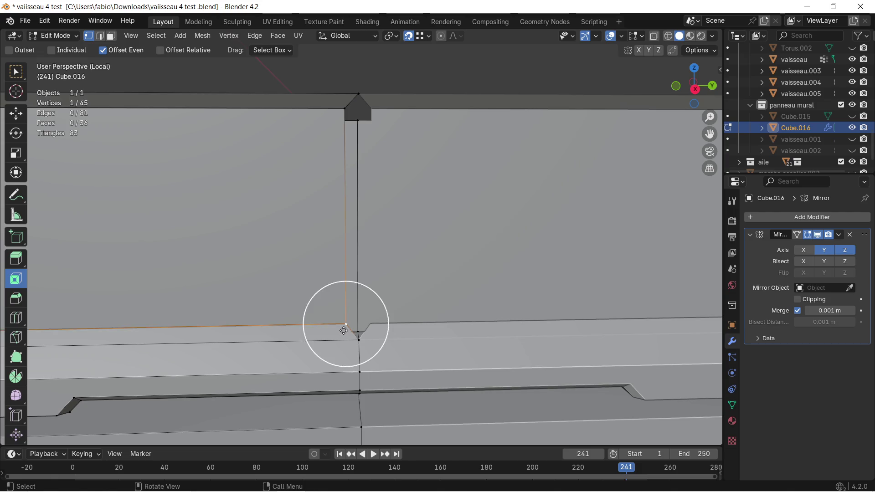
key("Escape")
key("g")
key("x")
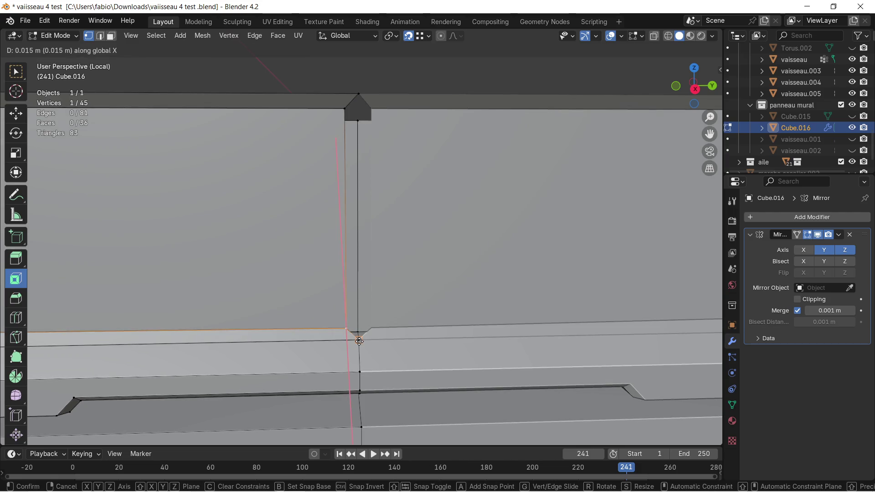
key("y")
left_click(359, 341)
Move the recess's top seam-side vertex 0.016 m along Y onto the seam
key("c")
left_click(345, 109)
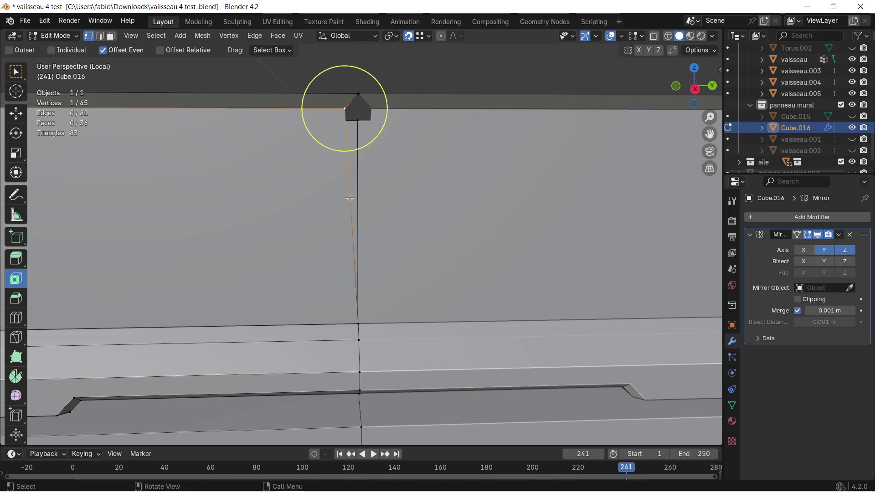
key("g")
key("y")
left_click(378, 181)
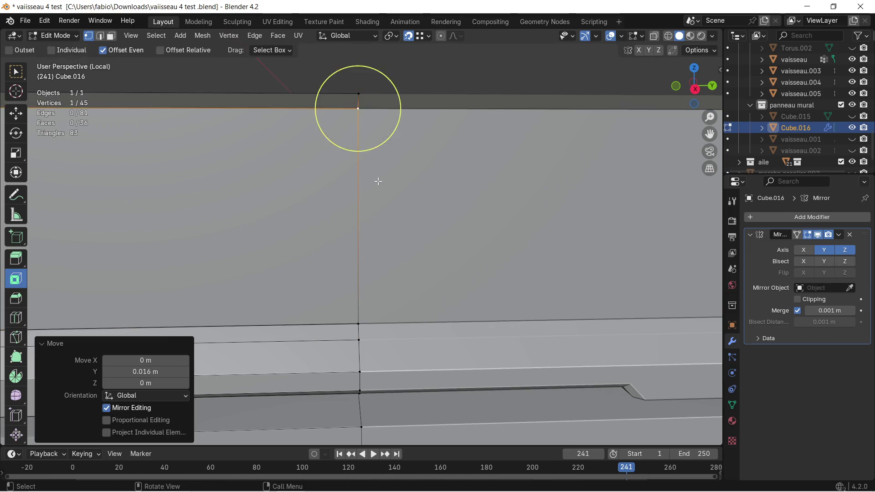
scroll(362, 217, "down", 1)
scroll(340, 248, "down", 1)
scroll(348, 197, "down", 2)
scroll(337, 229, "down", 2)
Orbit around the whole panel to inspect the recess and seam
mouse_move(338, 228)
middle_mouse_down()
mouse_move(348, 240)
mouse_move(322, 260)
mouse_move(347, 264)
mouse_move(299, 281)
mouse_move(313, 289)
mouse_move(333, 277)
middle_mouse_up()
scroll(329, 227, "up", 2)
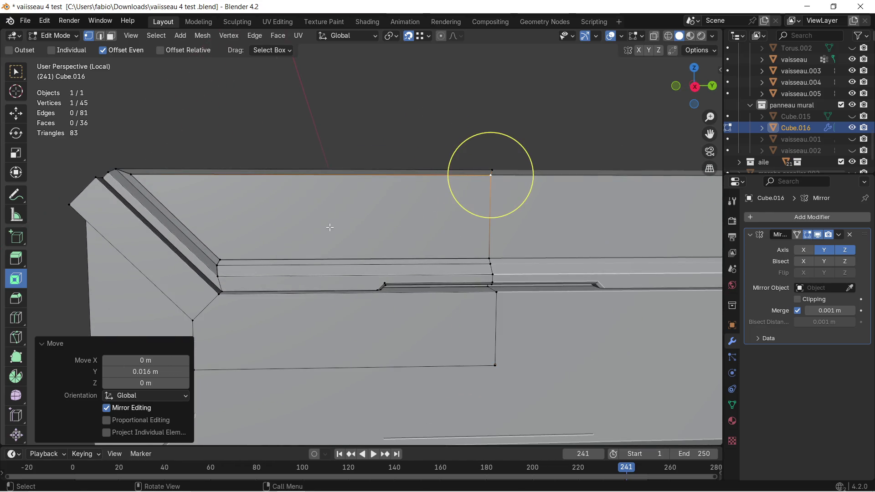
scroll(334, 239, "down", 1)
mouse_move(267, 230)
middle_mouse_down()
mouse_move(281, 211)
mouse_move(212, 195)
mouse_move(469, 243)
middle_mouse_up()
mouse_move(400, 218)
middle_mouse_down()
mouse_move(439, 235)
mouse_move(372, 182)
mouse_move(351, 220)
mouse_move(371, 233)
middle_mouse_up()
left_click(99, 35)
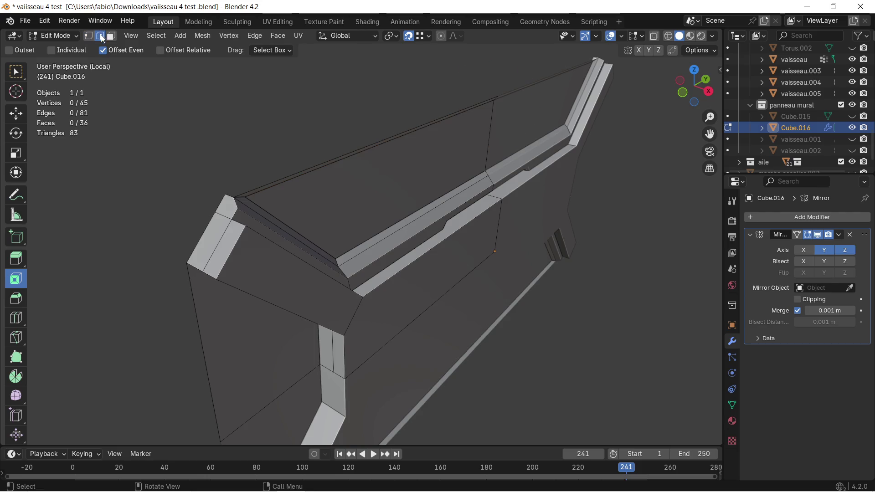
Extrude the selected top corner edges about 0.09 m upward into a thin rim piece
left_click(217, 213, "shift")
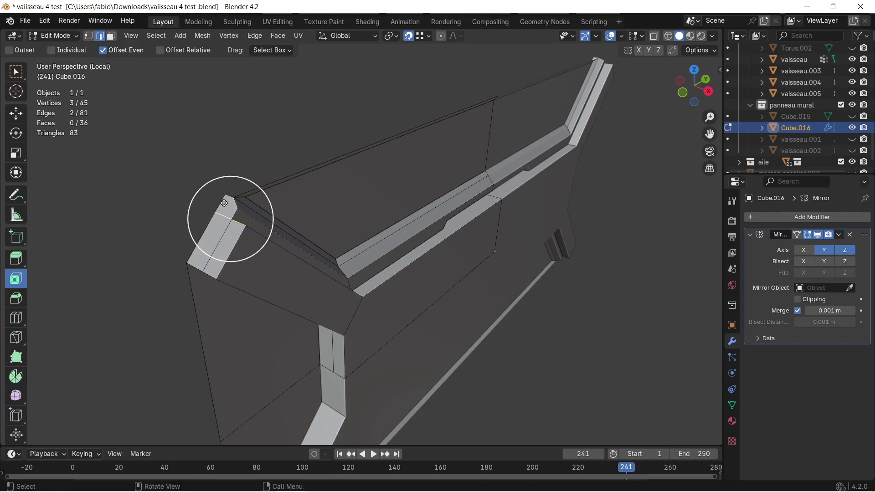
middle_click_drag(225, 235, 165, 177)
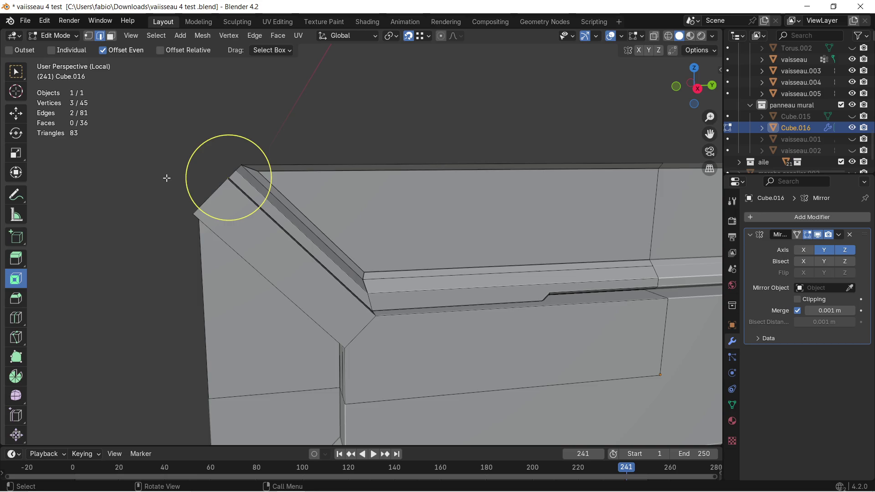
key("e")
key("z")
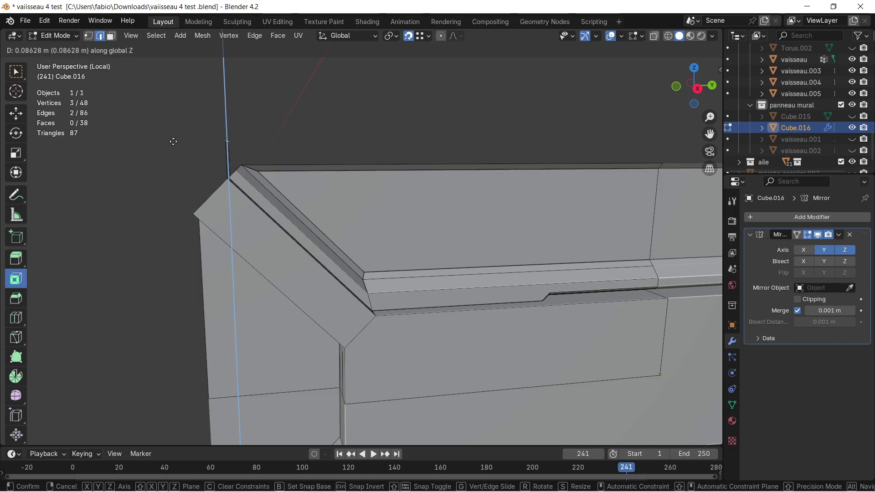
left_click(174, 140)
Shift the extruded rim edges along Y for a first offset
mouse_move(183, 140)
middle_mouse_down()
mouse_move(214, 157)
mouse_move(178, 148)
middle_mouse_up()
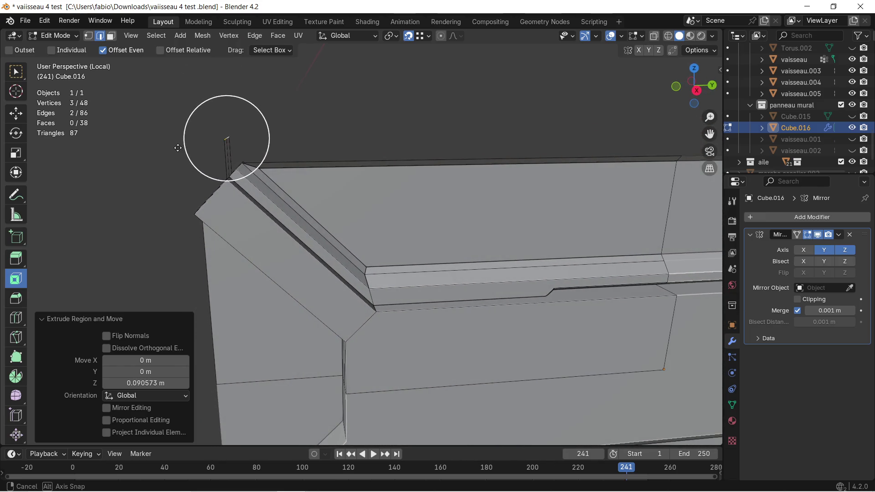
mouse_move(178, 148)
middle_mouse_down()
mouse_move(380, 204)
mouse_move(361, 143)
middle_mouse_up()
key("g")
key("x")
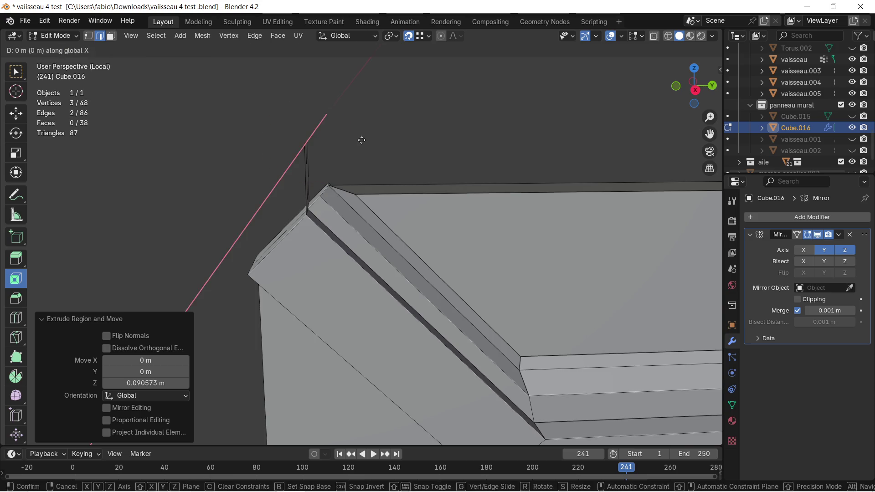
key("ctrl")
key("y")
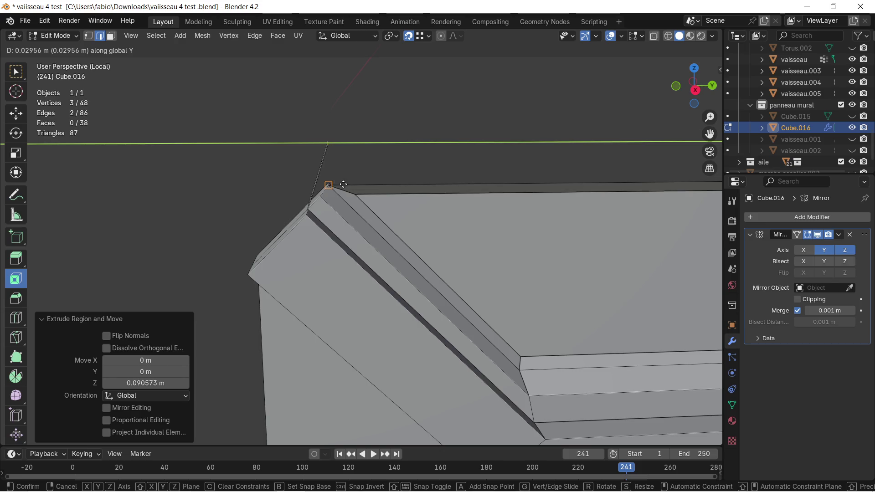
left_click(352, 190)
Adjust the rim edges to a 0.019 m offset along Y and inspect the panel top
middle_click_drag(353, 141, 360, 99)
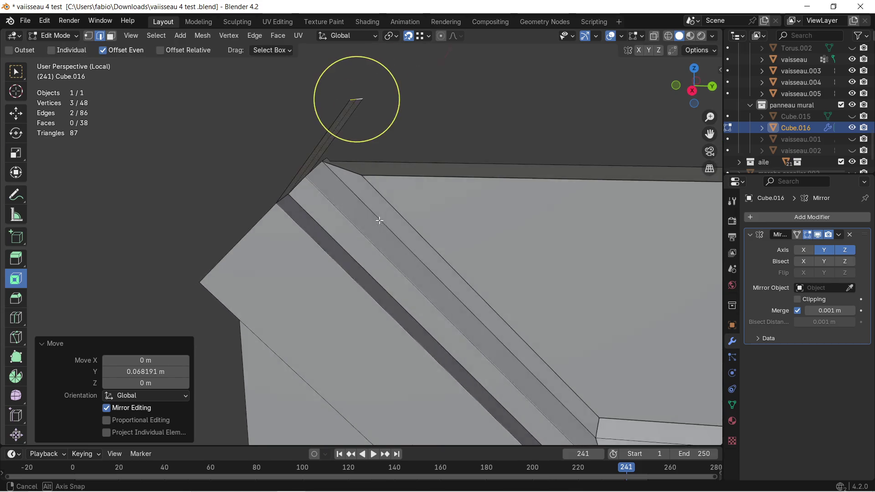
mouse_move(364, 220)
middle_mouse_down()
mouse_move(391, 224)
mouse_move(349, 196)
mouse_move(231, 213)
mouse_move(233, 242)
mouse_move(302, 211)
mouse_move(320, 190)
middle_mouse_up()
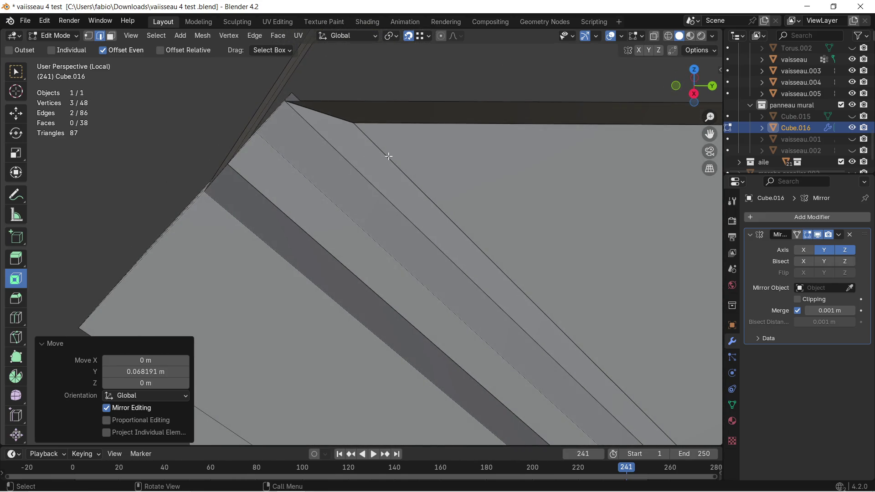
key("g")
key("y")
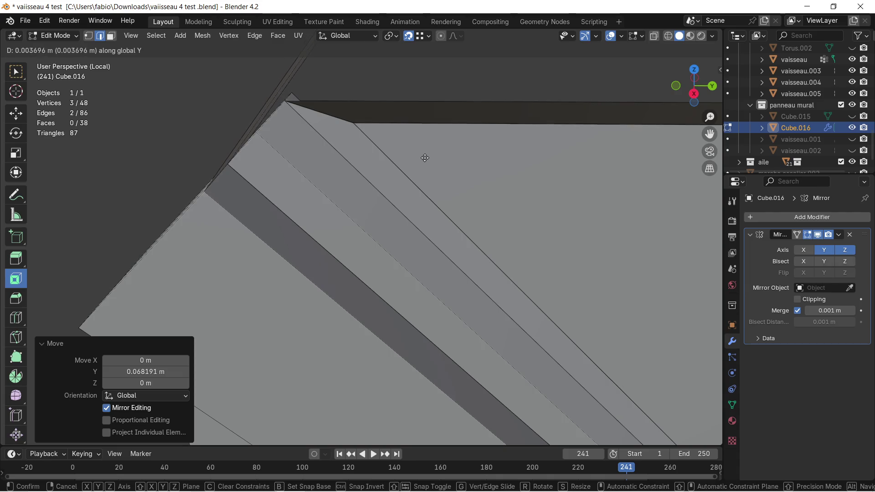
left_click(457, 171)
mouse_move(456, 172)
middle_mouse_down()
mouse_move(529, 276)
mouse_move(485, 219)
mouse_move(446, 223)
middle_mouse_up()
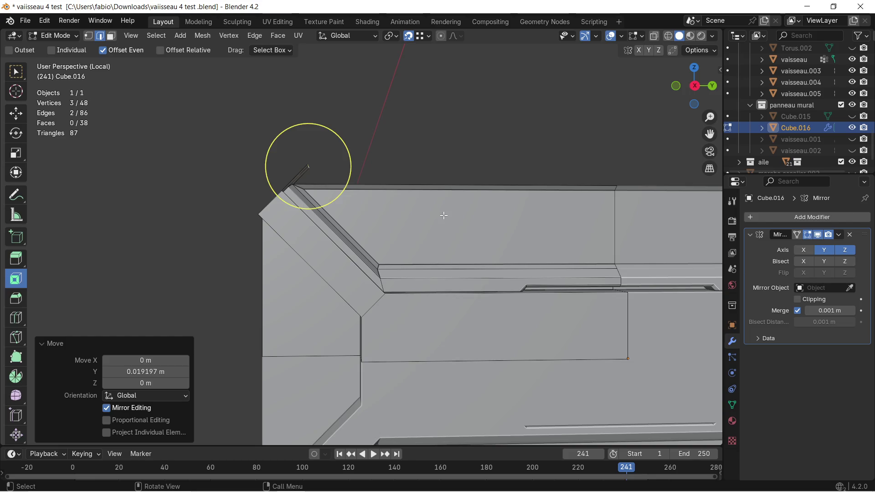
middle_click_drag(441, 169, 440, 229)
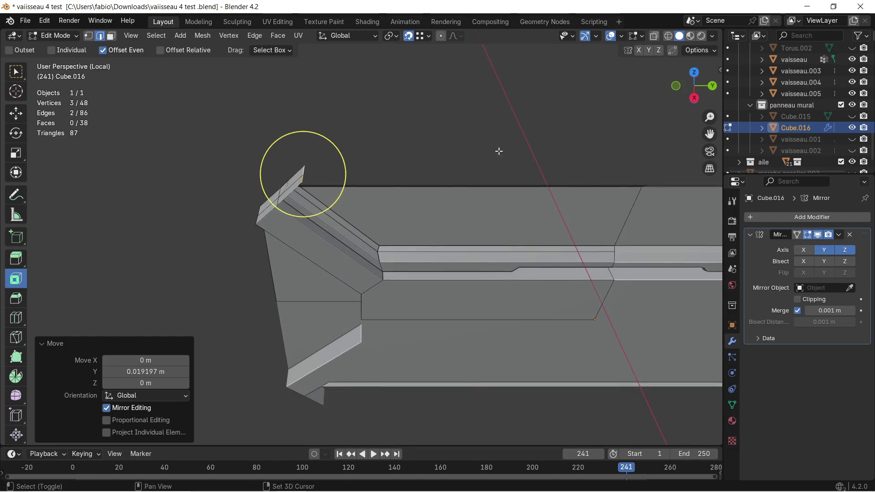
middle_click_drag(499, 150, 383, 156, "shift")
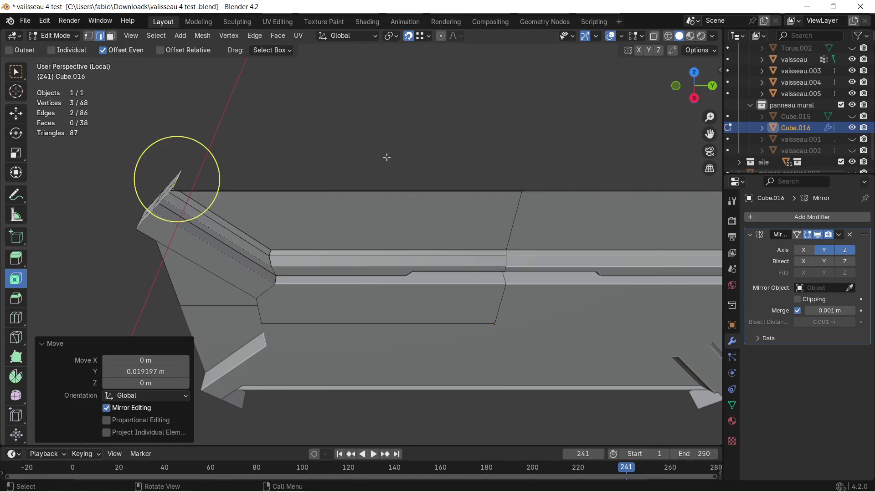
Extrude the rim edges about 1.12 m along Y across the panel's top
key("e")
key("y")
left_click(523, 185)
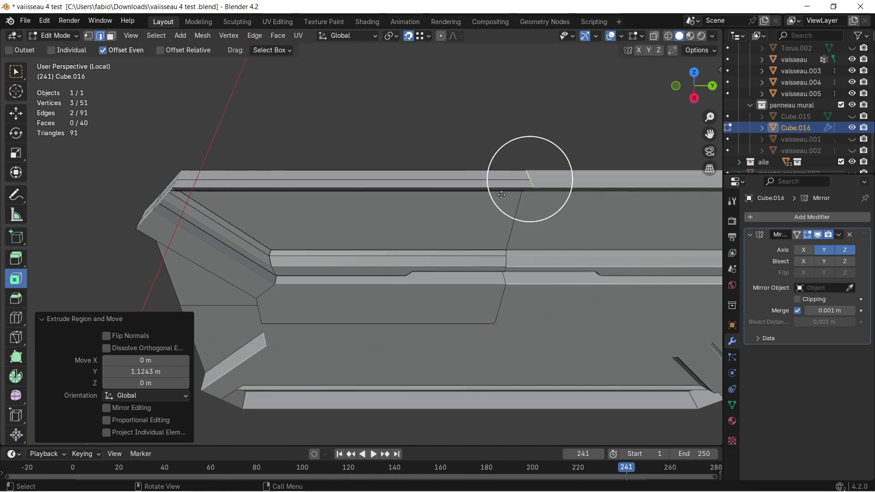
middle_click_drag(428, 273, 396, 226)
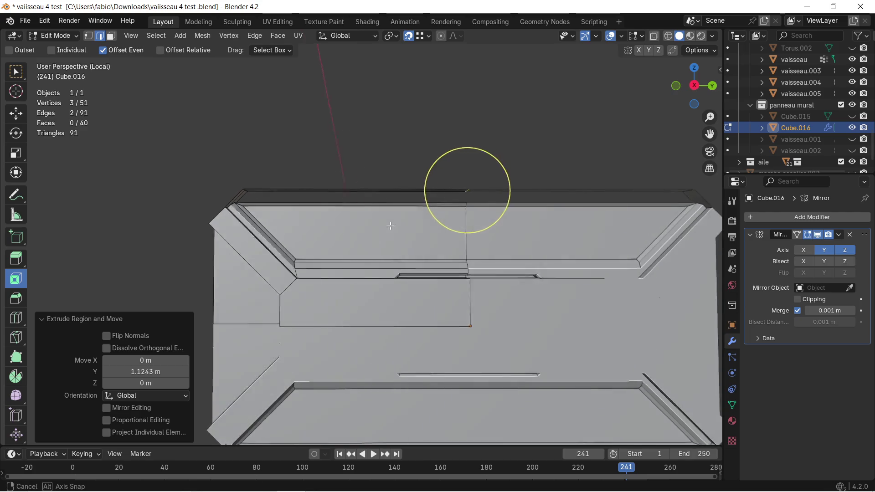
middle_click_drag(260, 200, 307, 213)
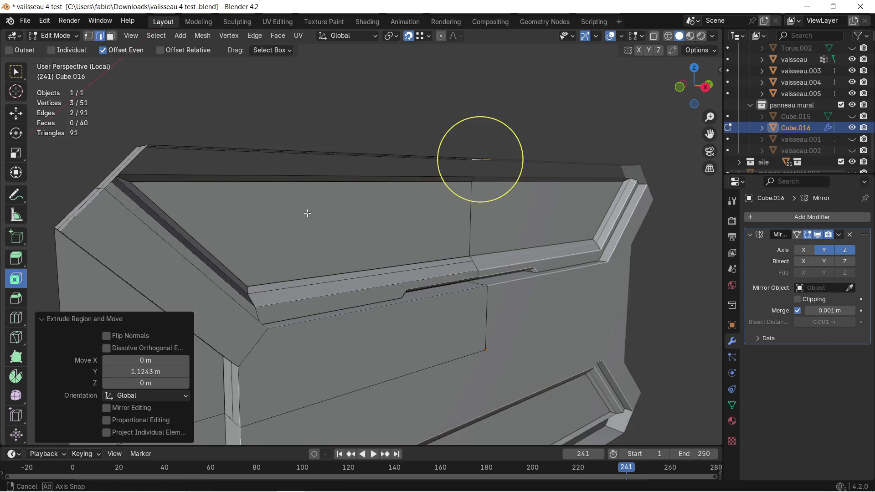
middle_click_drag(307, 213, 245, 208)
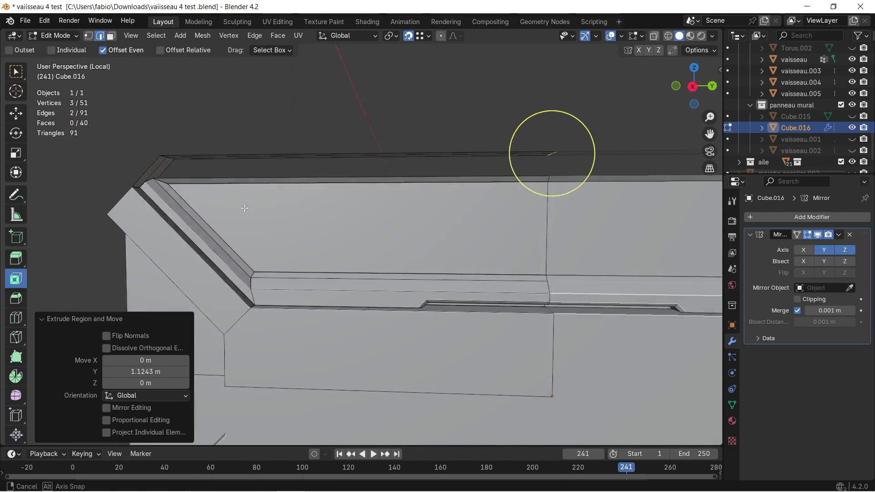
Select the edges where the top rim meets the diagonal strip at the corner
mouse_move(244, 208)
middle_mouse_down()
mouse_move(570, 252)
mouse_move(419, 209)
middle_mouse_up()
left_click(356, 187)
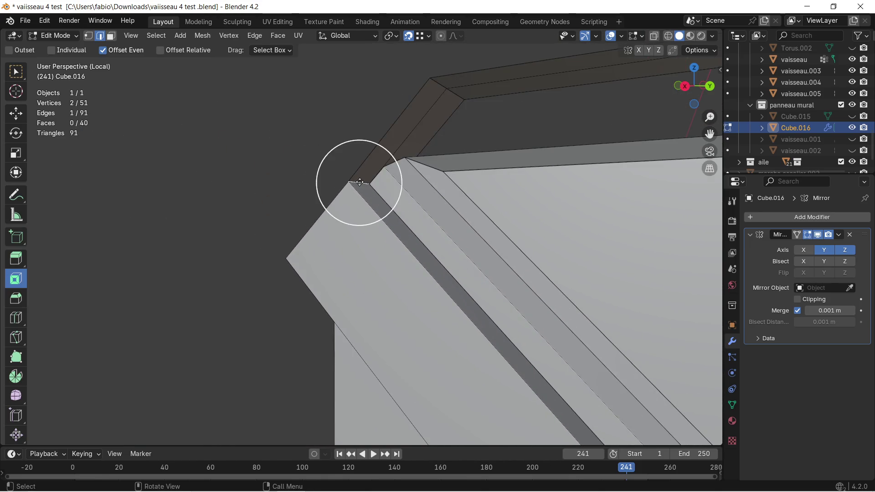
middle_click_drag(358, 186, 515, 198)
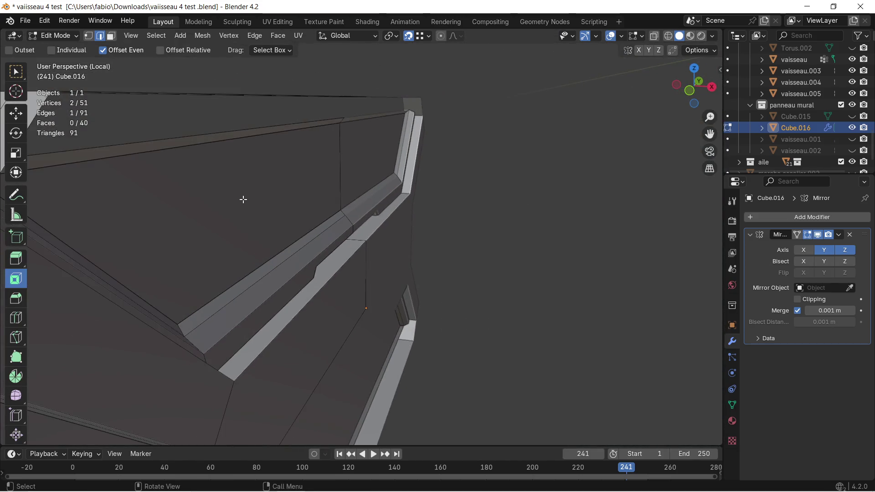
scroll(156, 225, "down", 3)
mouse_move(312, 218)
middle_mouse_down()
mouse_move(483, 253)
mouse_move(331, 191)
middle_mouse_up()
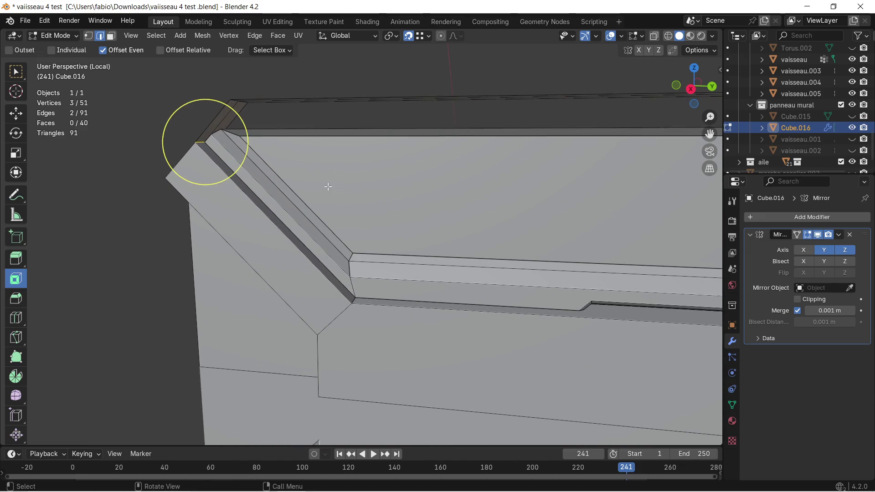
Try a zero-width bevel on the corner edges, leaving the shape unchanged
key("ctrl+b")
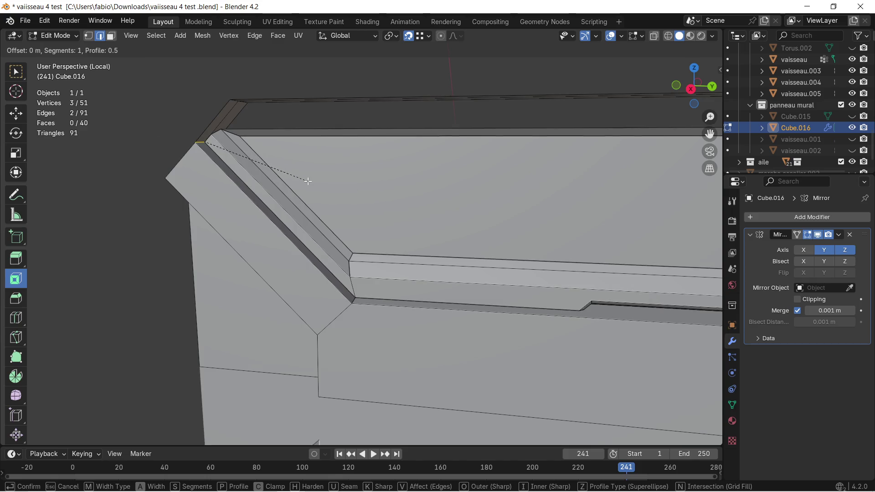
left_click(196, 147)
mouse_move(196, 146)
middle_mouse_down()
mouse_move(380, 175)
mouse_move(348, 171)
middle_mouse_up()
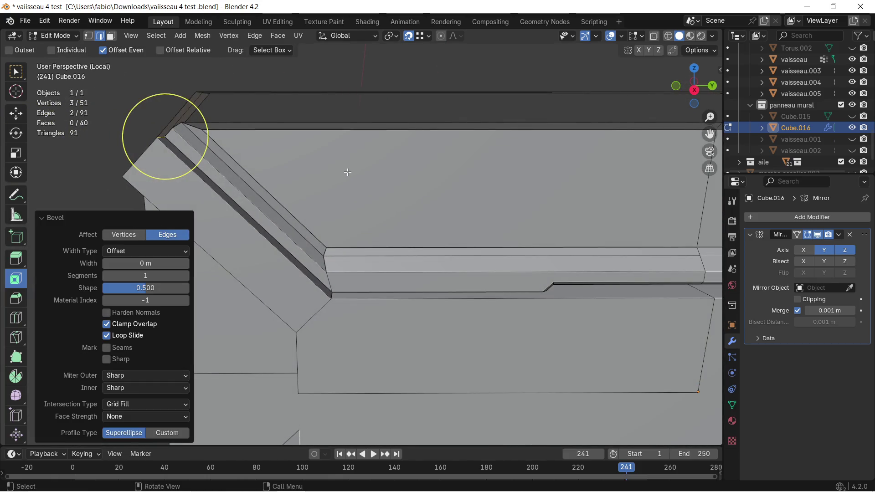
Merge the whole mesh's vertices By Distance (none removed)
key("a")
key("m")
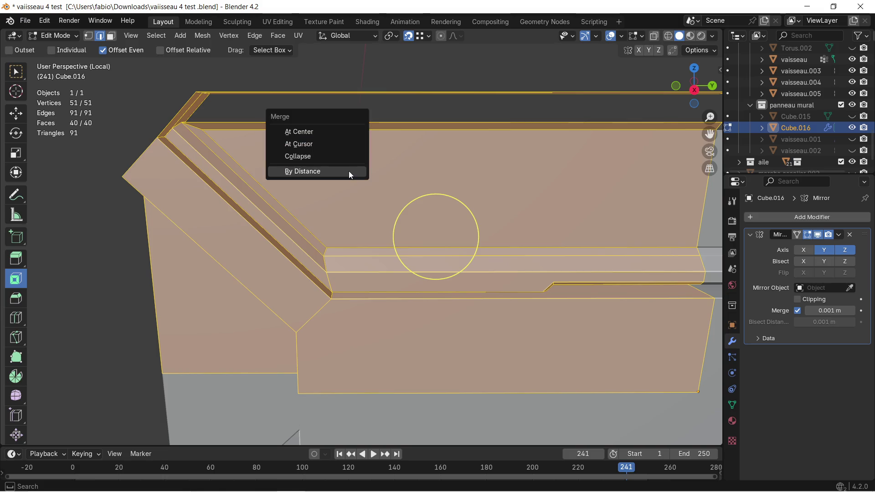
left_click(326, 169)
middle_click_drag(261, 157, 399, 183)
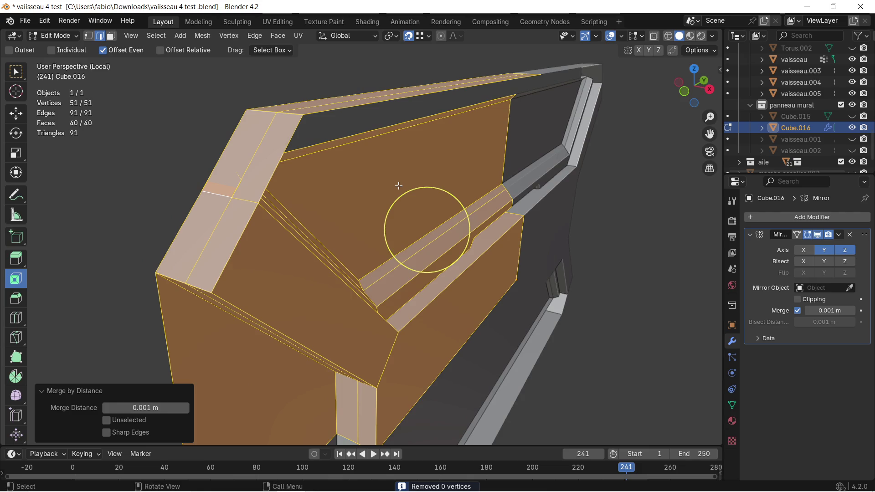
Return to Object Mode and bring up the apply-transform options
key("Tab")
key("ctrl+a")
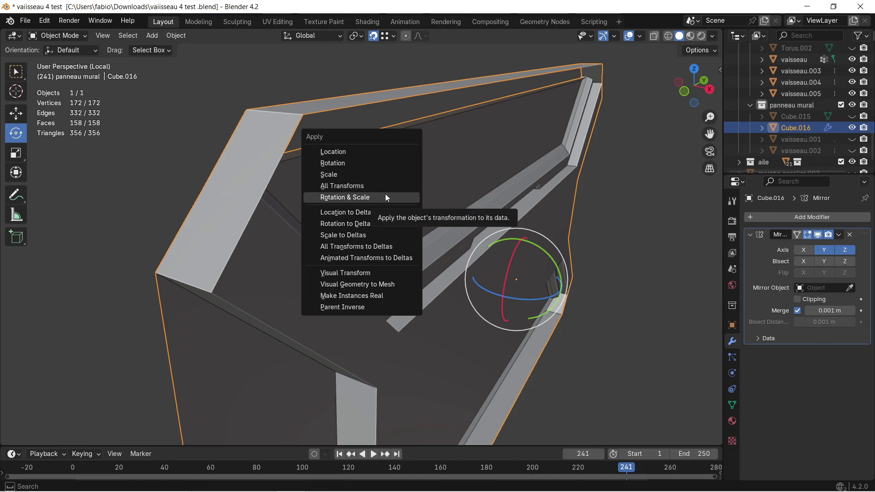
Apply All Transforms to the panel twice and undo each time to keep the mirror intact
left_click(385, 186)
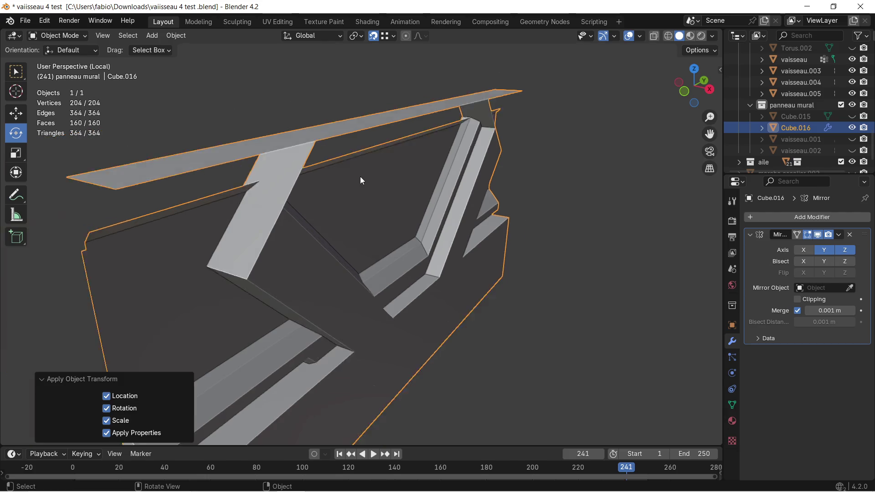
middle_click_drag(360, 177, 350, 173)
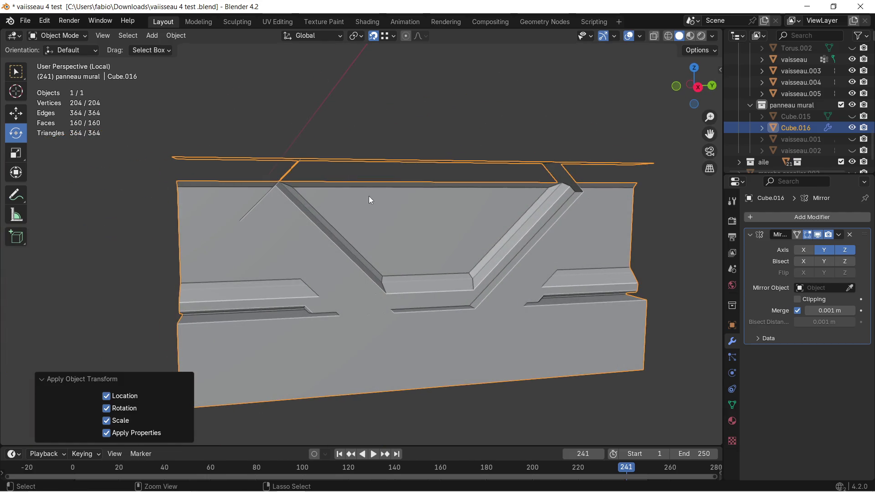
key("ctrl+z")
mouse_move(369, 196)
middle_mouse_down()
mouse_move(360, 205)
mouse_move(376, 210)
middle_mouse_up()
key("ctrl+Tab")
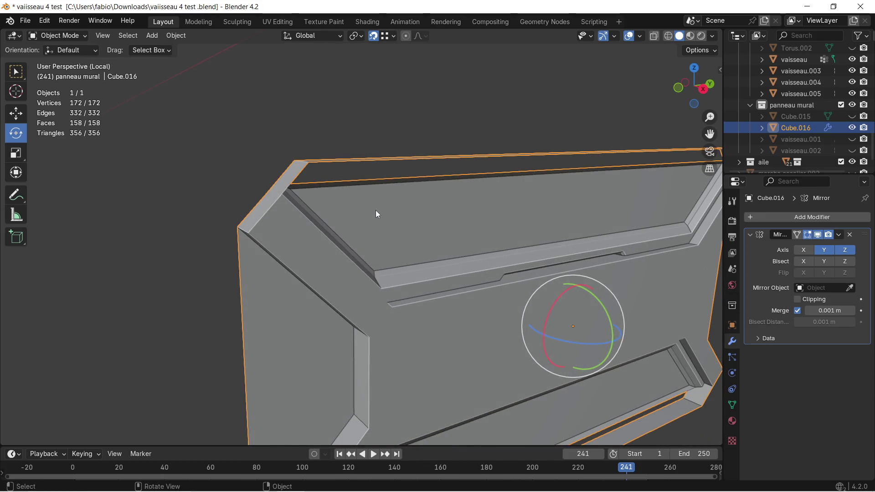
key("ctrl+a")
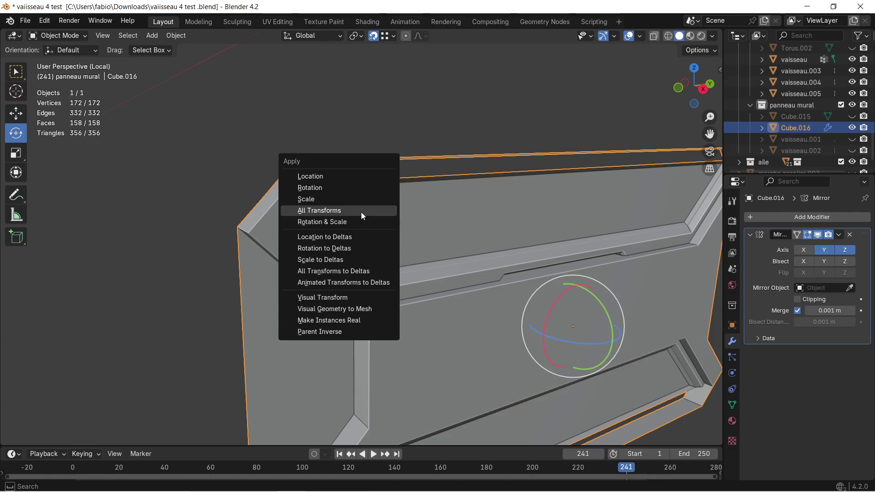
left_click(360, 212)
key("ctrl+z")
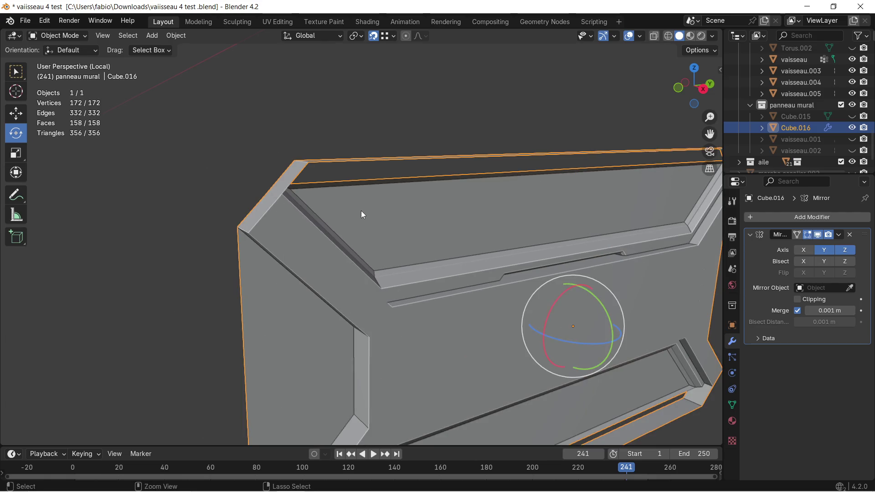
Apply only Rotation & Scale to the panel and return to mesh editing
key("ctrl+Tab")
key("ctrl+a")
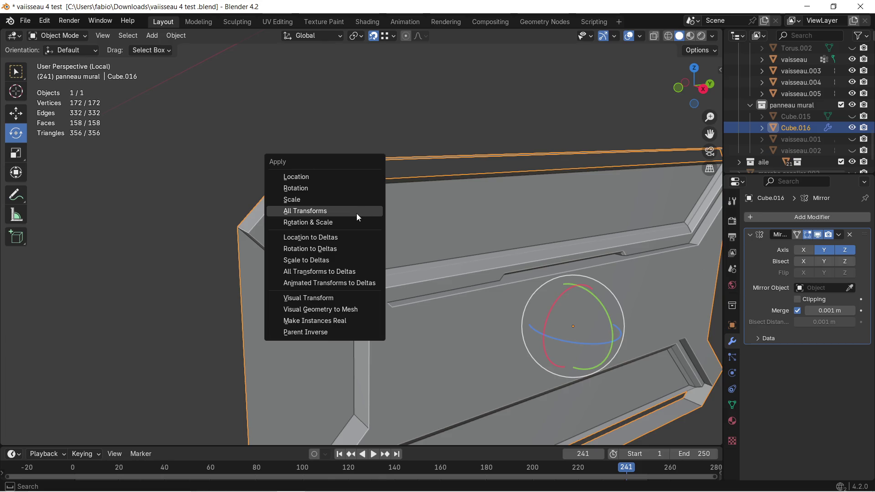
left_click(346, 220)
mouse_move(339, 217)
middle_mouse_down()
mouse_move(378, 225)
mouse_move(313, 223)
mouse_move(384, 203)
mouse_move(194, 194)
middle_mouse_up()
key("Tab")
Bevel the rim's top corner edges as a trial, then undo it
left_click(303, 222, "alt")
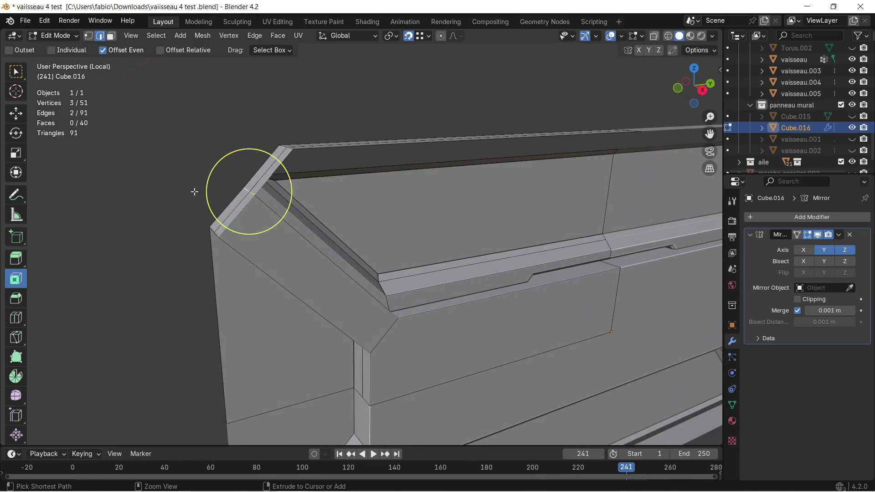
key("ctrl+b")
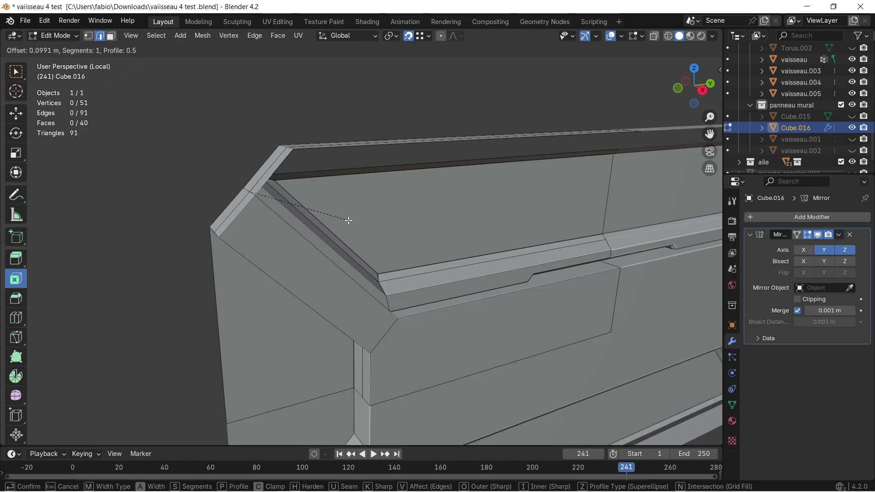
left_click(348, 219)
key("ctrl+z")
mouse_move(307, 196)
middle_mouse_down()
mouse_move(376, 216)
mouse_move(302, 237)
mouse_move(333, 222)
mouse_move(289, 174)
middle_mouse_up()
scroll(369, 239, "up", 5)
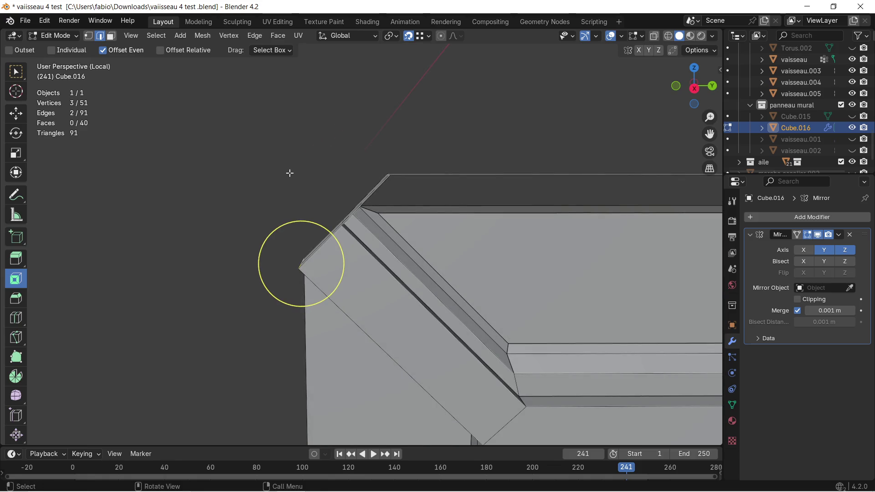
Extrude the corner edges vertically along Z and inspect the resulting piece
key("e")
key("z")
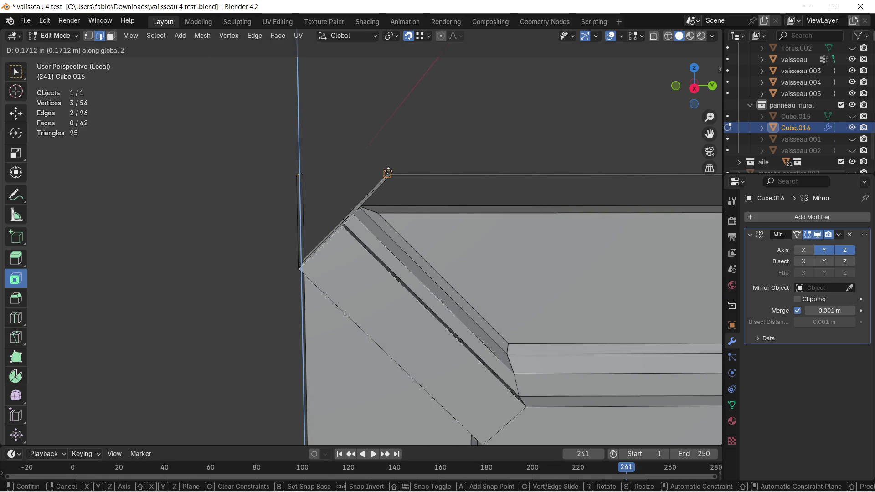
left_click(388, 172)
middle_click_drag(355, 166, 380, 192)
mouse_move(419, 243)
middle_mouse_down()
mouse_move(441, 226)
mouse_move(427, 227)
middle_mouse_up()
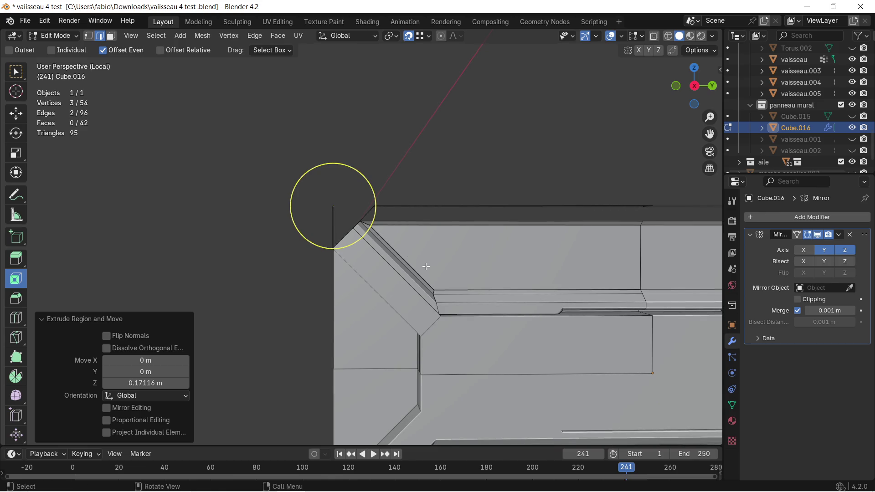
middle_click_drag(425, 267, 364, 250)
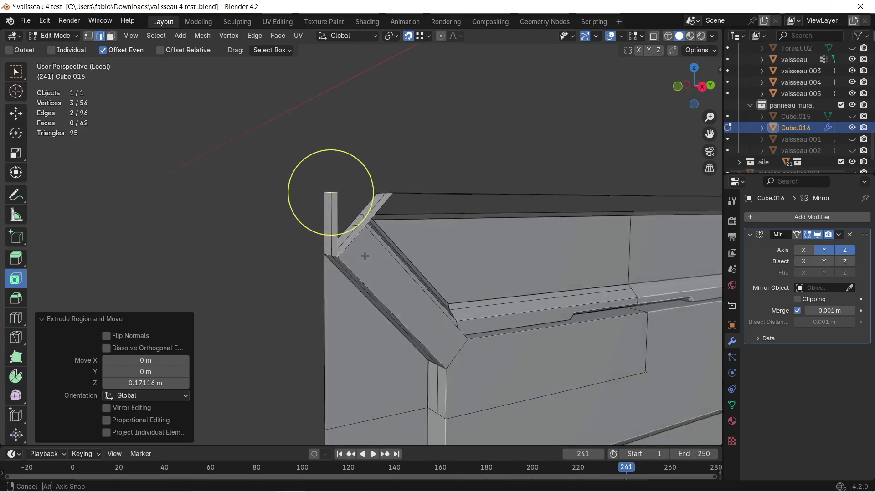
middle_click_drag(314, 224, 323, 169)
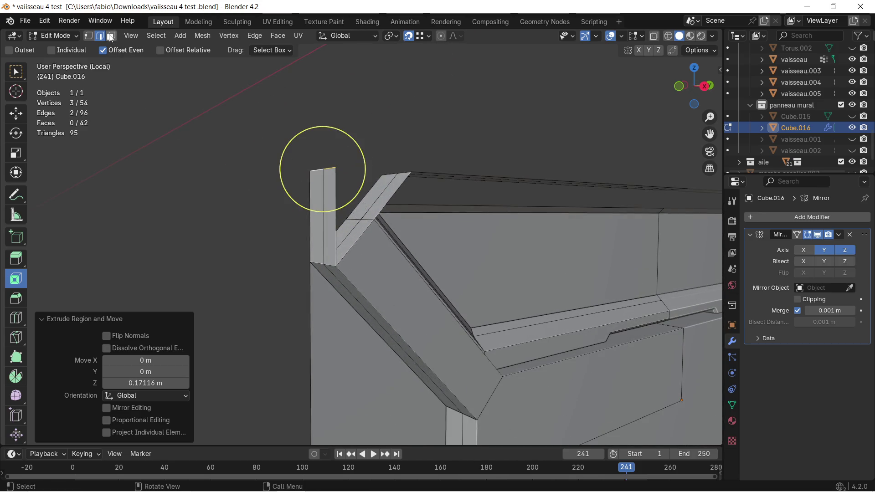
Delete the stray vertical extruded faces at the top corner
left_click(110, 37)
key("c")
left_click(328, 206)
key("x")
left_click(315, 202)
Extrude the rim's corner face about 30 mm outward along its normal
middle_click_drag(327, 216, 342, 251)
key("c")
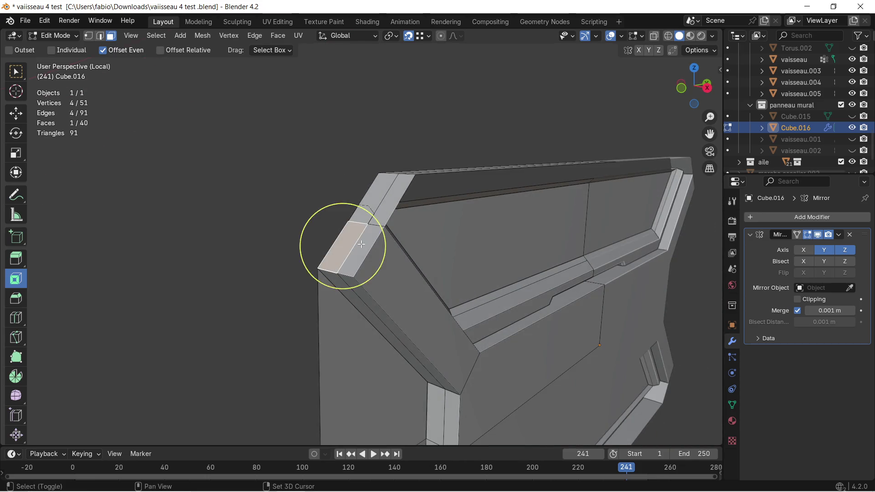
left_click(342, 250)
mouse_move(294, 238)
middle_mouse_down()
mouse_move(341, 243)
mouse_move(354, 294)
middle_mouse_up()
key("Escape")
key("e")
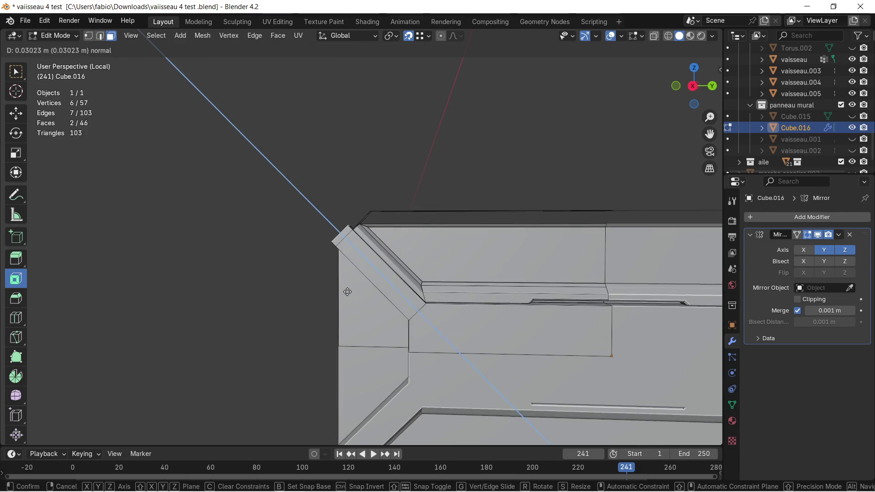
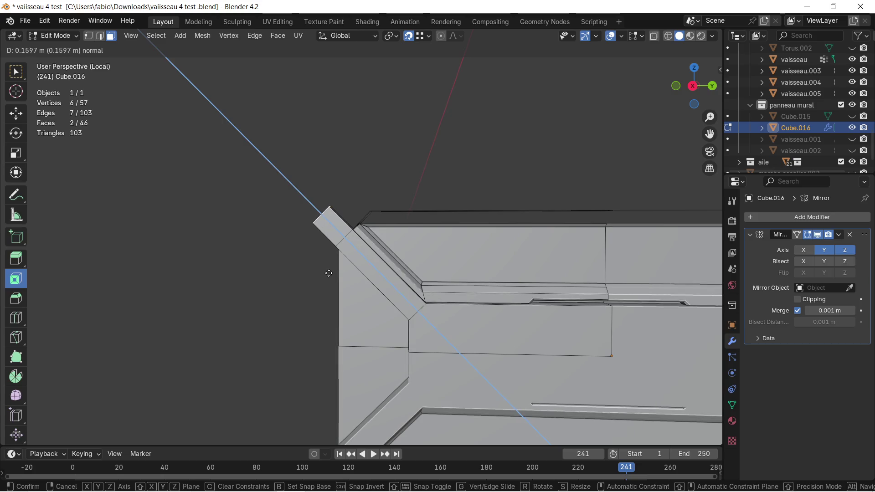
Commit the diagonal strip end's outward extrusion and pick three strip-end vertices in vertex select
left_click(329, 273)
mouse_move(329, 273)
middle_mouse_down()
mouse_move(375, 247)
mouse_move(364, 254)
middle_mouse_up()
left_click(89, 38)
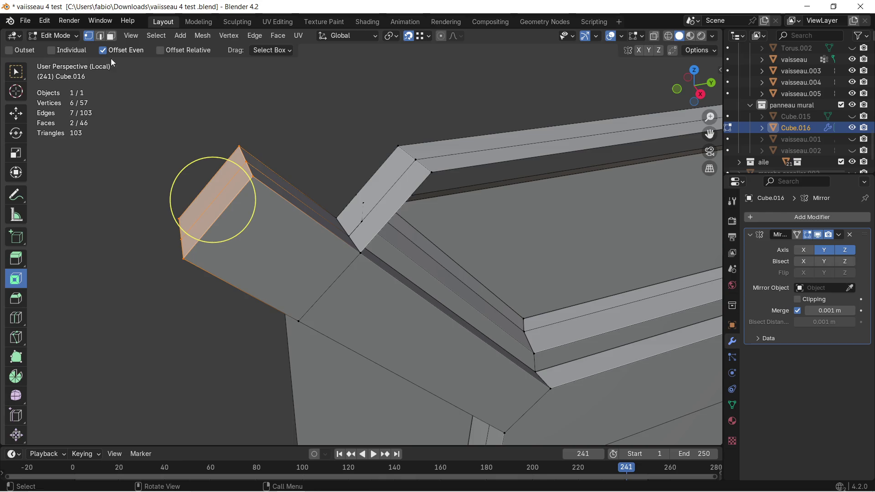
left_click(254, 175)
left_click(350, 246, "shift")
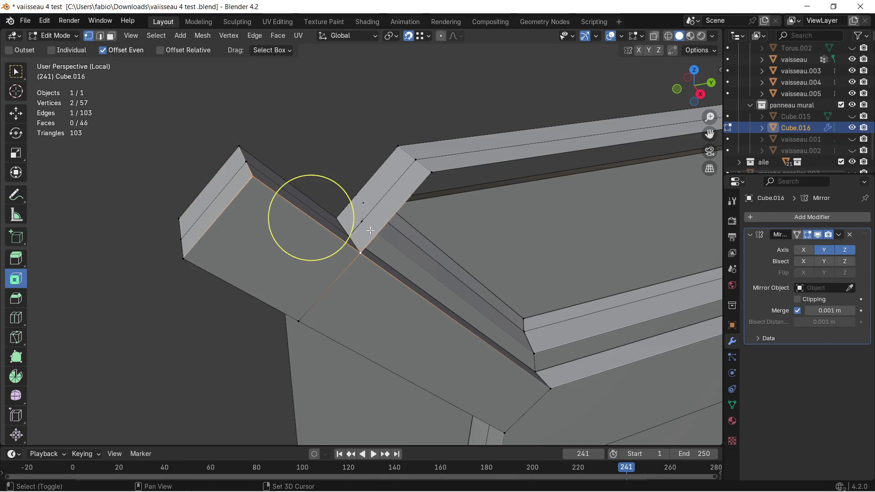
left_click(420, 171, "shift")
middle_click_drag(421, 171, 417, 177)
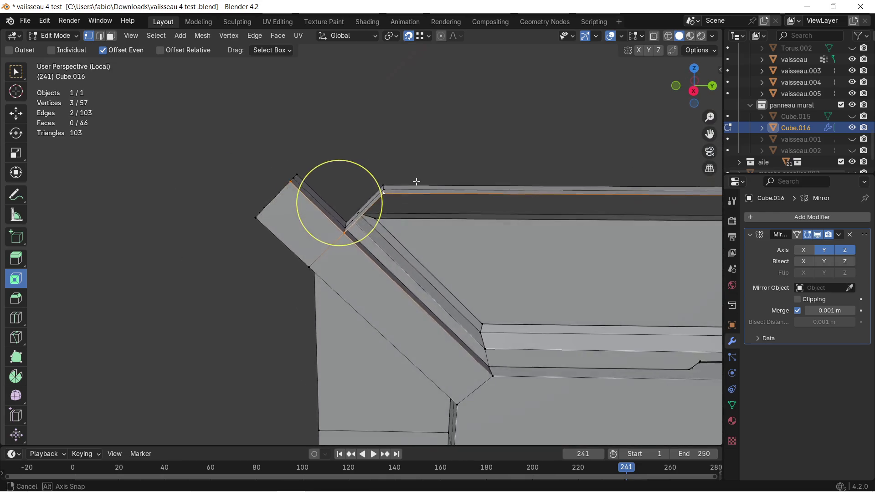
middle_click_drag(417, 176, 422, 195)
Extrude the top lip's corner vertex straight up along Z into a short spike
left_click(422, 195)
key("e")
key("z")
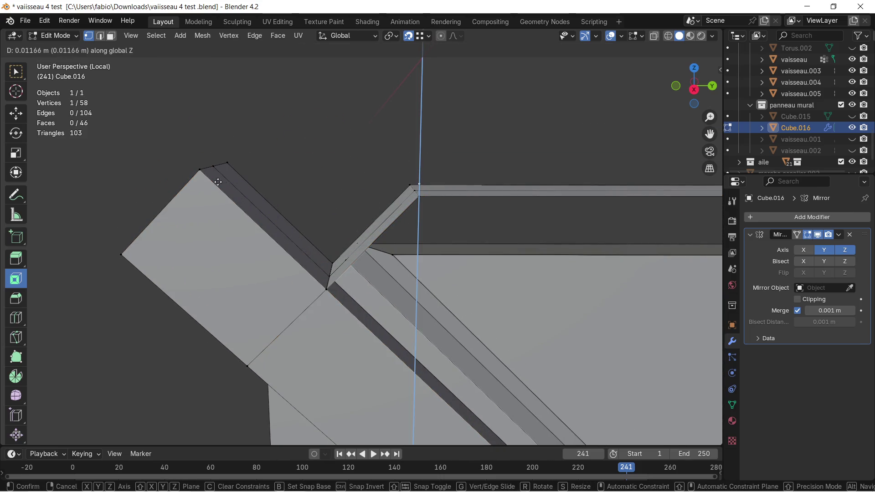
left_click(240, 171)
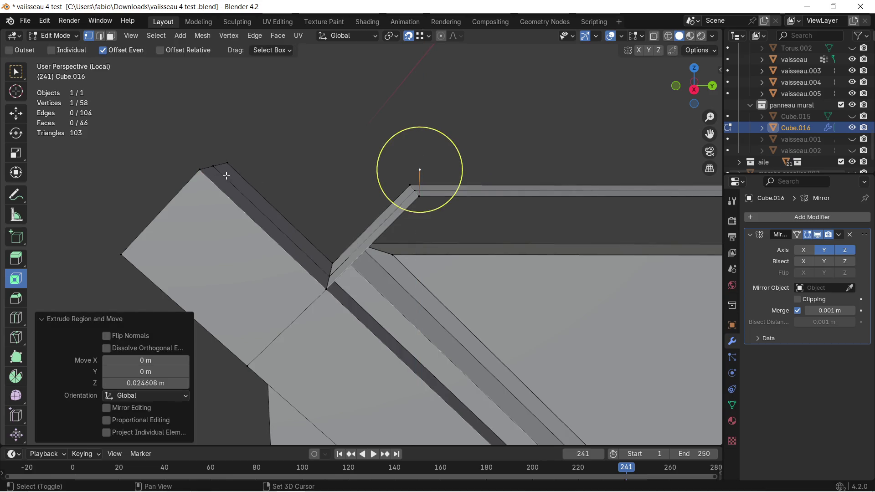
Select four vertices: strip corner, its neighbour, the strip's inner vertex and the spike tip
left_click(212, 171, "shift")
left_click(199, 170, "shift")
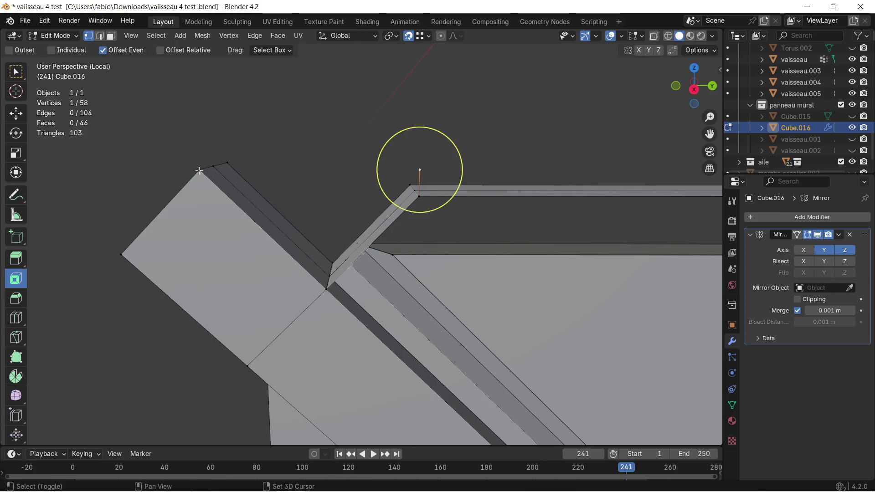
left_click(320, 287, "shift")
left_click(413, 195, "shift")
Fill a face across the four selected vertices, then select the top lip's outer edge
key("f")
scroll(451, 221, "down", 1)
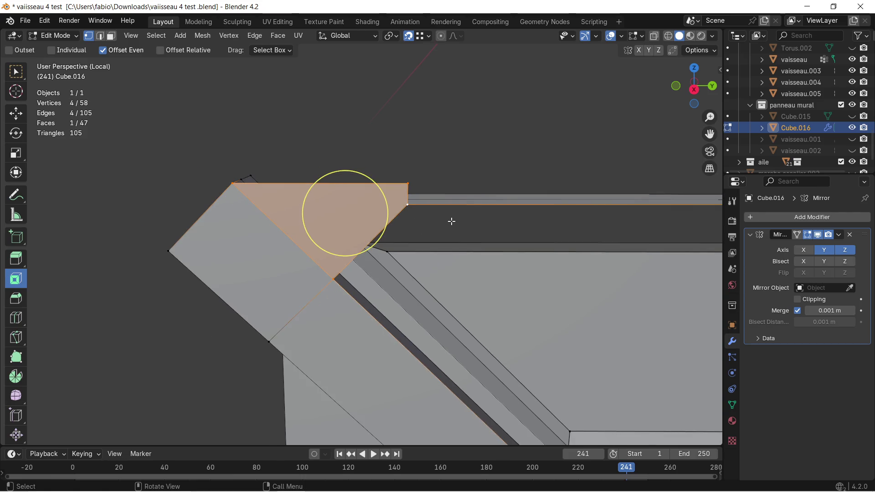
left_click(101, 36)
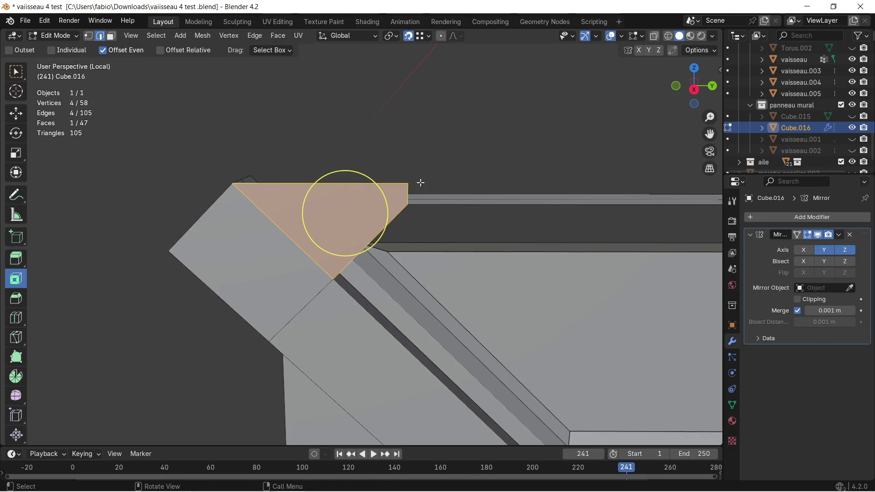
left_click(407, 192)
scroll(576, 203, "up", 1)
Extrude the lip edge about 1.12 m along Y into a long new strip and clear the selection
middle_click_drag(577, 203, 234, 183, "shift")
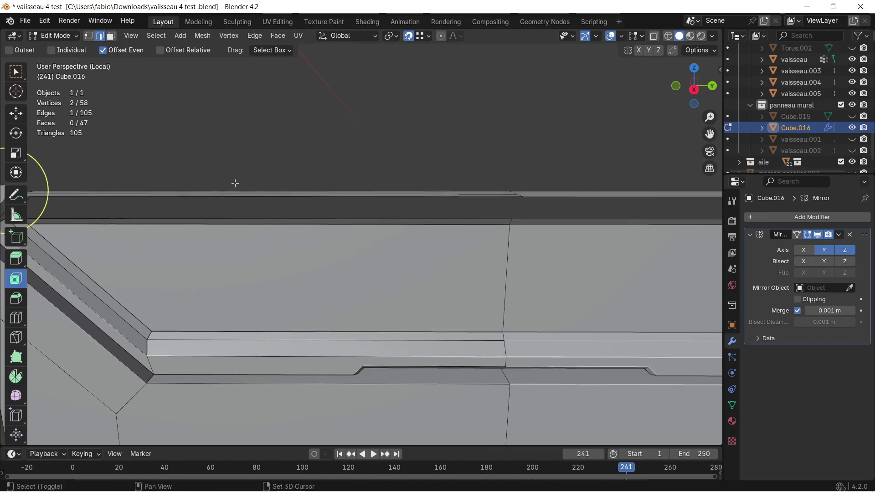
key("e")
key("y")
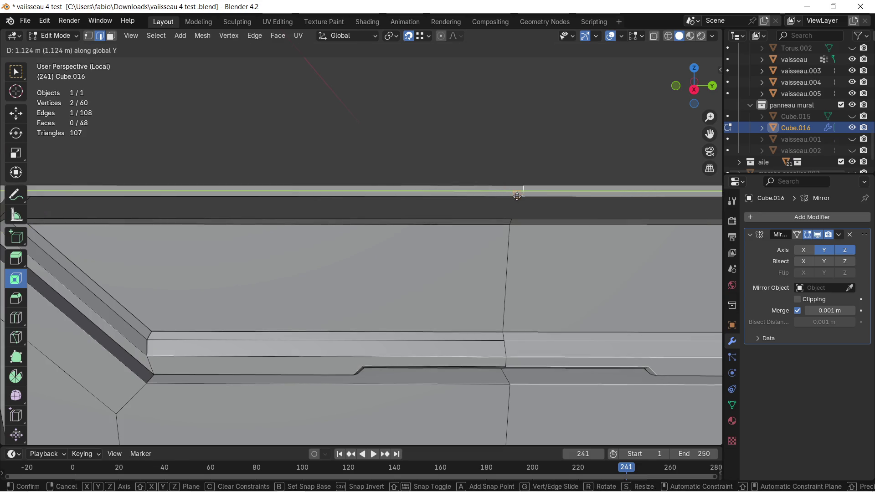
left_click(521, 195)
scroll(450, 212, "down", 3)
scroll(371, 256, "down", 1)
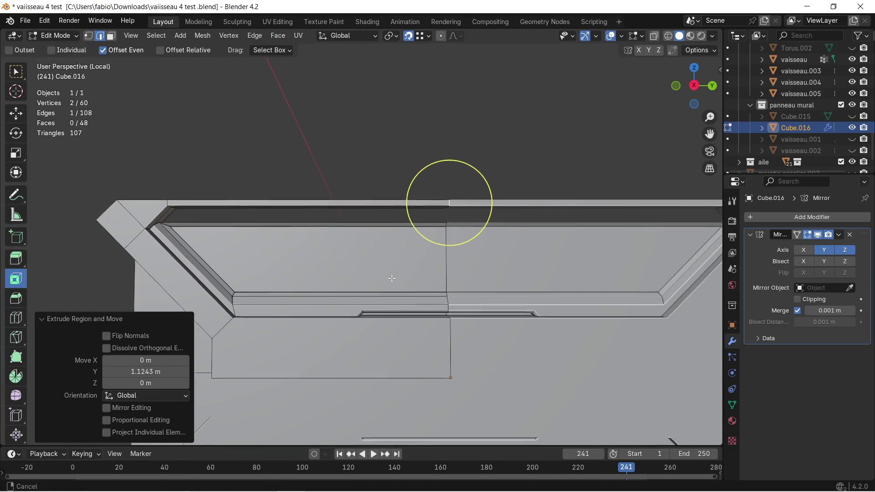
scroll(342, 226, "down", 2)
scroll(334, 213, "down", 1)
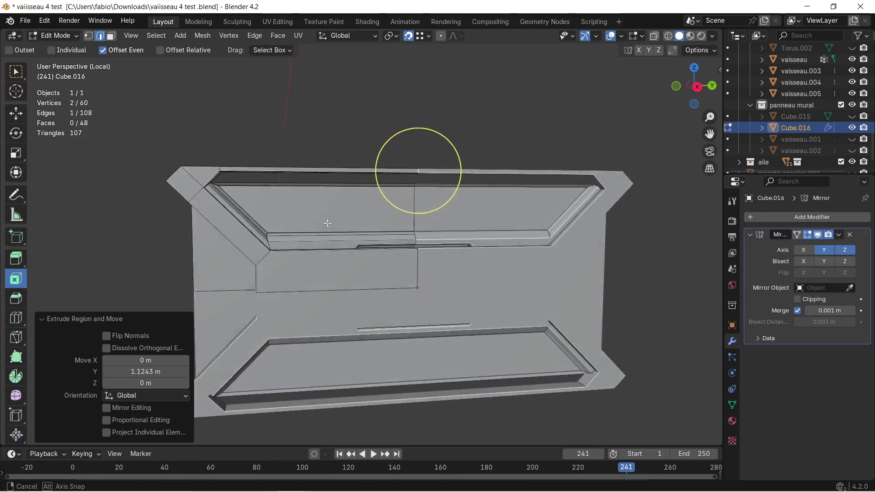
middle_click_drag(334, 212, 371, 221)
left_click(591, 250)
mouse_move(590, 251)
middle_mouse_down()
mouse_move(509, 249)
mouse_move(303, 206)
middle_mouse_up()
scroll(303, 205, "up", 2)
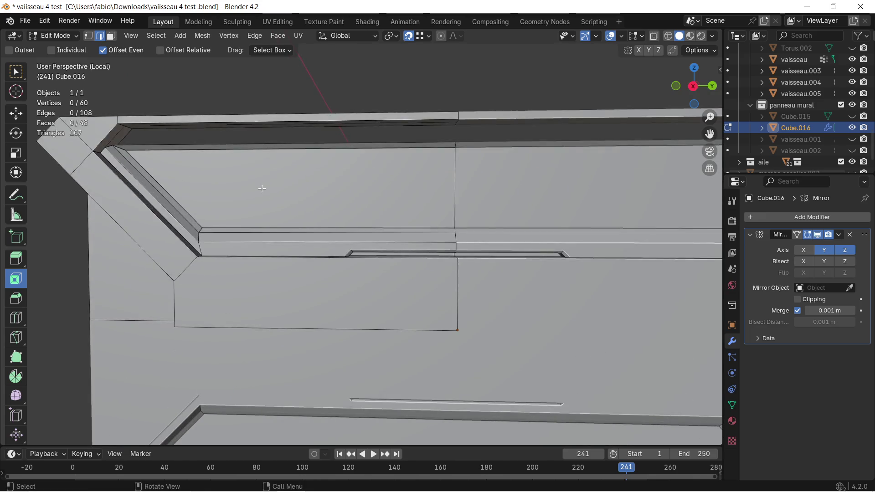
scroll(351, 230, "up", 1)
scroll(408, 246, "up", 1)
scroll(407, 246, "up", 2)
Delete the first unwanted face at the panel's upper-left corner
mouse_move(407, 246)
middle_mouse_down()
mouse_move(318, 226)
mouse_move(322, 180)
middle_mouse_up()
key("c")
left_click(321, 180)
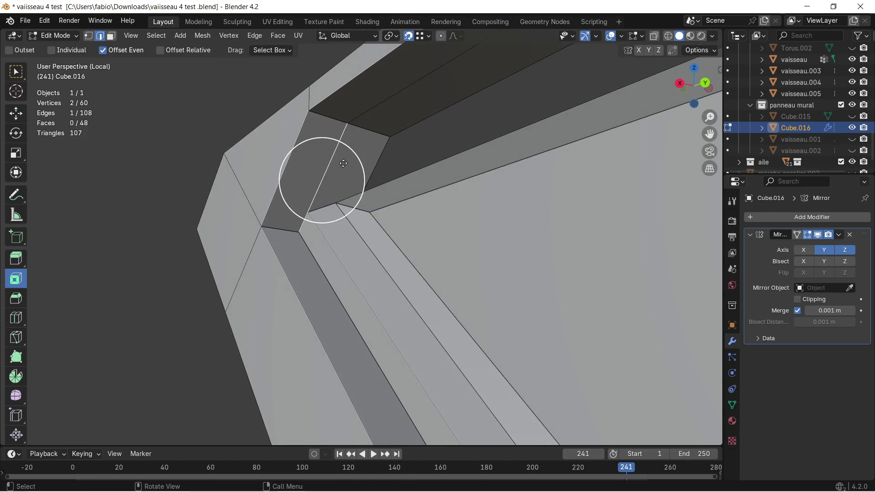
left_click(110, 36)
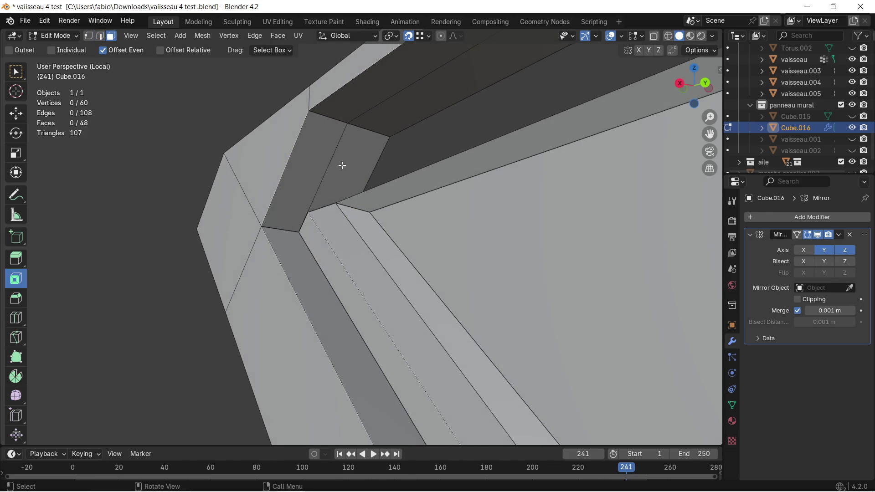
key("c")
left_click(346, 183)
key("x")
left_click(302, 168)
Delete the second corner face, leaving an open gap, and select an edge along it
mouse_move(334, 182)
middle_mouse_down()
mouse_move(349, 197)
mouse_move(272, 119)
mouse_move(283, 153)
mouse_move(269, 143)
middle_mouse_up()
left_click(283, 133)
key("x")
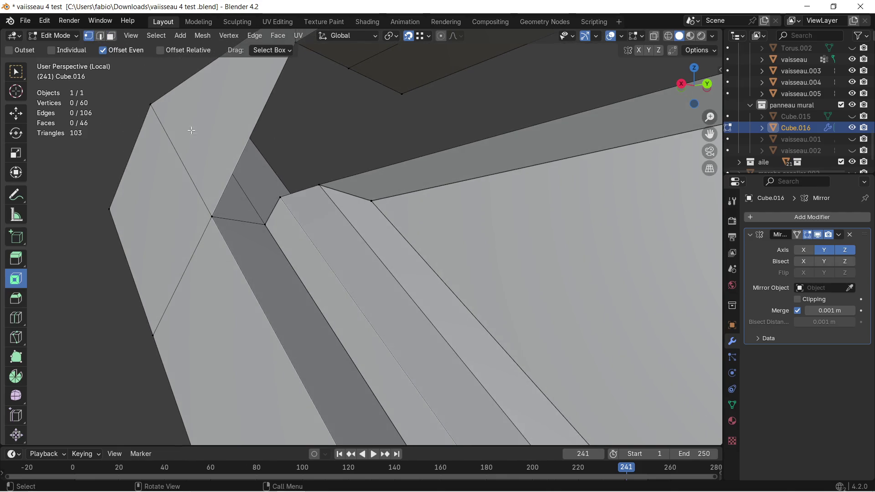
left_click(281, 198)
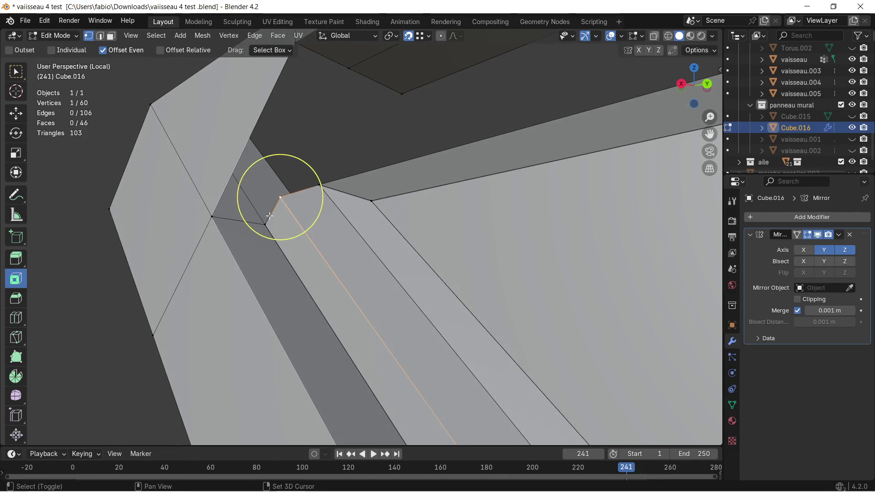
Fill two triangular faces across the corner gap from selected vertex triples
left_click(211, 217, "shift")
key("f")
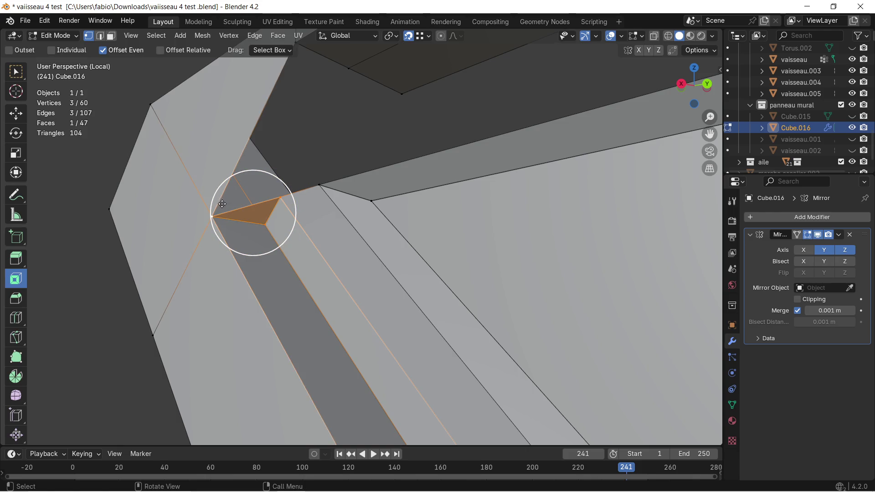
left_click(215, 217)
middle_click_drag(299, 92, 299, 113, "shift")
left_click(294, 75, "ctrl")
key("f")
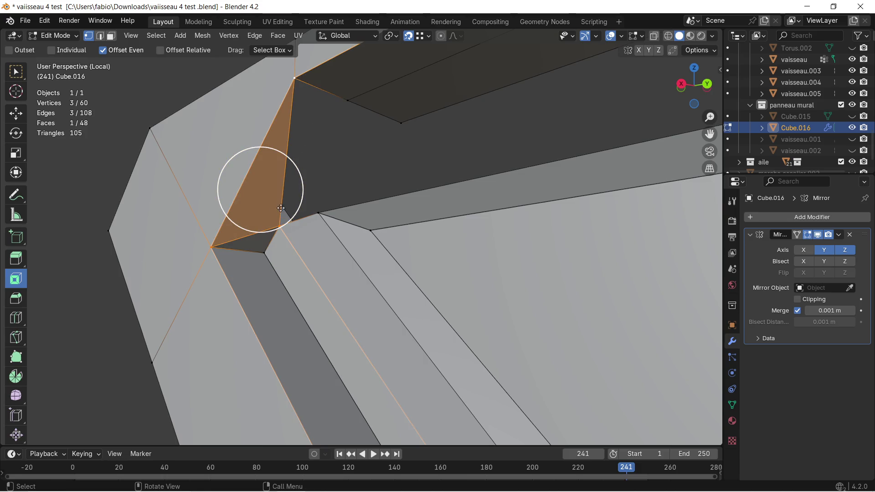
Fill a quad face across the remaining part of the gap
left_click(318, 216, "shift")
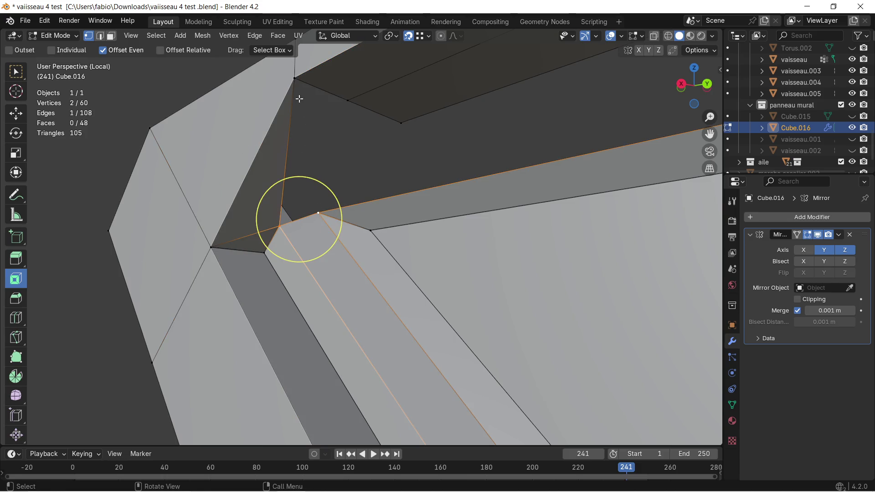
middle_click_drag(299, 99, 343, 159)
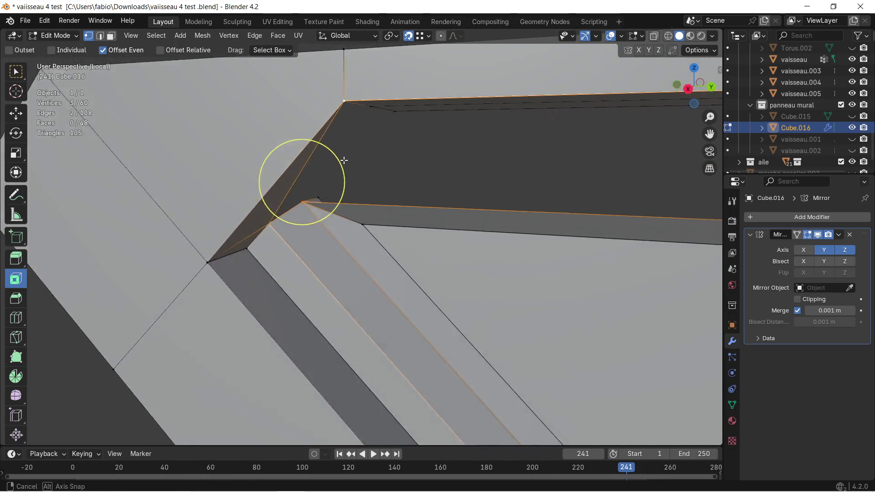
mouse_move(343, 160)
middle_mouse_down()
mouse_move(322, 95)
mouse_move(312, 150)
mouse_move(280, 138)
middle_mouse_up()
left_click(336, 102, "shift")
key("f")
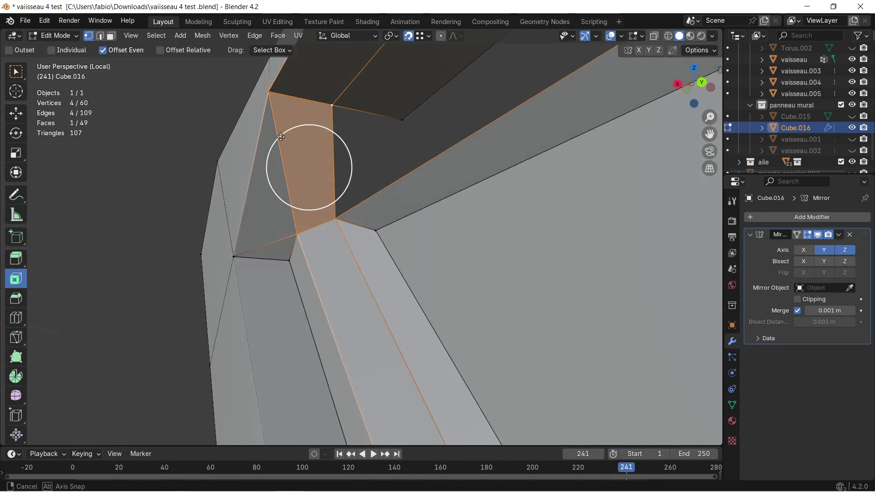
middle_click_drag(281, 137, 300, 149)
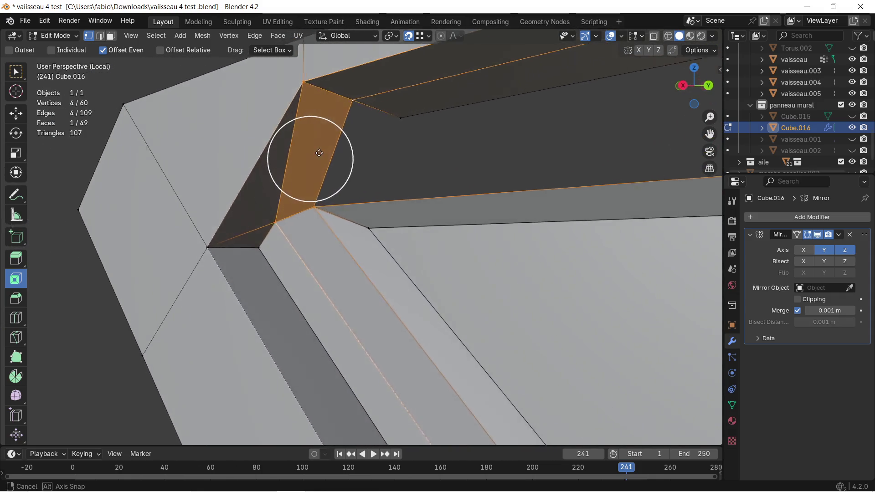
middle_click_drag(300, 148, 303, 146)
Triangulate the new quad face into two triangles via the Face menu
key("ctrl+v")
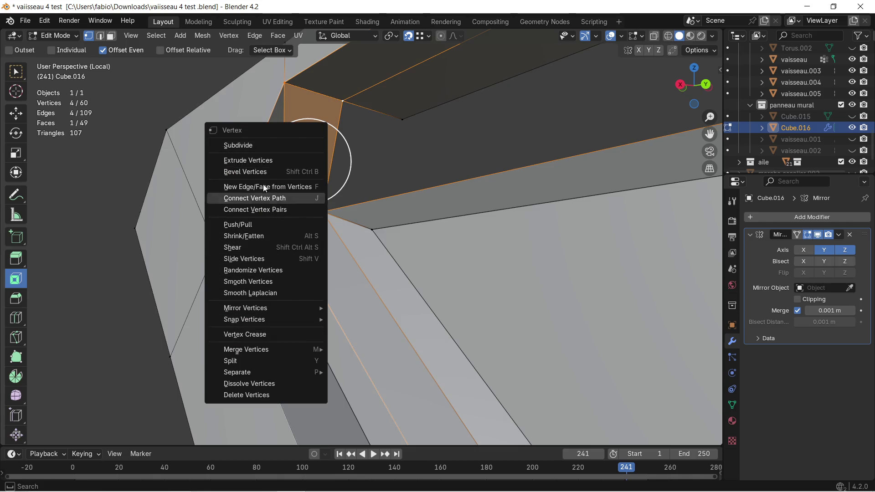
left_click(112, 38)
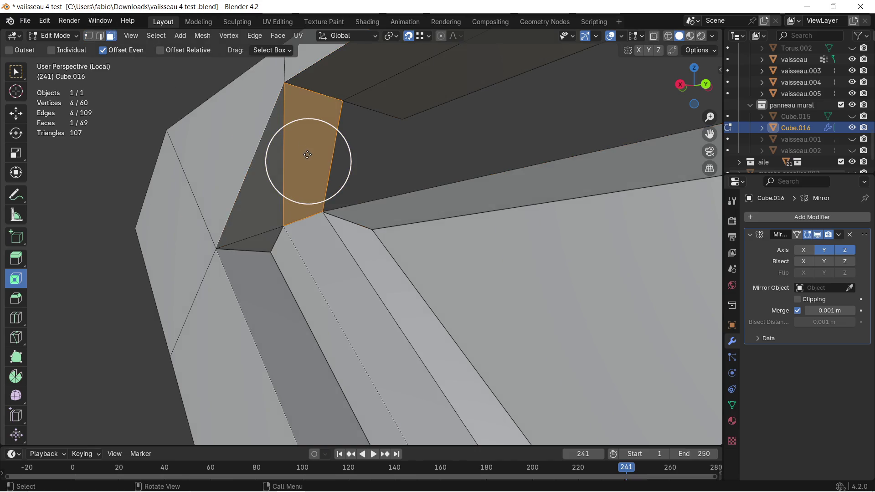
key("ctrl+f")
left_click(285, 243)
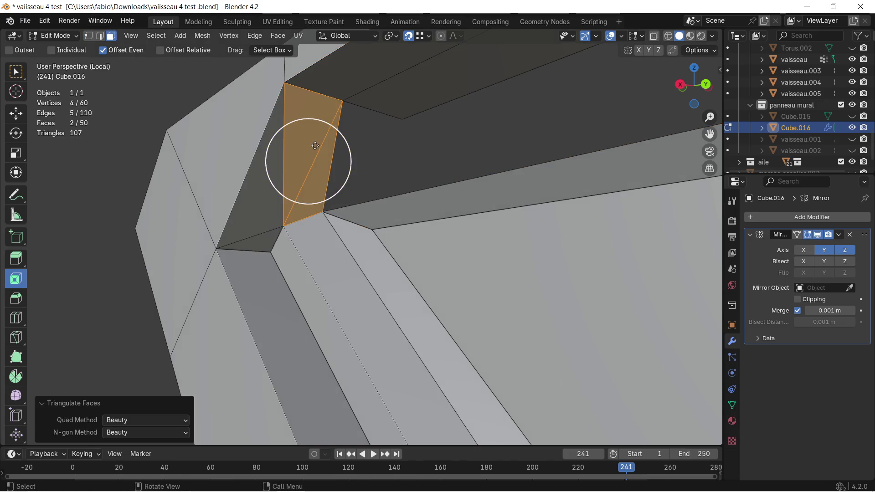
middle_click_drag(286, 244, 453, 171)
left_click(410, 154)
mouse_move(390, 142)
middle_mouse_down()
mouse_move(288, 173)
mouse_move(386, 168)
mouse_move(376, 180)
mouse_move(482, 185)
mouse_move(322, 181)
mouse_move(347, 187)
mouse_move(326, 178)
middle_mouse_up()
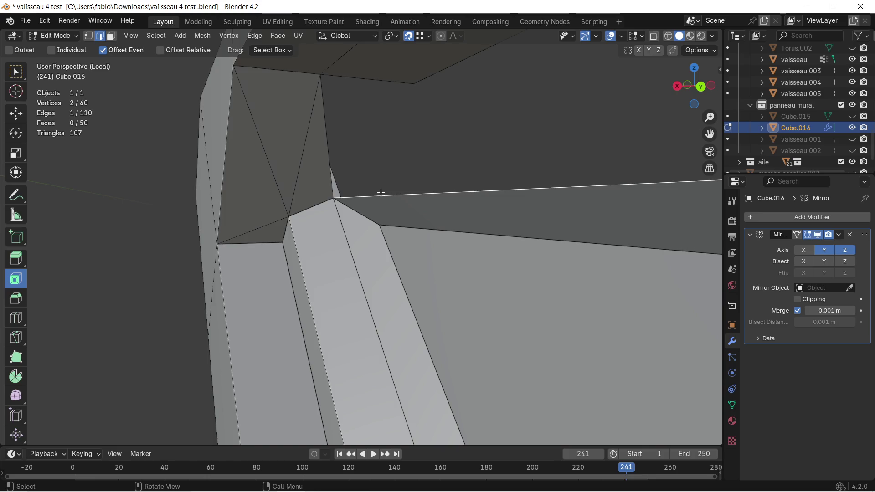
Extrude the selected lip edge about 0.06 m upward into an upright face
key("e")
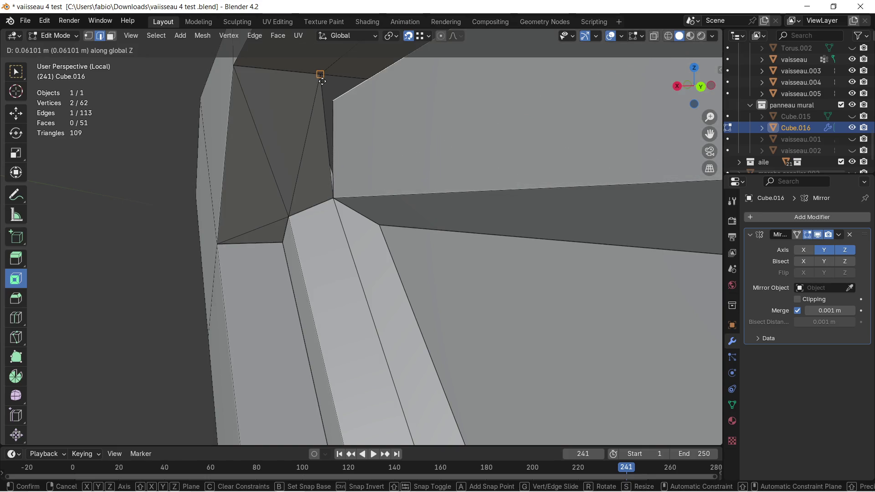
left_click(321, 80)
mouse_move(322, 100)
middle_mouse_down()
mouse_move(396, 117)
mouse_move(347, 93)
middle_mouse_up()
mouse_move(321, 110)
middle_mouse_down()
mouse_move(289, 145)
mouse_move(235, 175)
mouse_move(161, 172)
middle_mouse_up()
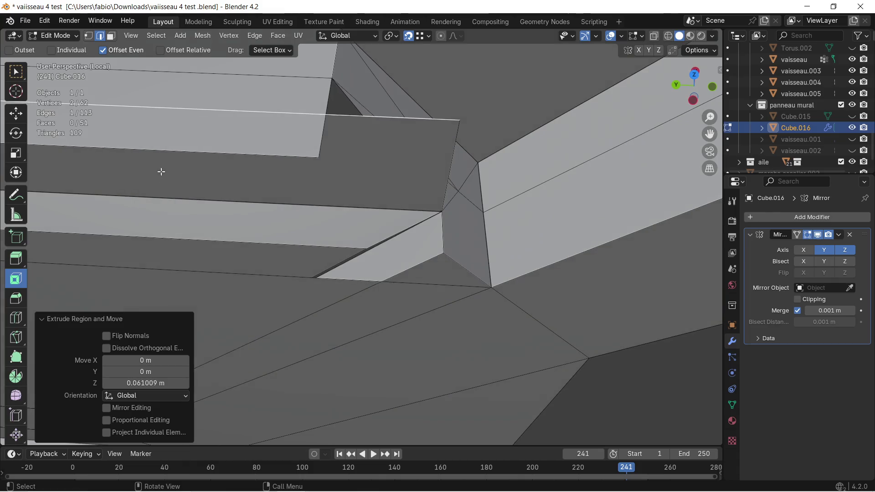
Nudge one of the new face's vertices about 0.058 m along Y, then select the notch corner vertex
left_click(88, 35)
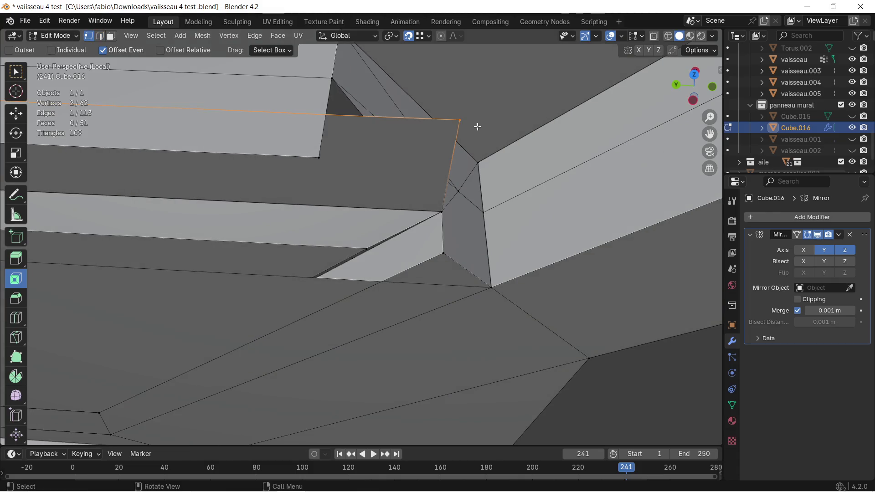
key("g")
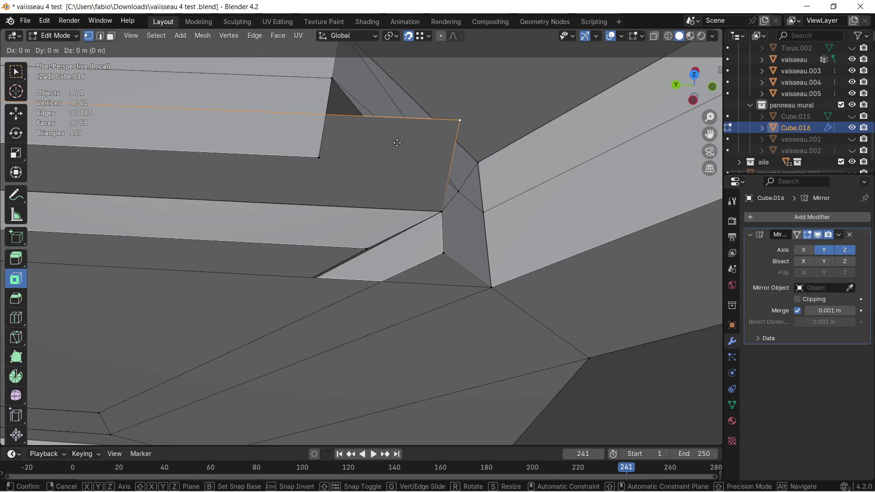
key("y")
left_click(322, 141)
middle_click_drag(322, 140, 355, 160)
left_click(398, 178)
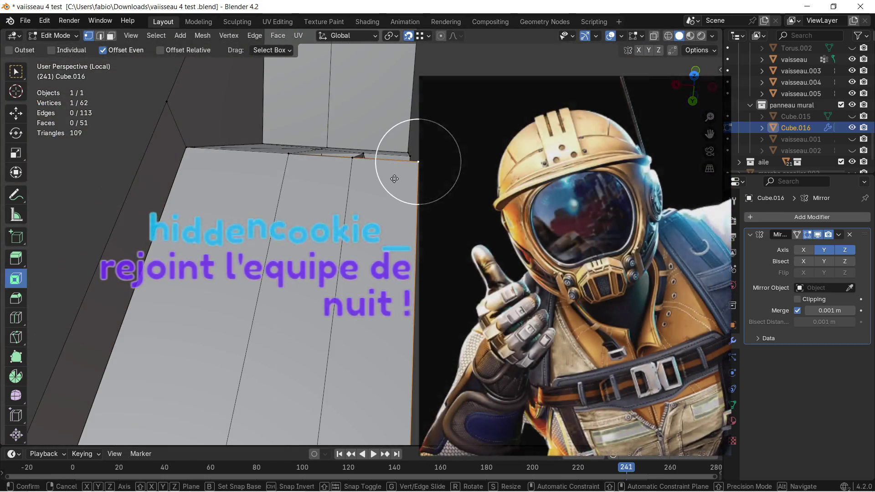
Slide the notch corner vertex about 0.027 m along X
key("g")
key("y")
key("x")
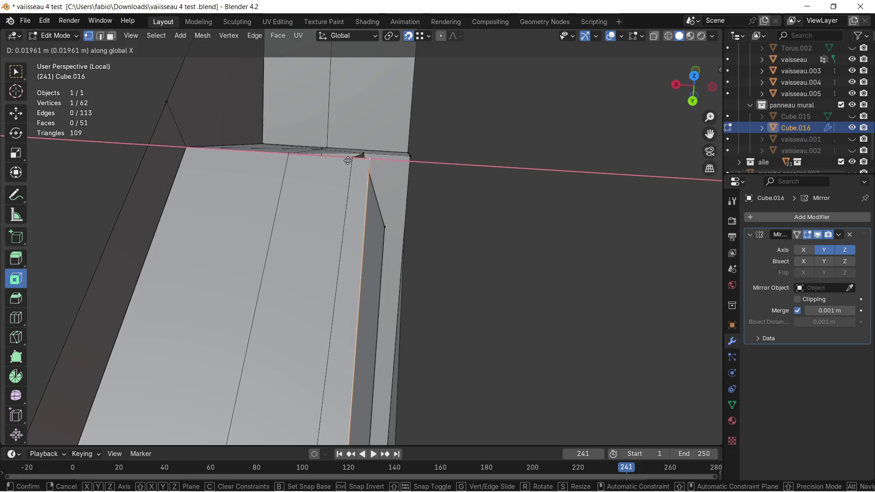
left_click(352, 159)
mouse_move(351, 166)
middle_mouse_down()
mouse_move(424, 187)
mouse_move(369, 95)
middle_mouse_up()
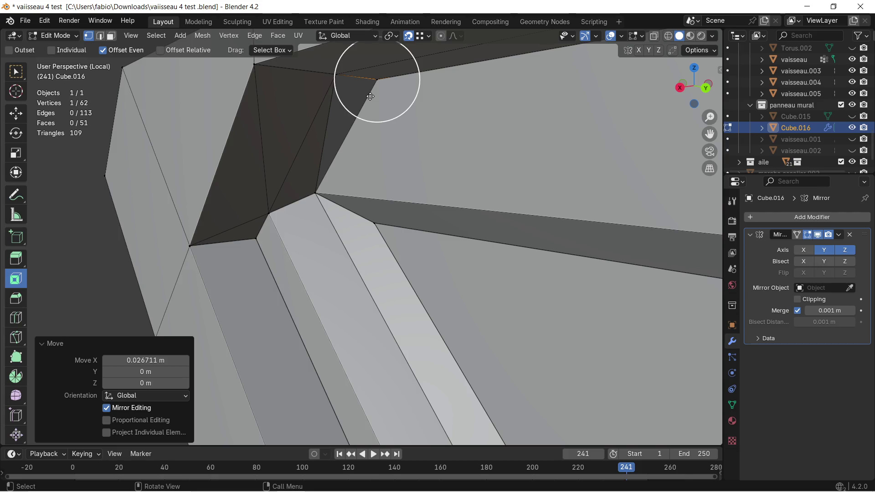
scroll(366, 101, "up", 2)
middle_click_drag(342, 110, 431, 263)
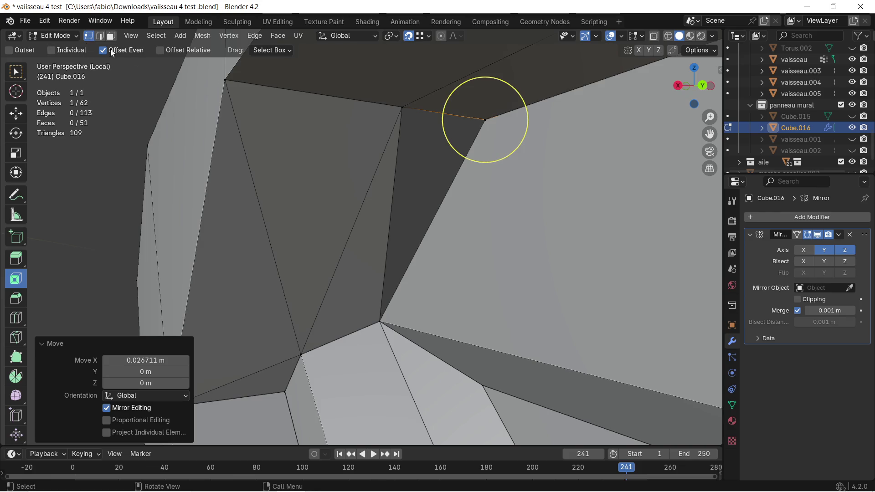
Fill a triangular face between the corner vertex and two neighbours to close the notch gap
left_click(404, 108, "shift")
left_click(377, 316, "shift")
key("f")
mouse_move(376, 317)
middle_mouse_down()
mouse_move(339, 246)
mouse_move(469, 242)
mouse_move(377, 242)
mouse_move(378, 156)
middle_mouse_up()
Inspect the panel in Object Mode, then merge all vertices by distance, removing two duplicates
key("Tab")
scroll(377, 156, "up", 2)
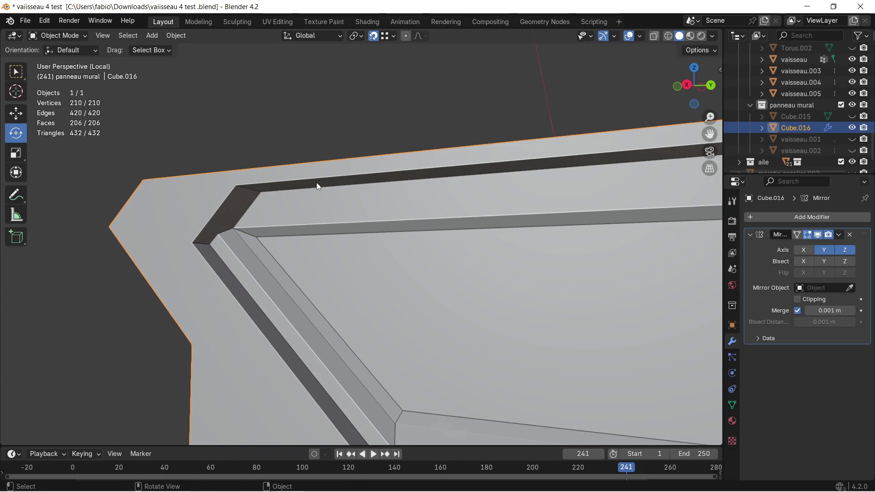
middle_click_drag(317, 182, 242, 195)
mouse_move(455, 209)
middle_mouse_down()
mouse_move(367, 196)
mouse_move(483, 170)
mouse_move(348, 188)
middle_mouse_up()
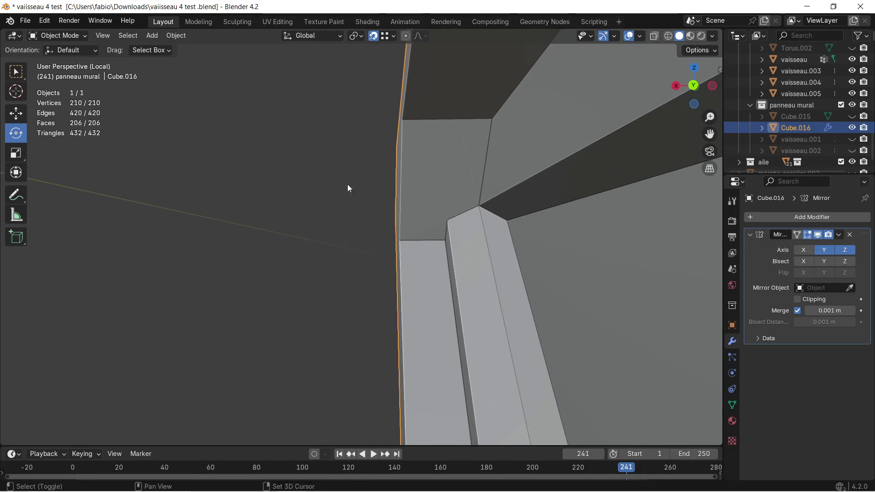
key("Tab")
left_click(492, 119)
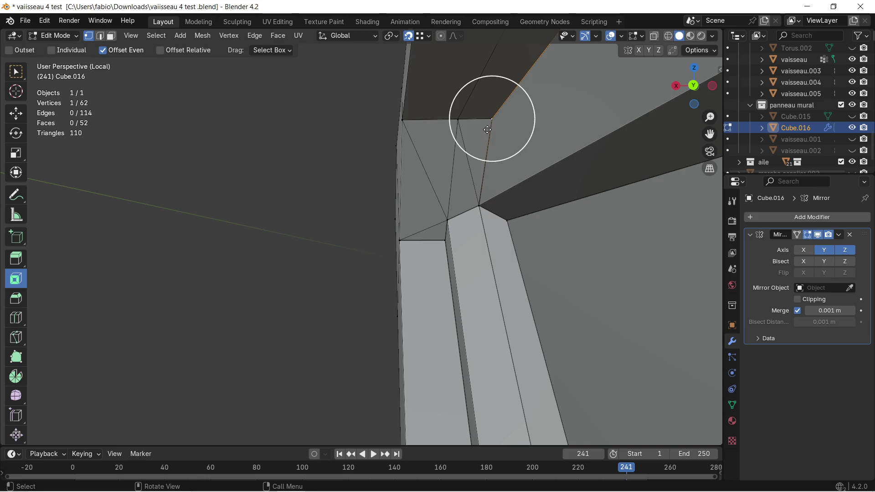
key("a")
key("m")
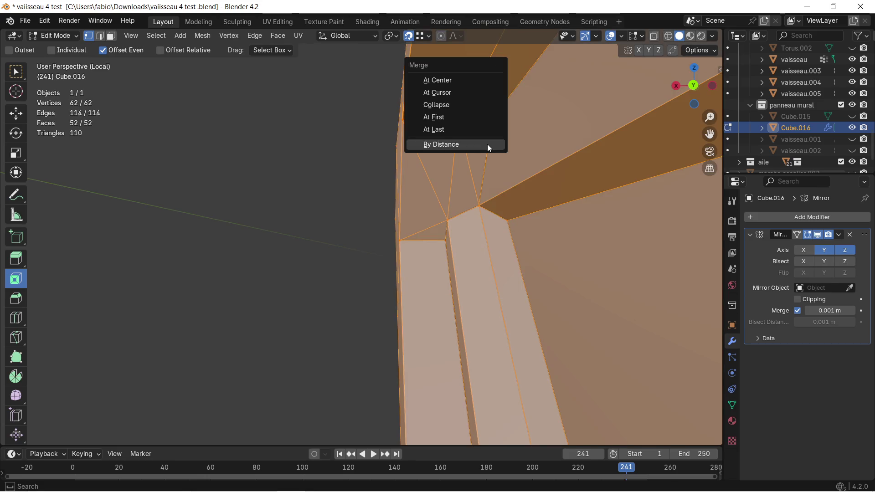
left_click(487, 145)
Move the triangle's top corner vertex along the X axis
left_click(494, 119)
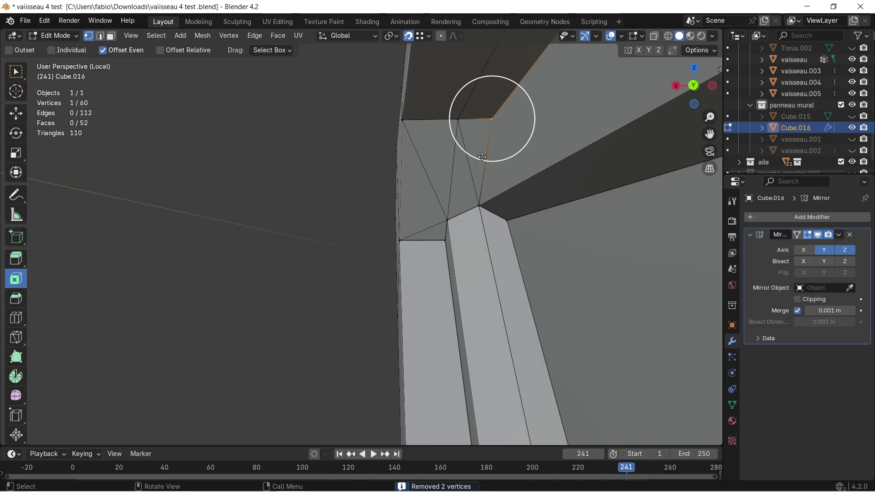
key("g")
key("x")
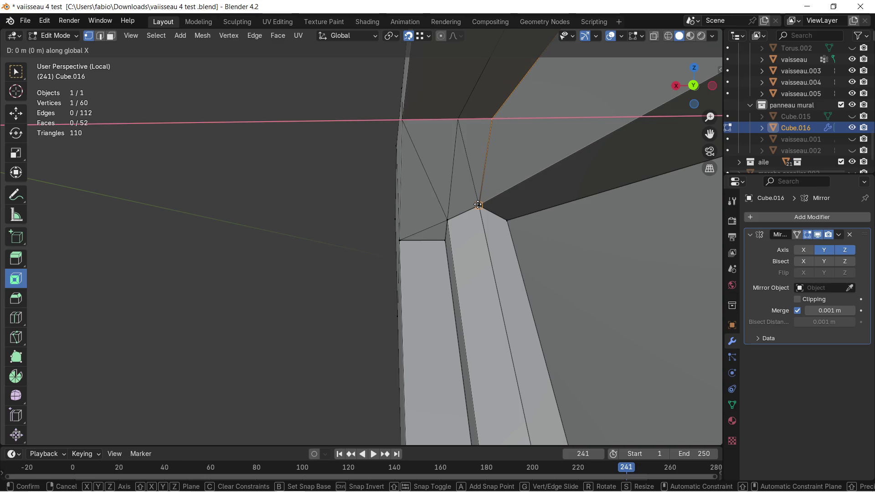
key("y")
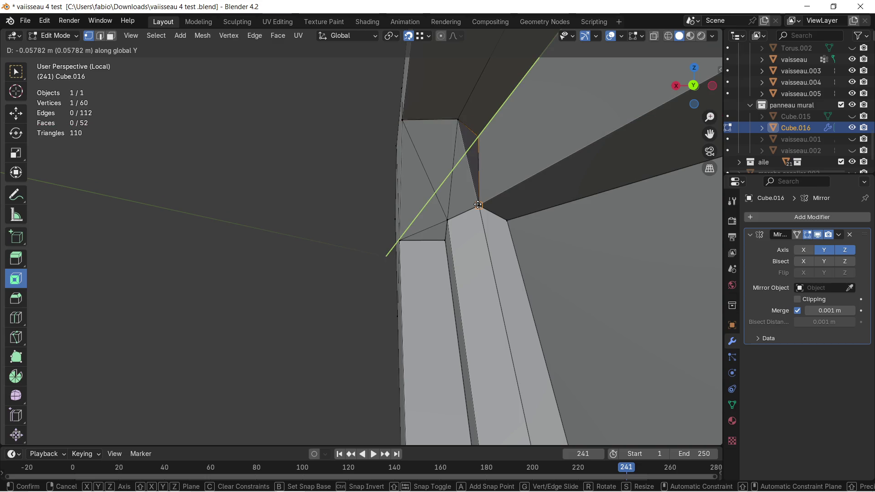
key("x")
left_click(472, 199)
mouse_move(454, 185)
middle_mouse_down()
mouse_move(512, 208)
mouse_move(386, 176)
middle_mouse_up()
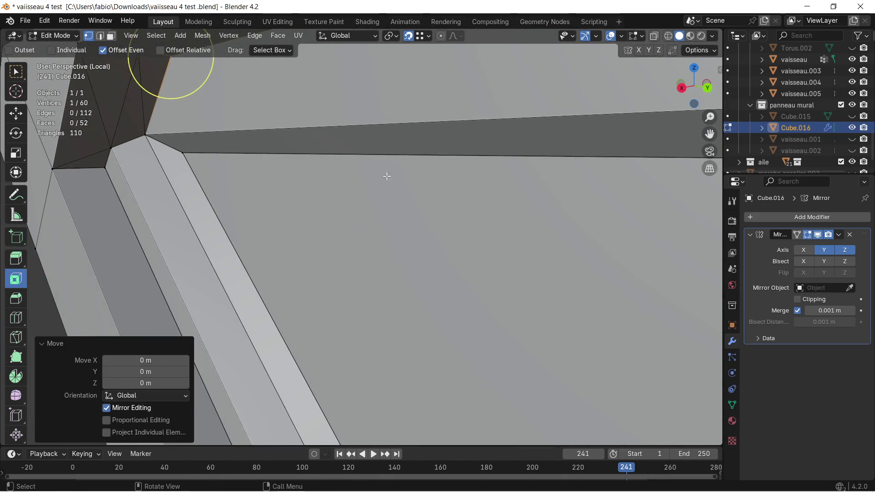
scroll(387, 176, "down", 5)
Delete the large inner panel face and its three bordering strip faces, leaving an opening
mouse_move(362, 226)
middle_mouse_down()
mouse_move(428, 215)
mouse_move(381, 213)
mouse_move(384, 231)
middle_mouse_up()
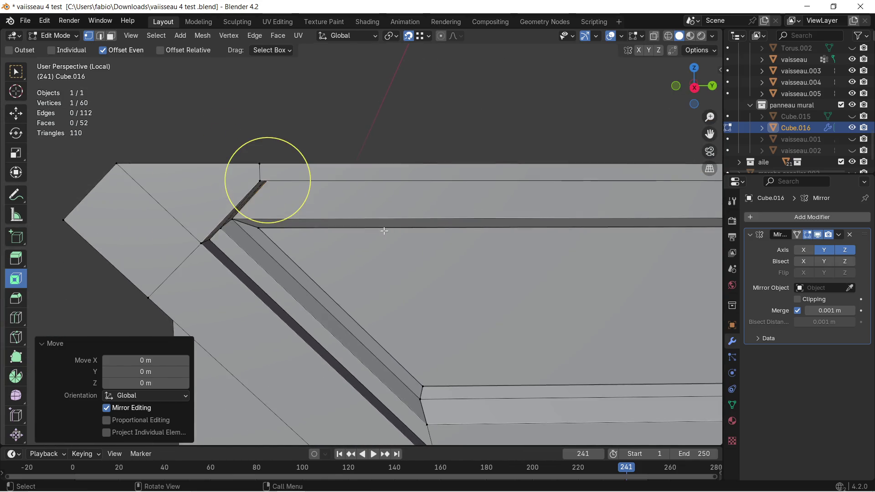
middle_click_drag(392, 265, 435, 271)
mouse_move(366, 246)
middle_mouse_down()
mouse_move(326, 229)
mouse_move(350, 227)
mouse_move(307, 222)
mouse_move(410, 237)
mouse_move(422, 247)
mouse_move(358, 216)
middle_mouse_up()
scroll(358, 216, "down", 2)
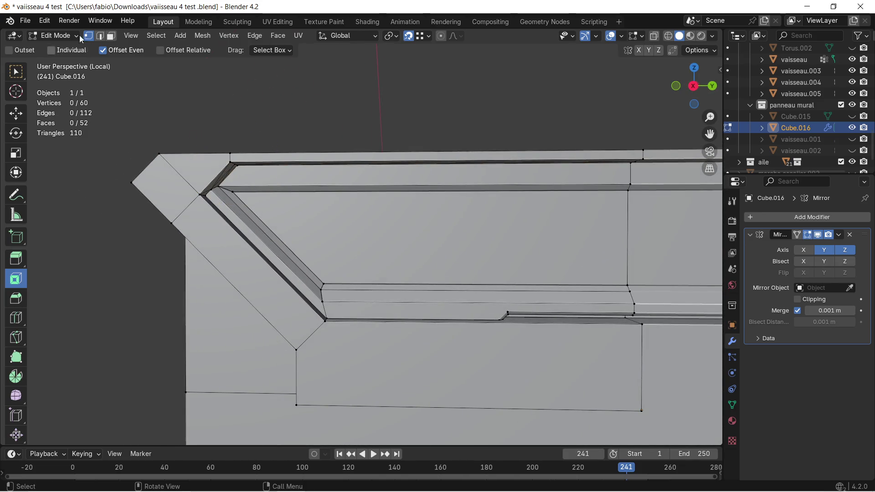
left_click(290, 217)
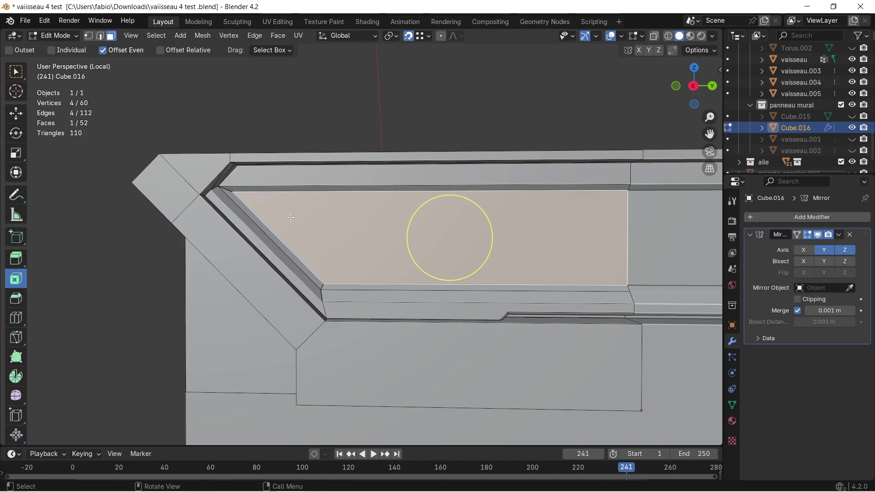
left_click(245, 203, "shift")
left_click(249, 191, "shift")
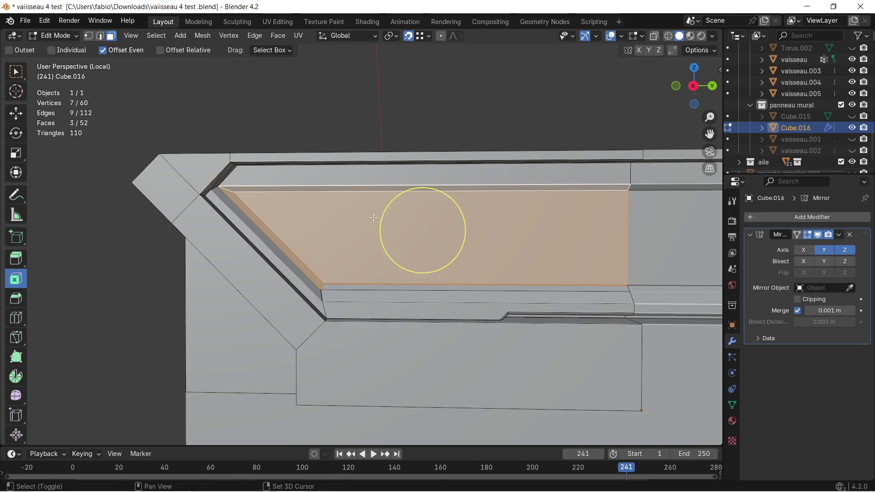
left_click(349, 287, "shift")
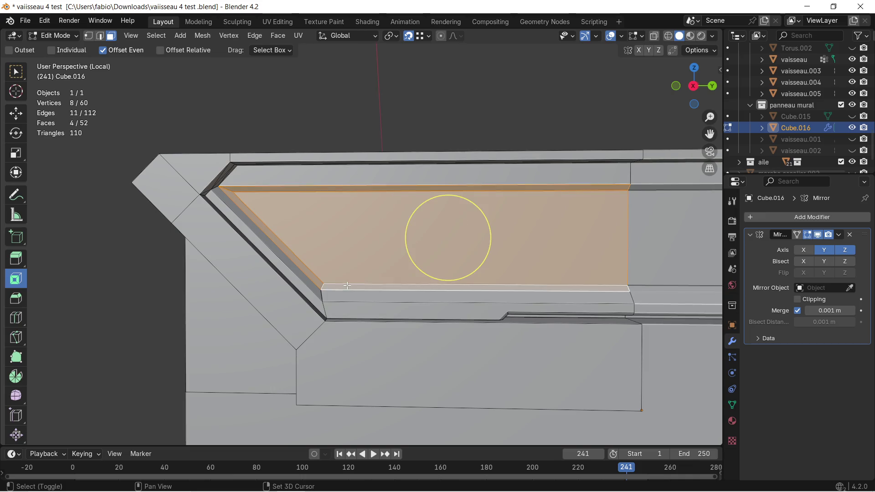
key("x")
left_click(332, 280)
middle_click_drag(331, 280, 225, 212)
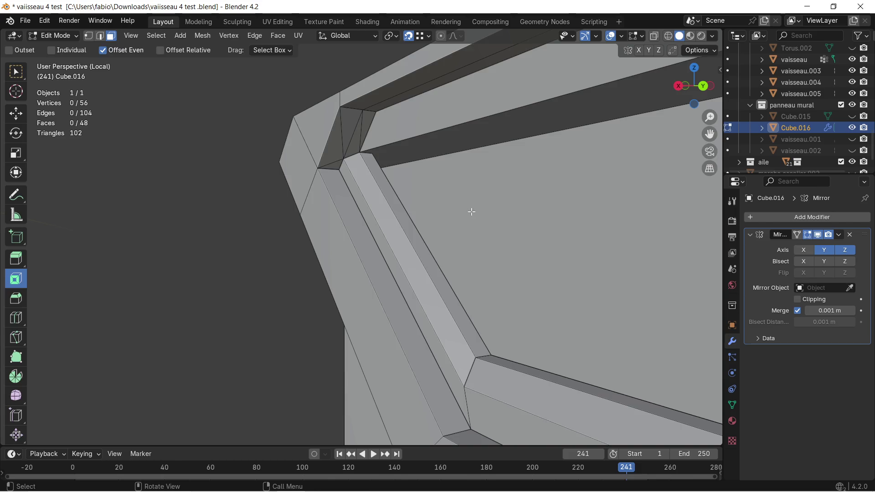
Delete the remaining large face beside the opening
left_click(468, 209)
key("x")
left_click(472, 211)
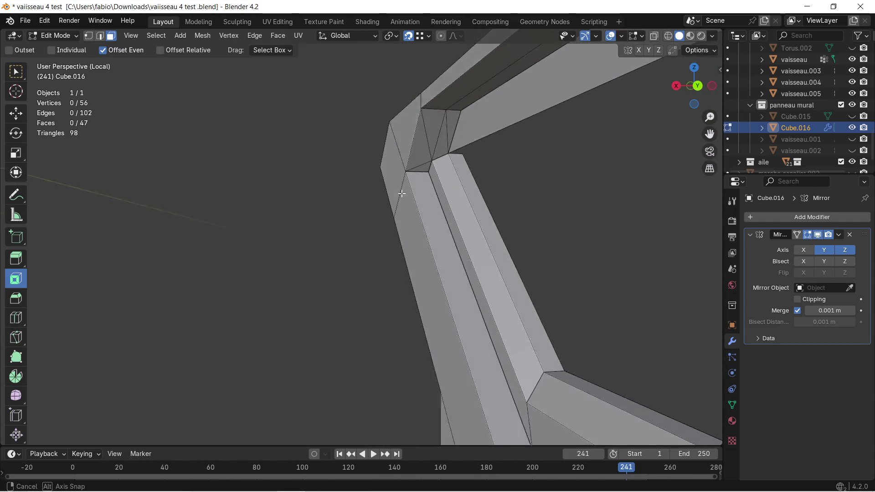
middle_click_drag(446, 192, 397, 192)
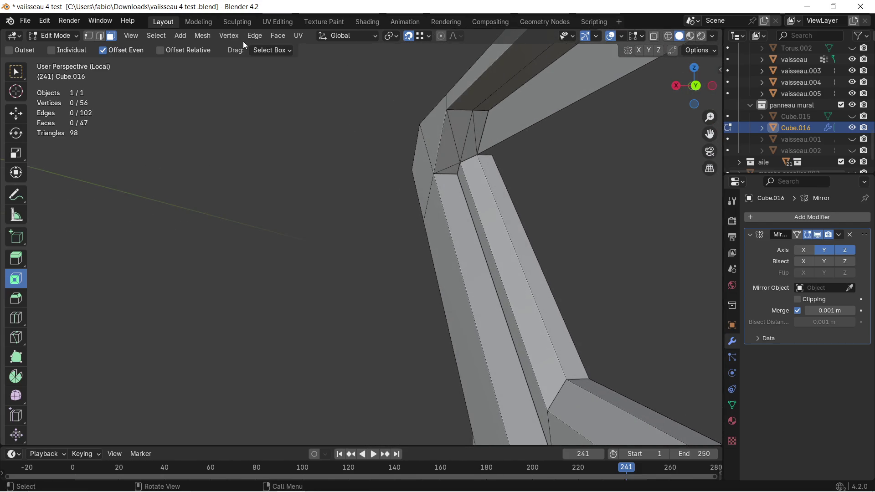
Extrude an edge of the opening along X into a new face
left_click(101, 36)
scroll(478, 153, "down", 2)
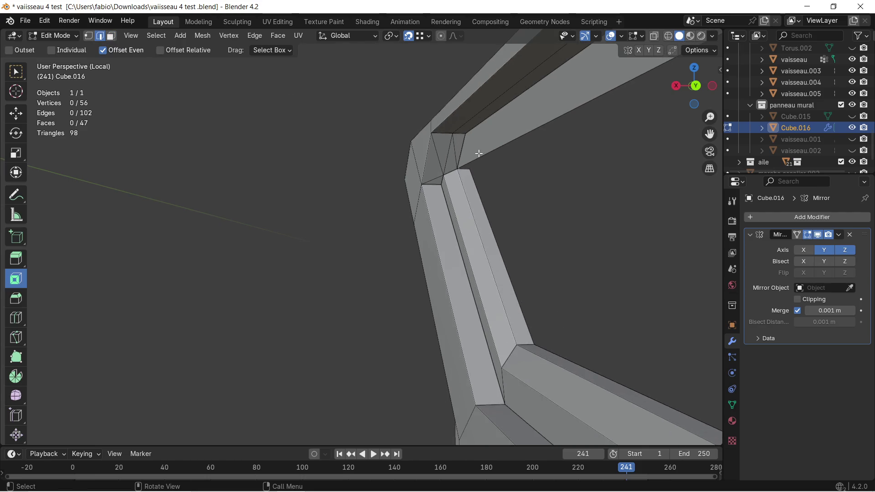
middle_click_drag(479, 153, 621, 157)
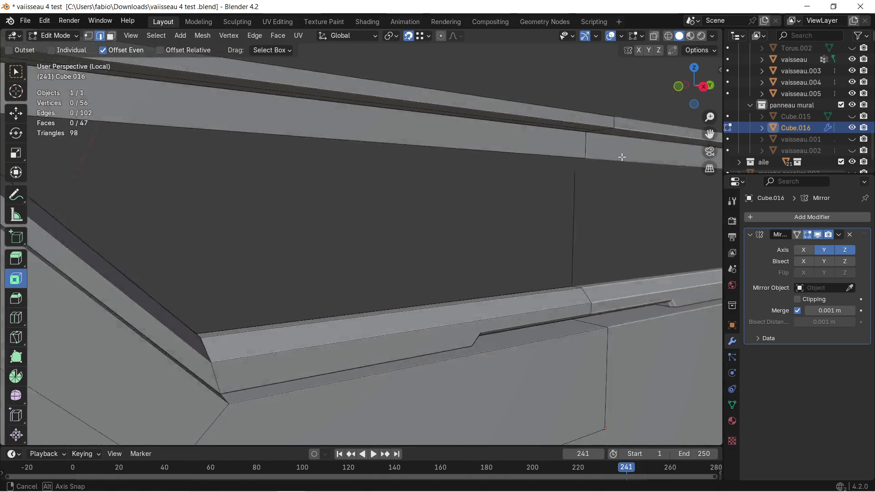
mouse_move(622, 157)
middle_mouse_down()
mouse_move(487, 145)
mouse_move(398, 178)
middle_mouse_up()
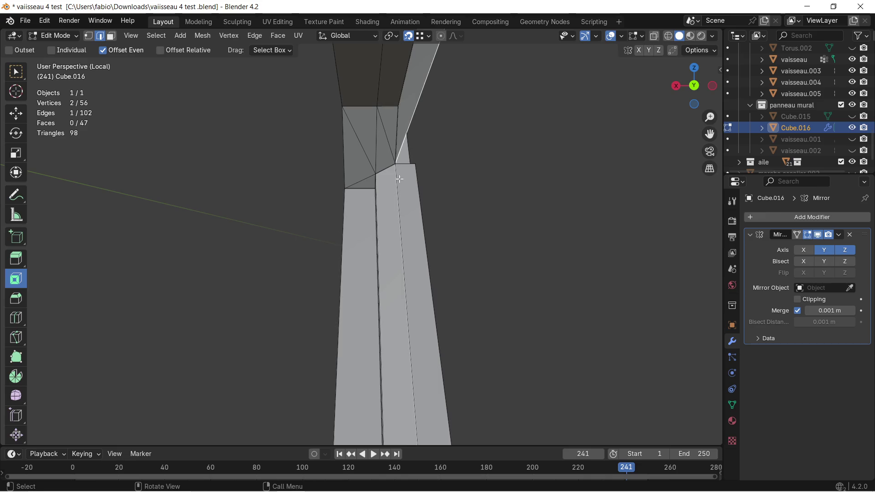
key("e")
key("x")
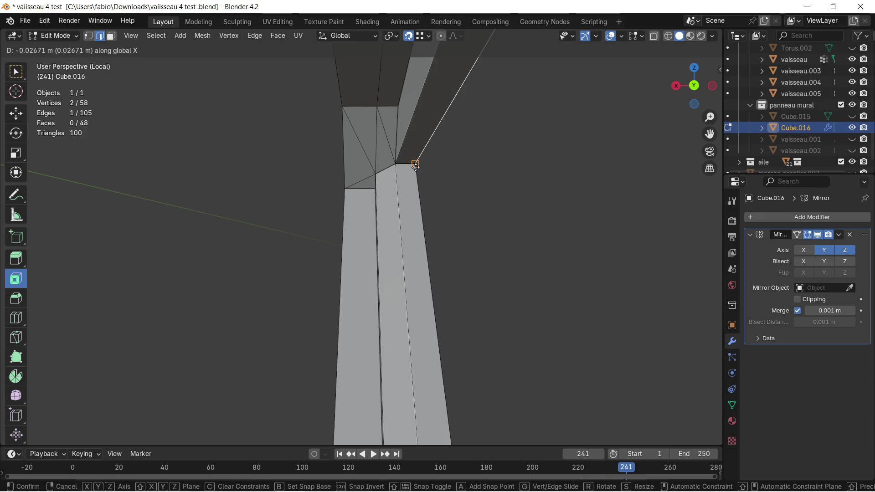
left_click(415, 166)
middle_click_drag(390, 178, 485, 175)
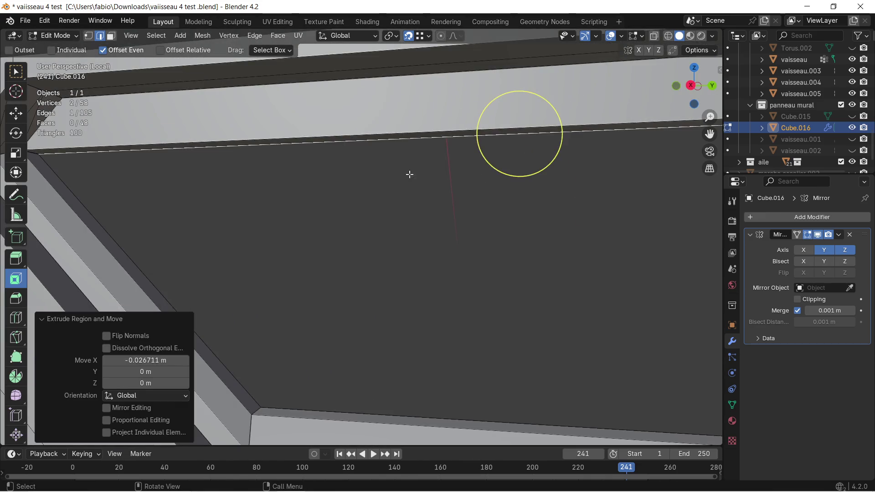
middle_click_drag(339, 177, 280, 180)
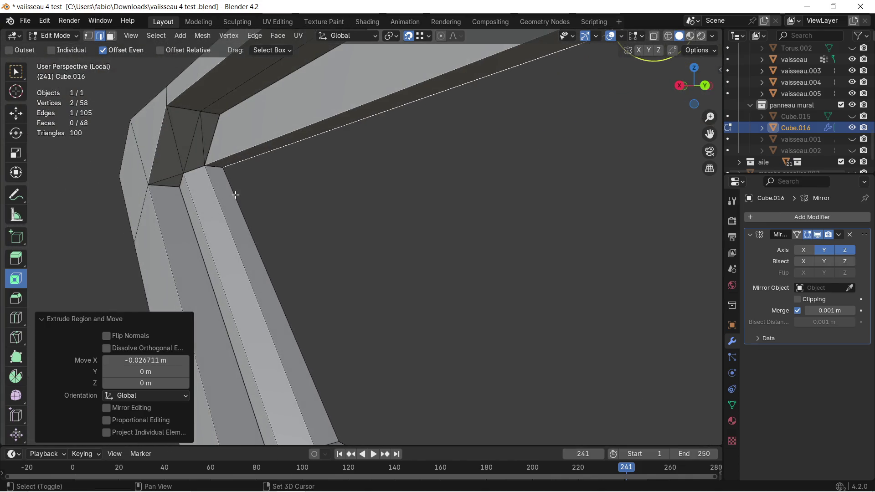
Delete the stray vertical edge left in the recess
key("c")
middle_click_drag(381, 199, 352, 294)
left_click(354, 311)
mouse_move(445, 248)
middle_mouse_down()
mouse_move(441, 218)
mouse_move(455, 173)
middle_mouse_up()
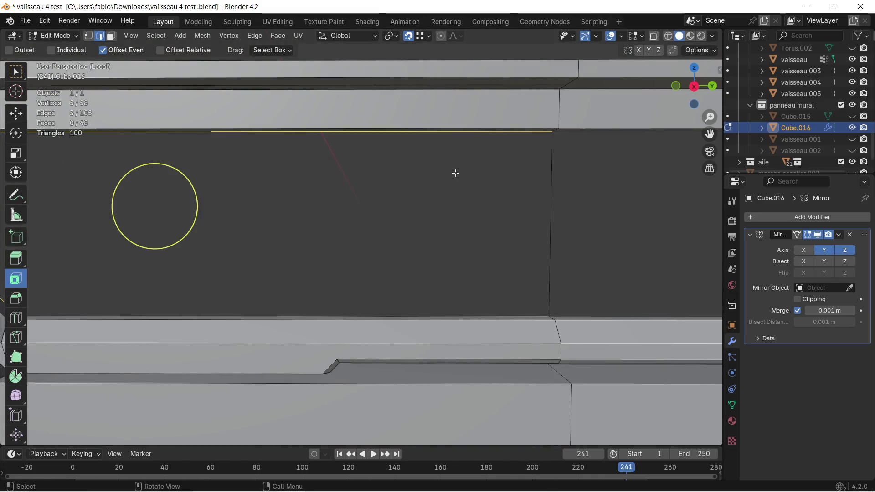
left_click(551, 186)
key("x")
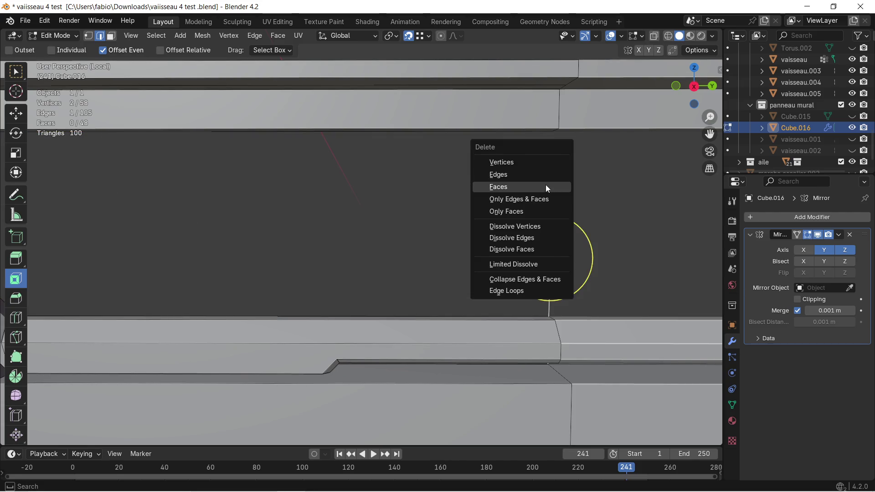
left_click(540, 178)
mouse_move(475, 196)
middle_mouse_down()
mouse_move(408, 227)
mouse_move(360, 228)
middle_mouse_up()
Select the opening's border edges and fill them with a new five-sided face
key("c")
left_click_drag(420, 279, 375, 165)
mouse_move(376, 166)
middle_mouse_down()
mouse_move(400, 114)
mouse_move(366, 114)
middle_mouse_up()
left_click(242, 153, "shift")
key("f")
mouse_move(333, 234)
middle_mouse_down()
mouse_move(371, 236)
mouse_move(274, 228)
mouse_move(375, 237)
mouse_move(307, 230)
mouse_move(391, 248)
mouse_move(493, 233)
mouse_move(404, 233)
middle_mouse_up()
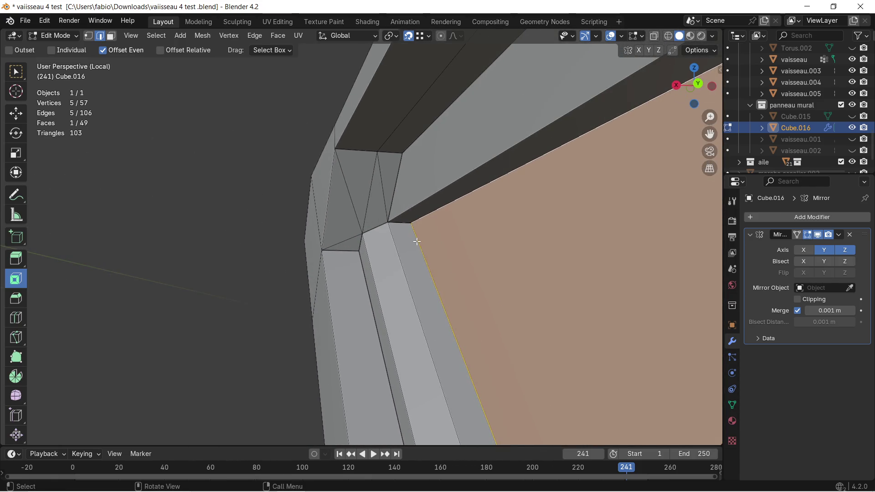
Select the whole mesh and merge overlapping vertices by distance
key("a")
key("m")
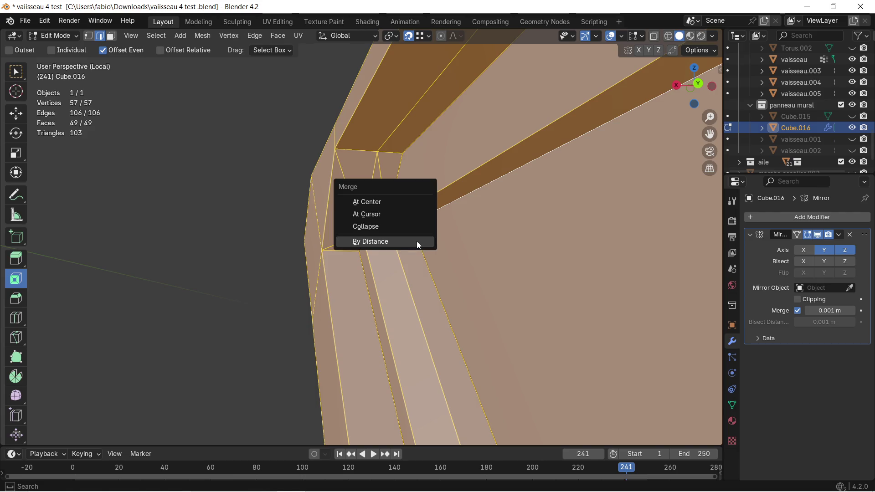
left_click(416, 241)
Select the diagonal corner vertices and bevel the lip's inner corner edge
key("alt+a")
key("c")
left_click(405, 223)
middle_click_drag(406, 224, 446, 224)
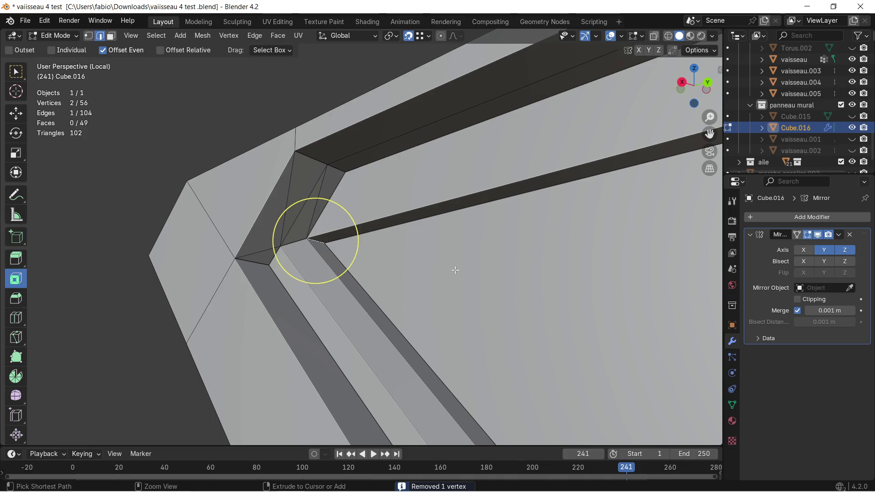
key("ctrl+b")
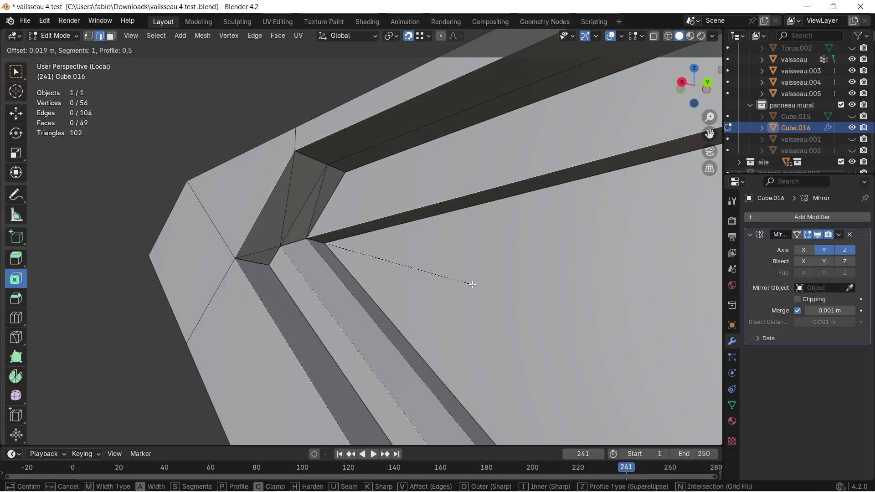
left_click(471, 283)
middle_click_drag(472, 284, 472, 278)
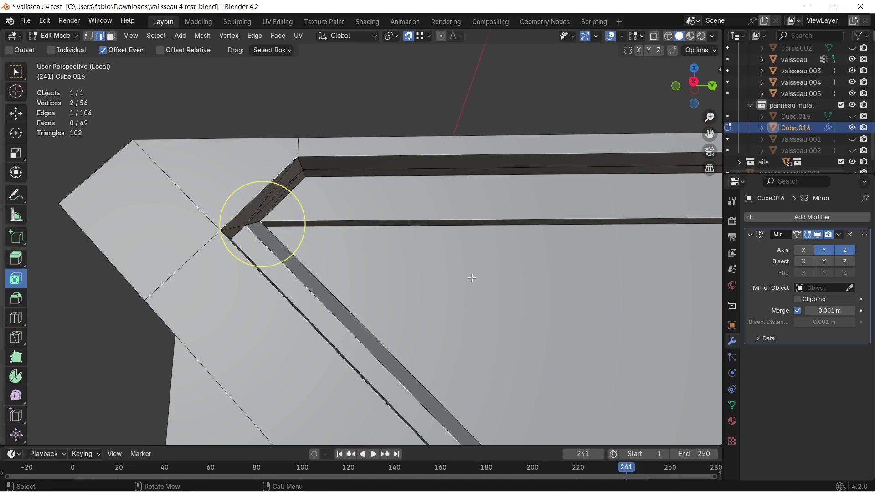
Select all, leave Edit Mode and bring up the Apply transforms menu
key("a")
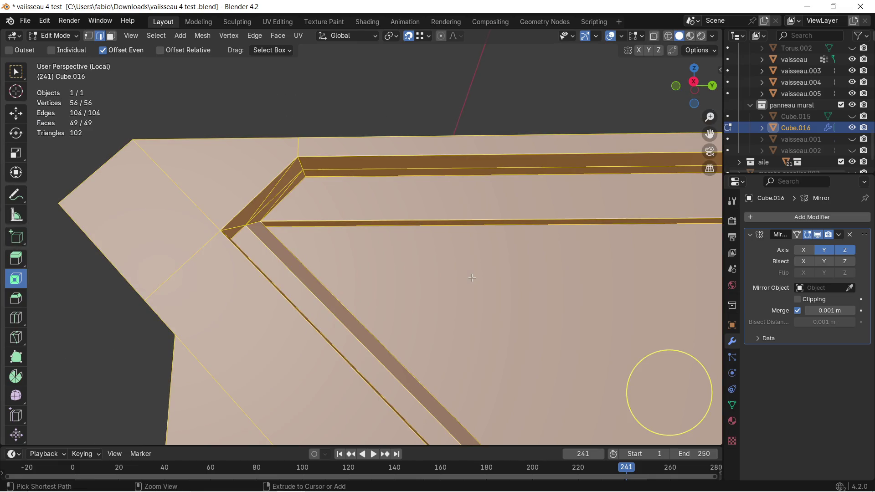
key("Tab")
key("ctrl+a")
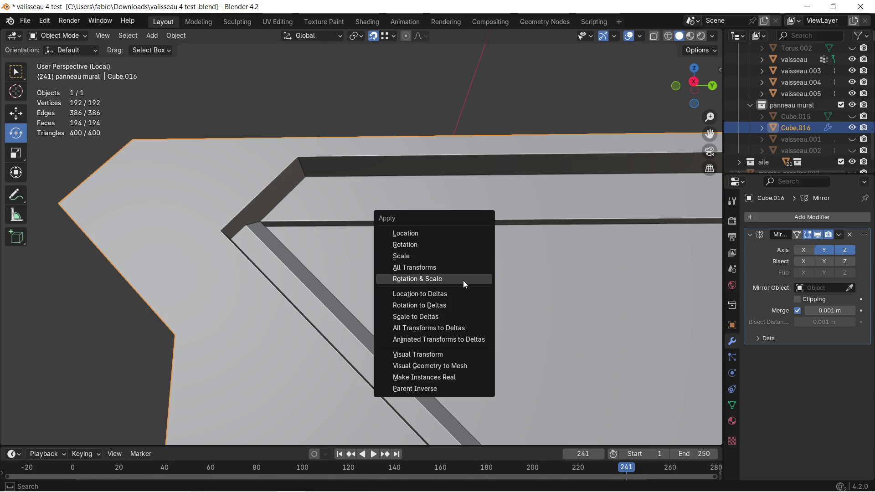
Apply the object's rotation and scale, then return to Edit Mode
left_click(448, 276)
mouse_move(444, 269)
middle_mouse_down()
mouse_move(366, 270)
mouse_move(347, 257)
middle_mouse_up()
key("Tab")
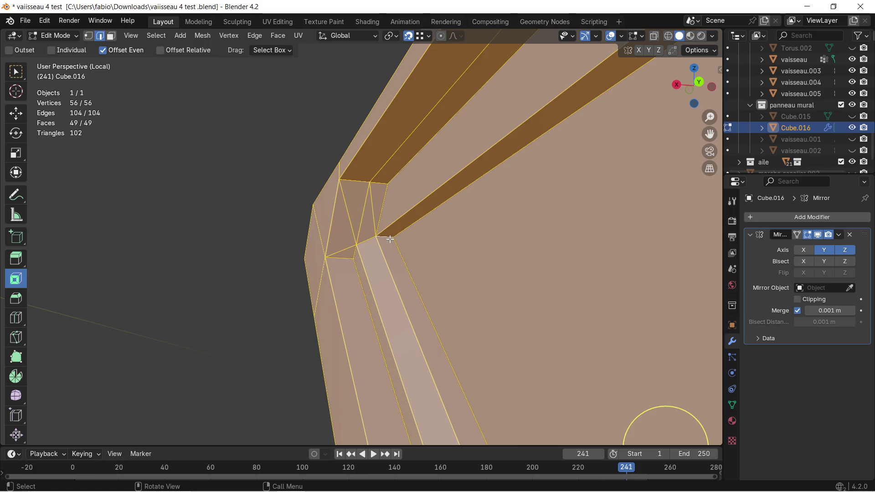
Start a bevel on the lip's corner edge and cancel it at zero width, then toggle editing mode
left_click(389, 238)
middle_click_drag(391, 239, 463, 266)
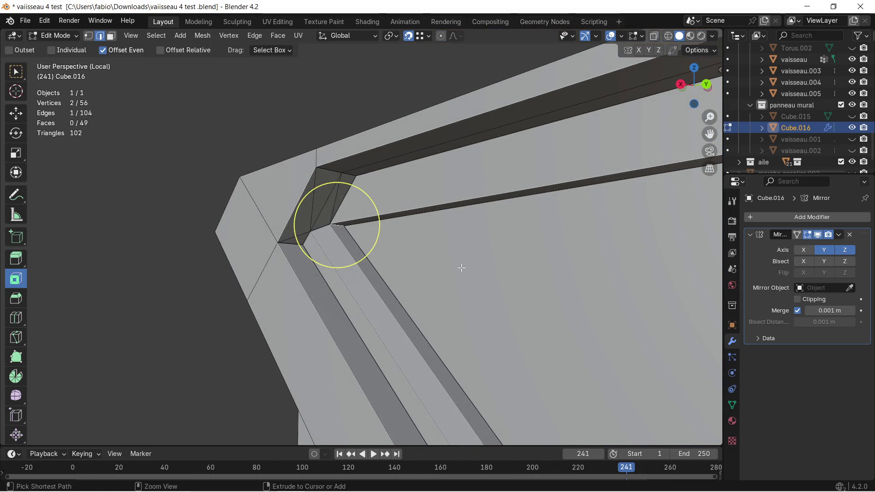
key("ctrl+b")
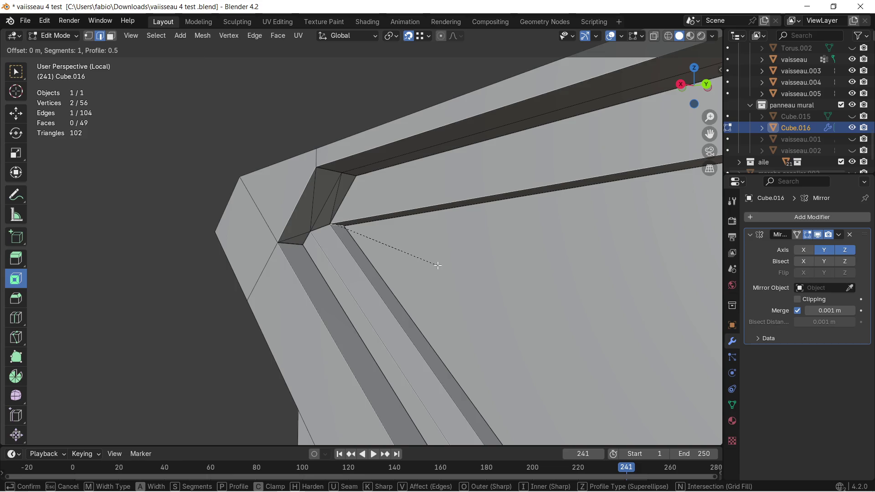
right_click(440, 263)
mouse_move(440, 264)
middle_mouse_down()
mouse_move(450, 251)
mouse_move(377, 231)
mouse_move(488, 242)
mouse_move(461, 202)
middle_mouse_up()
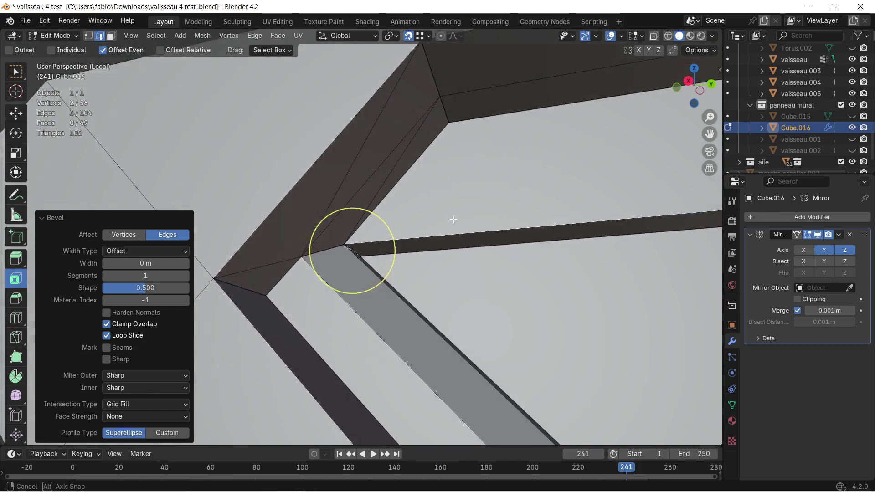
key("Tab")
key("Tab")
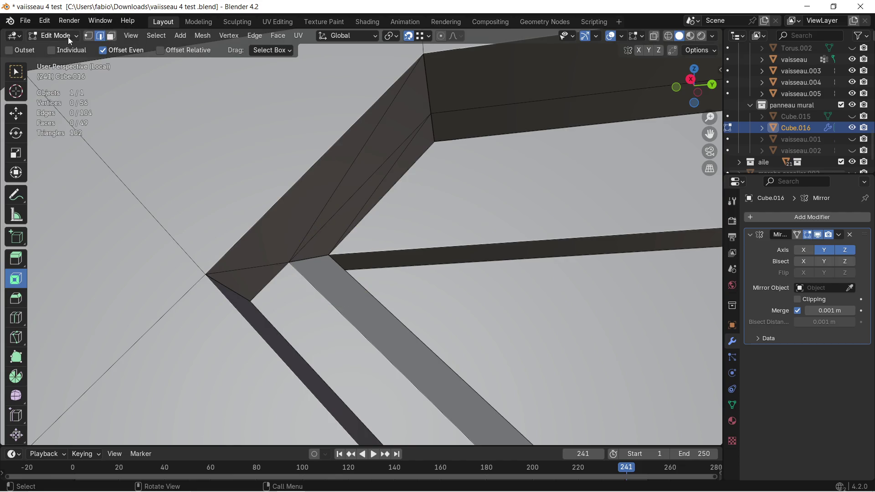
Extrude the lip's corner vertex down along Z, then across along X
left_click(85, 36)
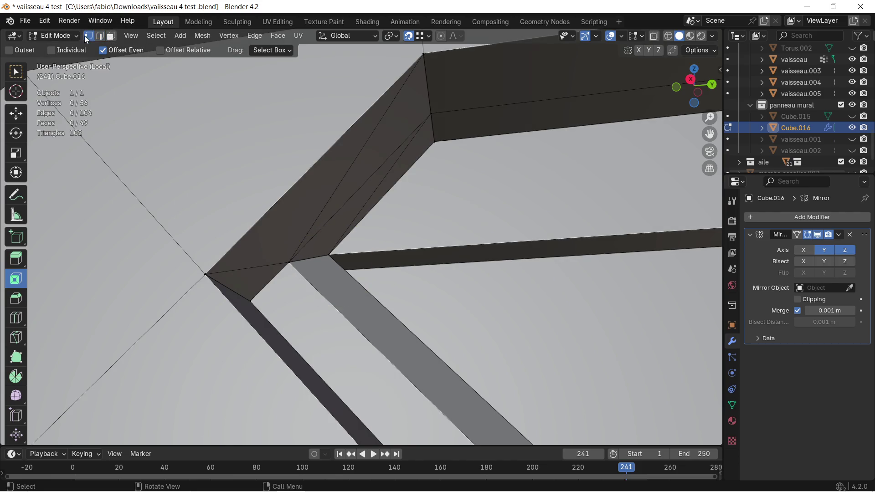
left_click(442, 143)
middle_click_drag(451, 178, 451, 192)
key("e")
key("z")
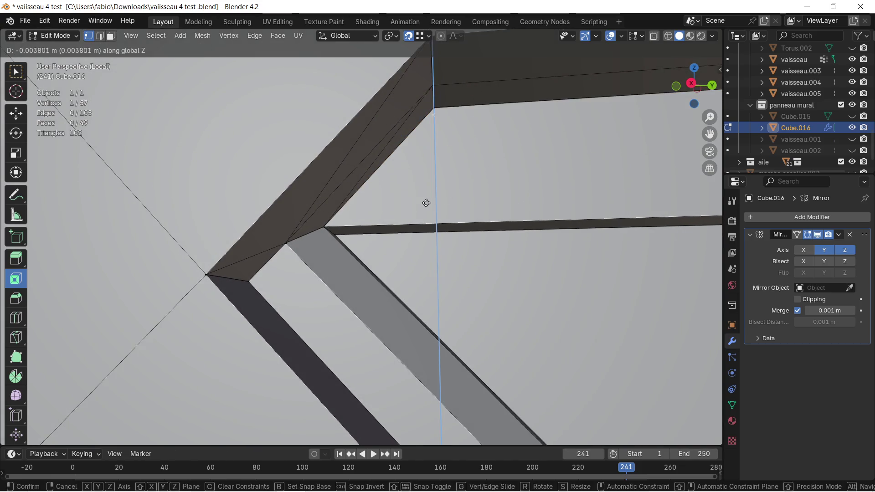
left_click(329, 219)
middle_click_drag(458, 217, 446, 214)
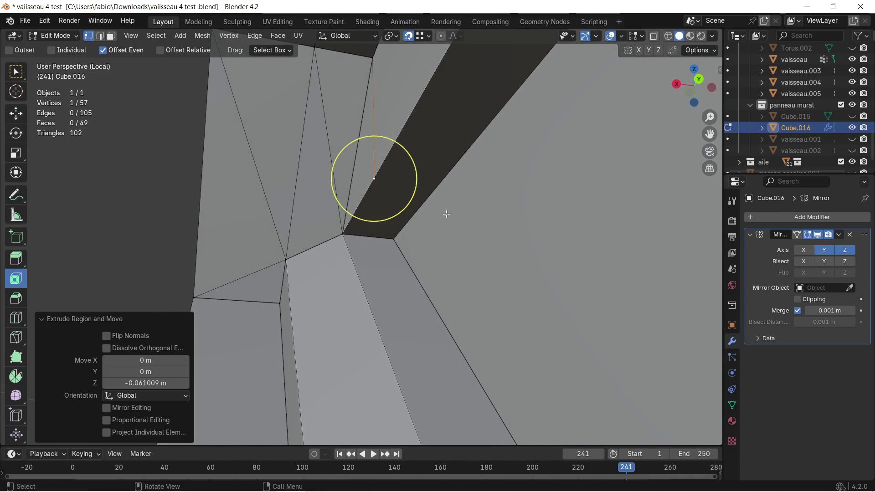
key("e")
key("x")
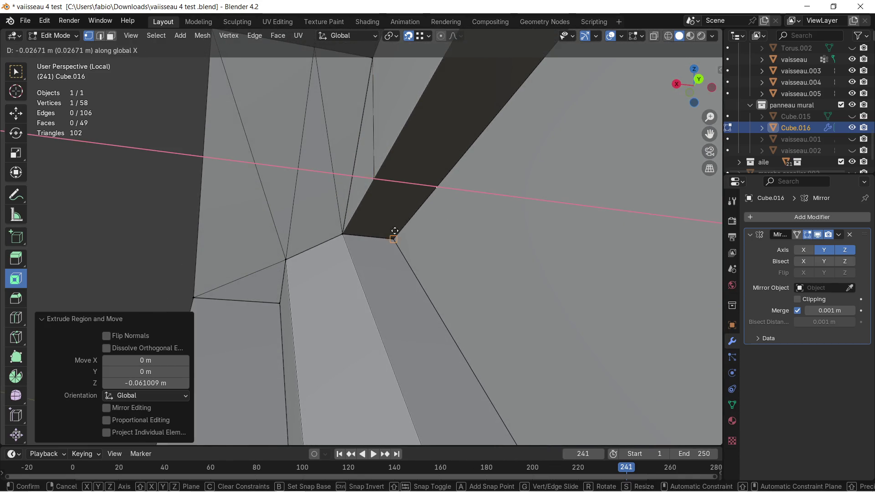
left_click(392, 237)
mouse_move(393, 237)
middle_mouse_down()
mouse_move(484, 226)
mouse_move(427, 234)
mouse_move(434, 219)
middle_mouse_up()
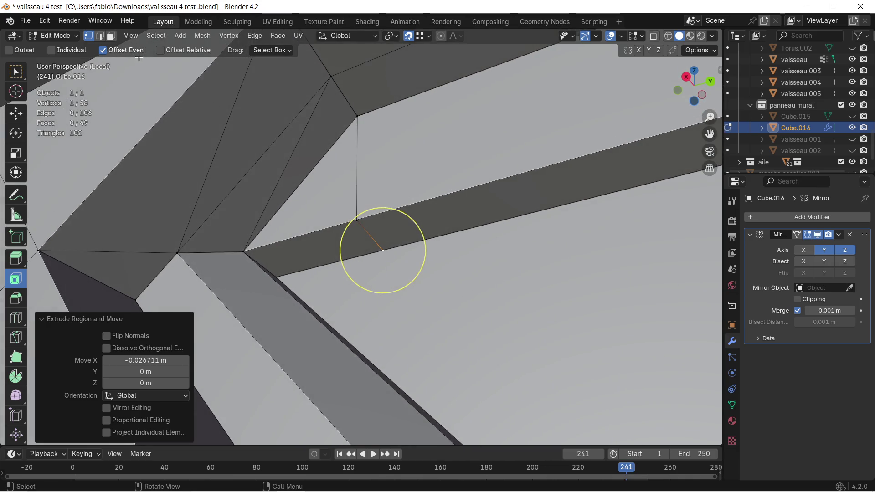
Delete the two faces where the diagonal strip meets the top lip and select the gap's corner edge
left_click(110, 36)
left_click(321, 197)
key("x")
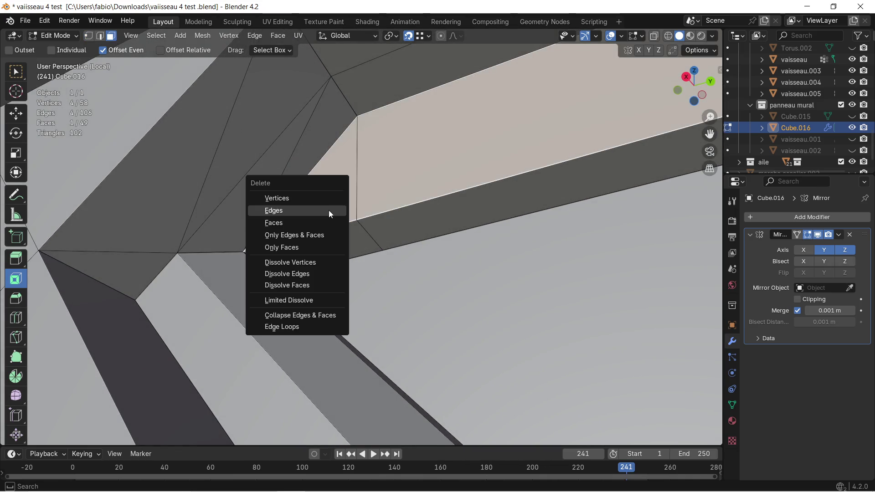
left_click(323, 223)
key("x")
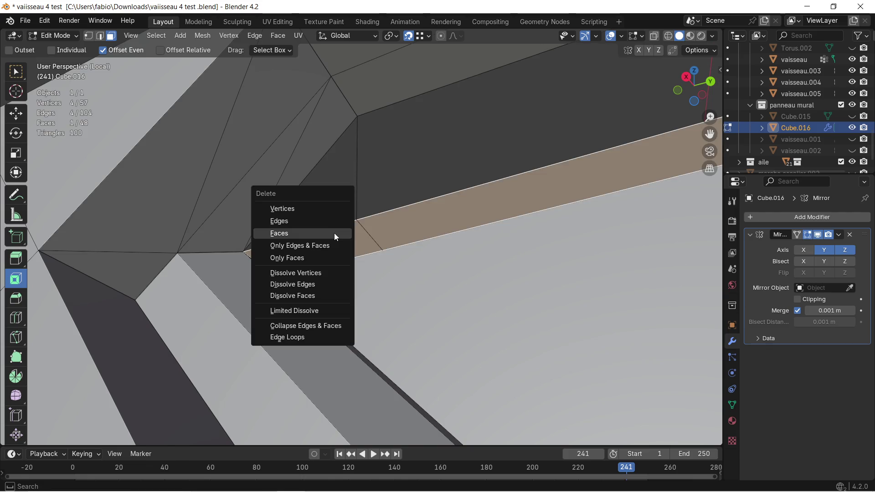
left_click(334, 233)
mouse_move(330, 226)
middle_mouse_down()
mouse_move(300, 265)
mouse_move(137, 136)
middle_mouse_up()
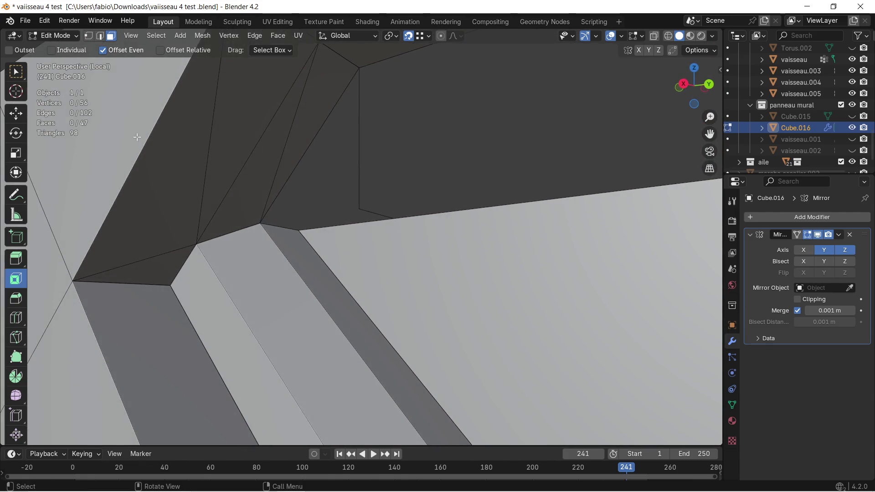
left_click(294, 230)
middle_click_drag(294, 231, 344, 233)
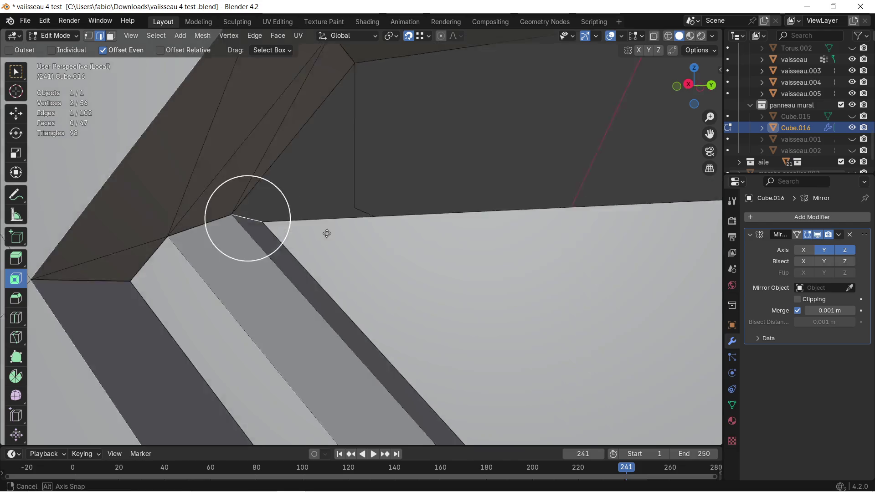
Extrude the gap's corner edge into a new face, redoing it without the X constraint
key("e")
key("x")
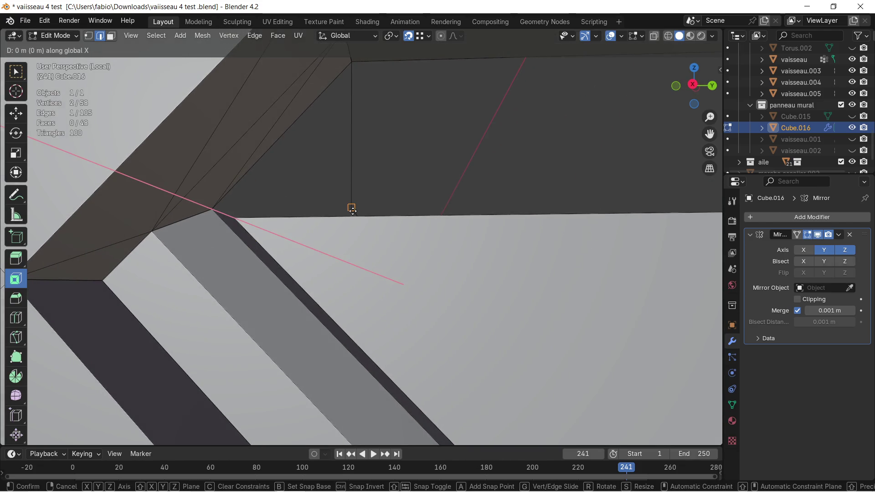
left_click(352, 209)
key("ctrl+z")
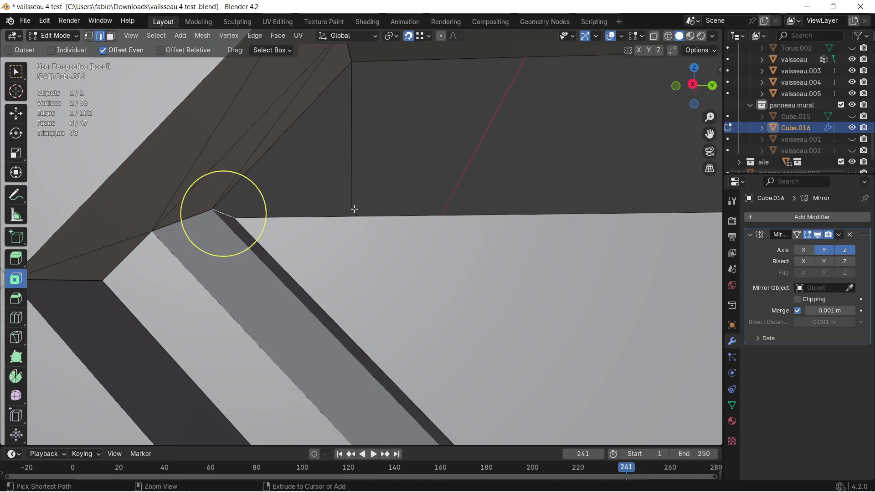
mouse_move(333, 197)
middle_mouse_down()
mouse_move(301, 202)
mouse_move(310, 198)
middle_mouse_up()
key("e")
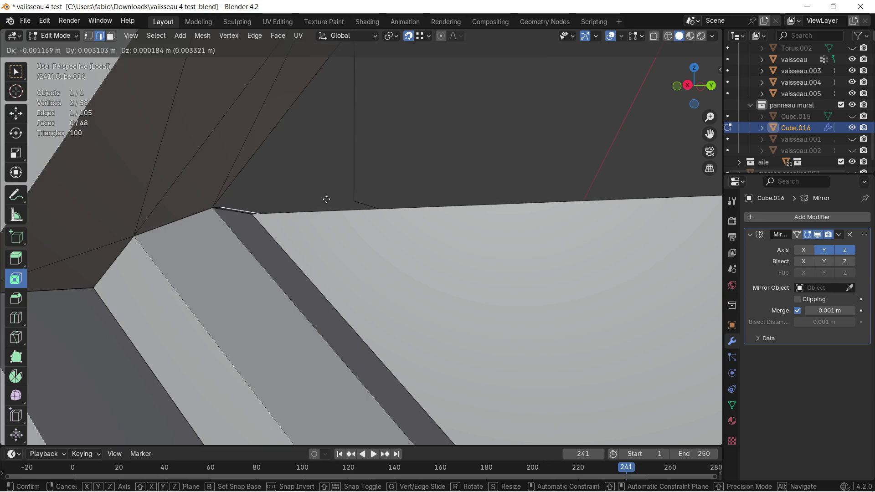
middle_click_drag(337, 209, 328, 183)
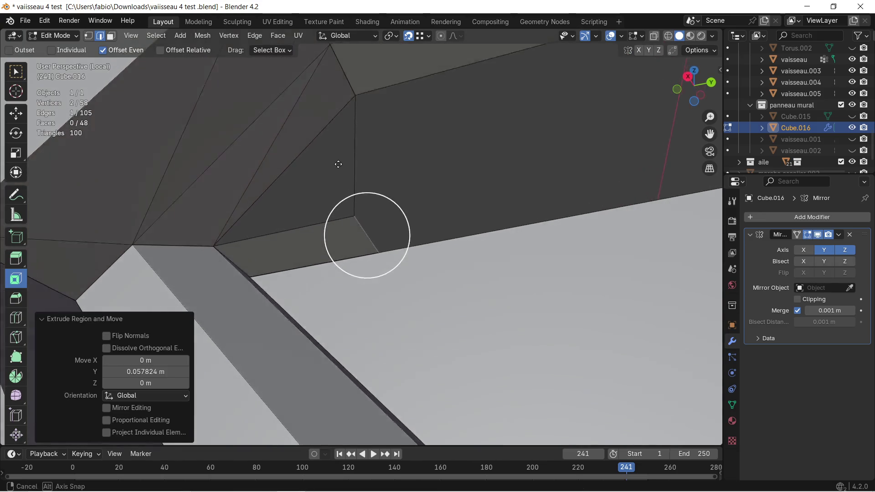
middle_click_drag(329, 144, 338, 145)
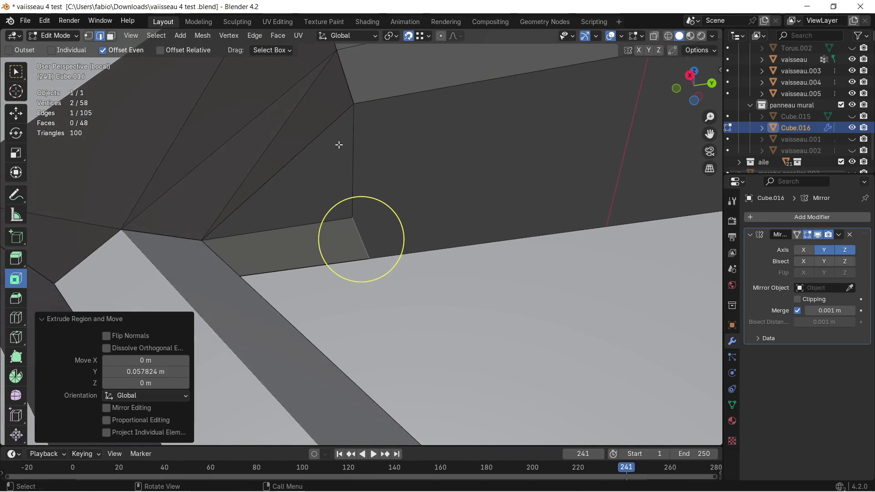
Fill a triangular face between the gap's diagonal and bottom edges
left_click(312, 133)
left_click(306, 225, "shift")
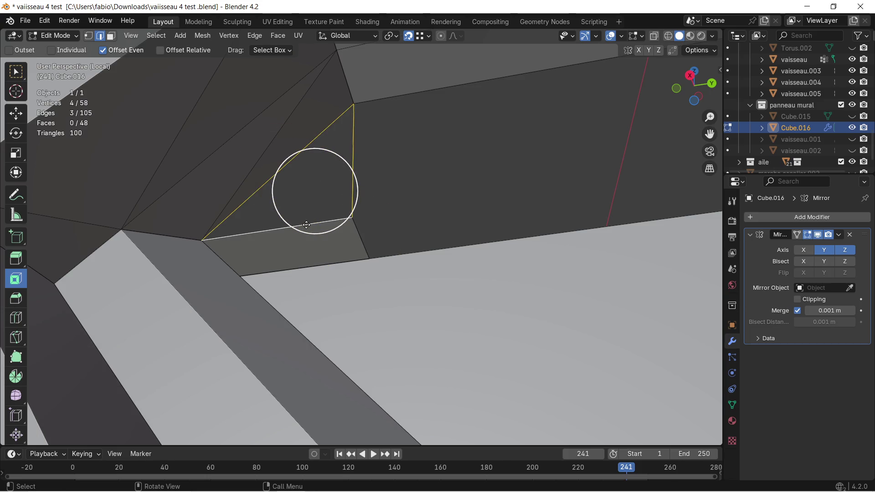
key("f")
mouse_move(307, 218)
middle_mouse_down()
mouse_move(346, 201)
mouse_move(326, 214)
mouse_move(408, 224)
mouse_move(305, 265)
mouse_move(267, 263)
middle_mouse_up()
Extrude the short lip edge twice to extend the top strip along the lip
left_click(347, 219)
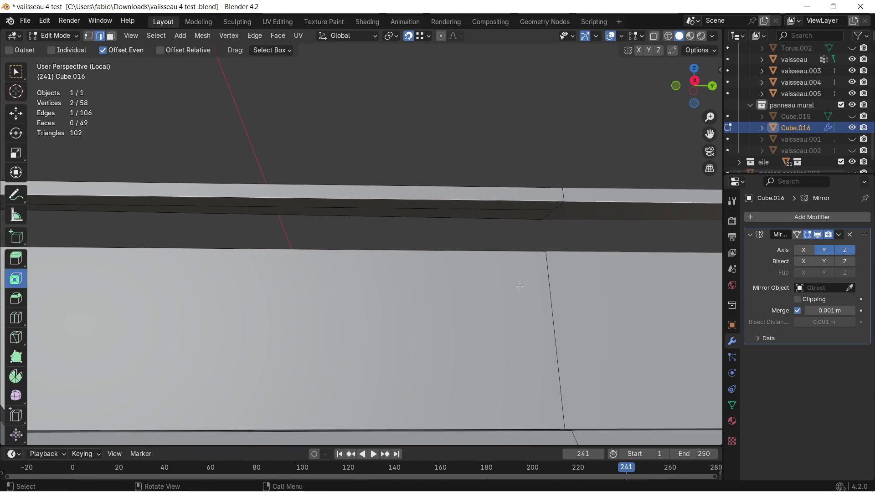
key("e")
key("x")
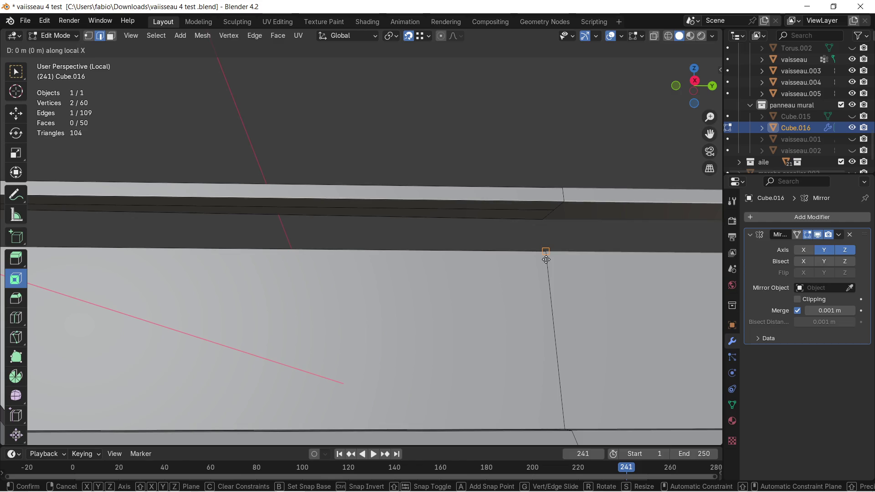
key("x")
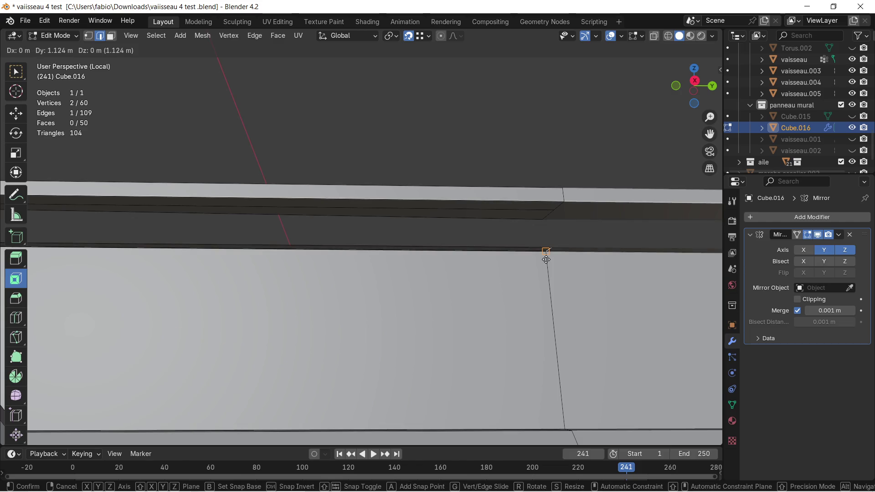
left_click(547, 260)
middle_click_drag(136, 235, 526, 239)
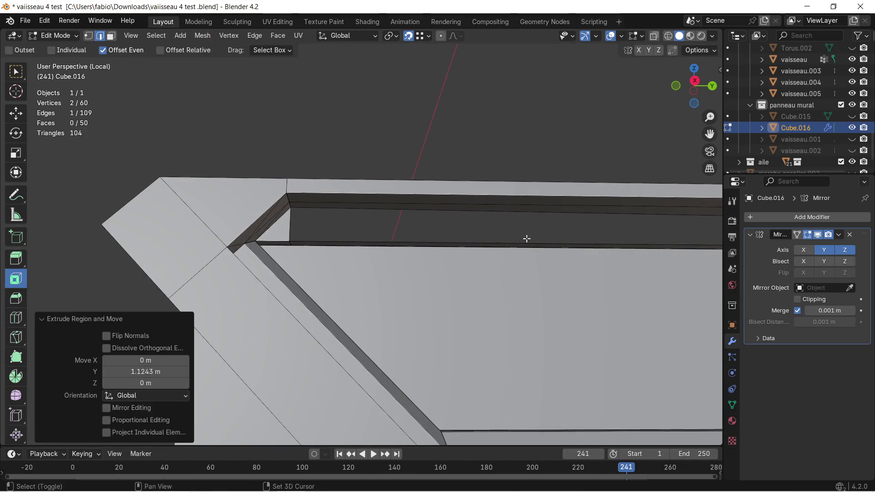
middle_click_drag(282, 228, 413, 264, "shift")
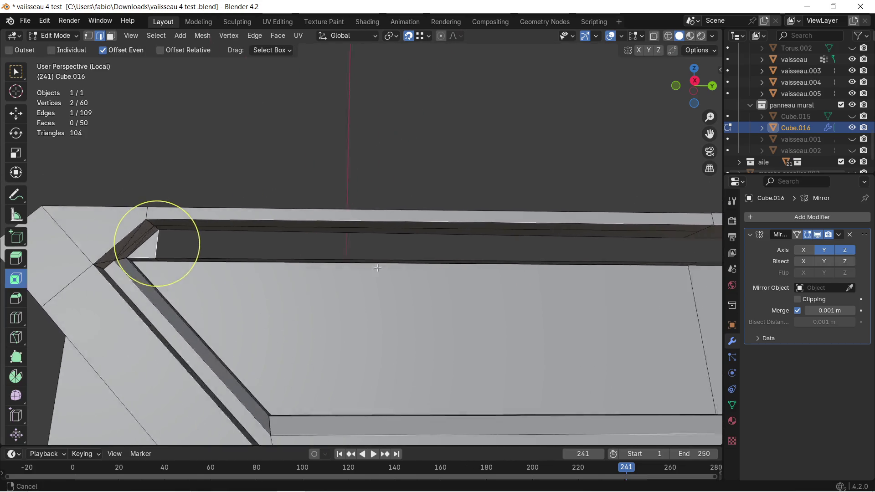
key("e")
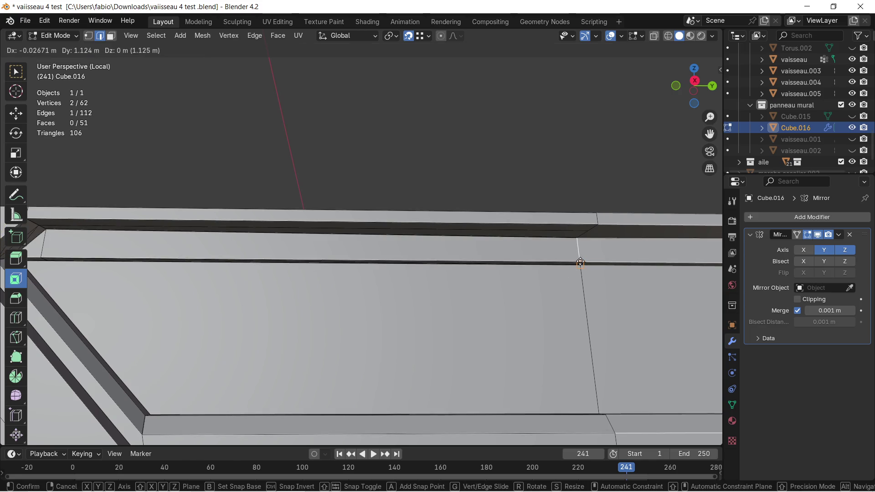
left_click(581, 254)
middle_click_drag(469, 244, 414, 284)
scroll(413, 283, "down", 4)
Deselect everything and leave Edit Mode to view the whole panel
key("alt+a")
mouse_move(409, 184)
middle_mouse_down()
mouse_move(402, 212)
mouse_move(414, 239)
mouse_move(416, 207)
middle_mouse_up()
key("Tab")
mouse_move(485, 252)
middle_mouse_down()
mouse_move(388, 218)
mouse_move(379, 239)
mouse_move(458, 249)
middle_mouse_up()
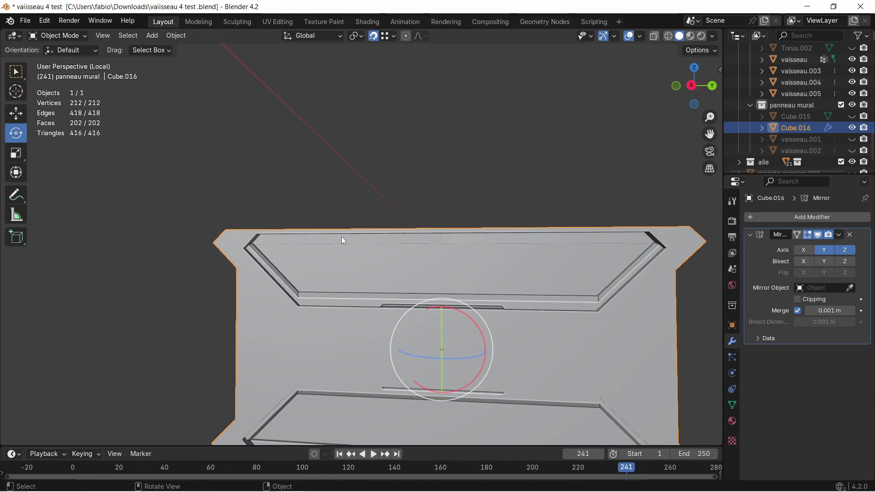
Back in Edit Mode, select all and merge overlapping vertices by distance
key("Tab")
scroll(268, 243, "up", 5)
scroll(354, 266, "down", 2)
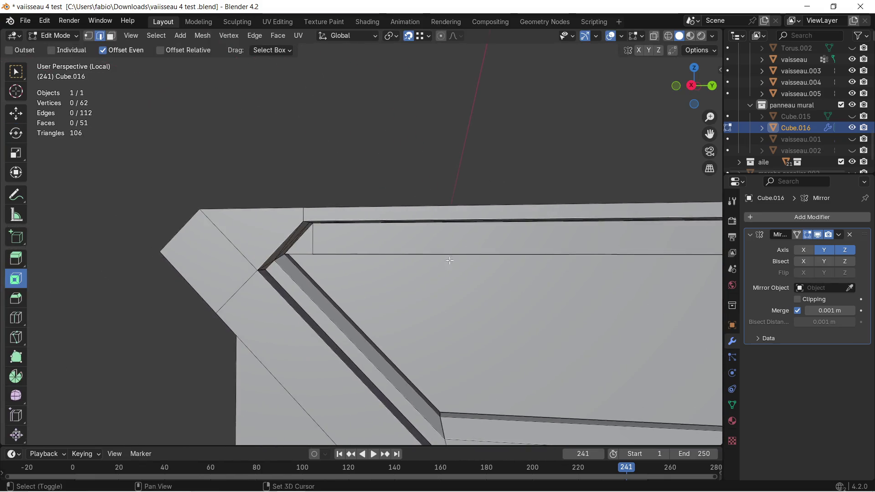
scroll(354, 265, "up", 2)
mouse_move(354, 266)
middle_mouse_down()
mouse_move(297, 239)
mouse_move(303, 265)
middle_mouse_up()
key("Tab")
key("Tab")
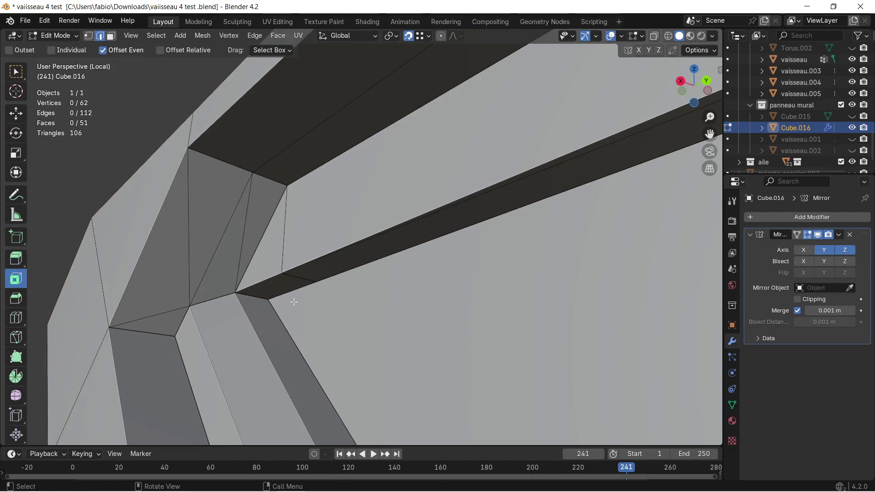
key("a")
key("m")
left_click(286, 311)
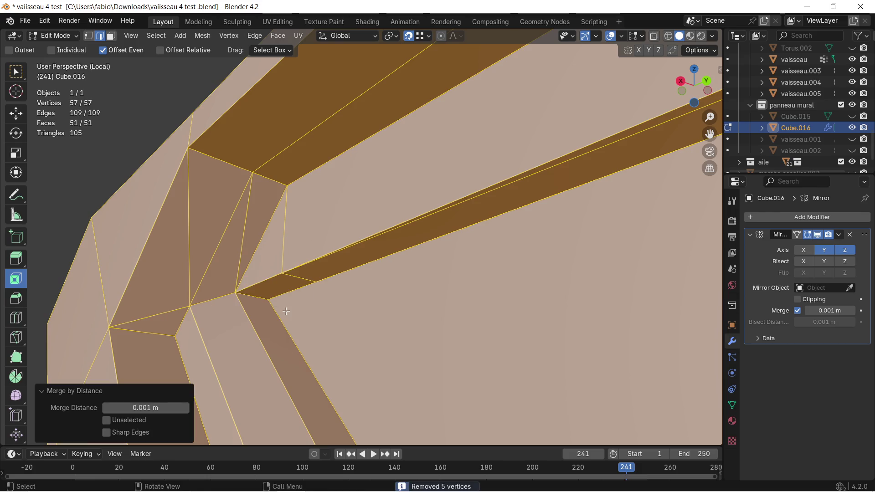
mouse_move(278, 325)
middle_mouse_down()
mouse_move(284, 300)
mouse_move(384, 331)
mouse_move(427, 363)
middle_mouse_up()
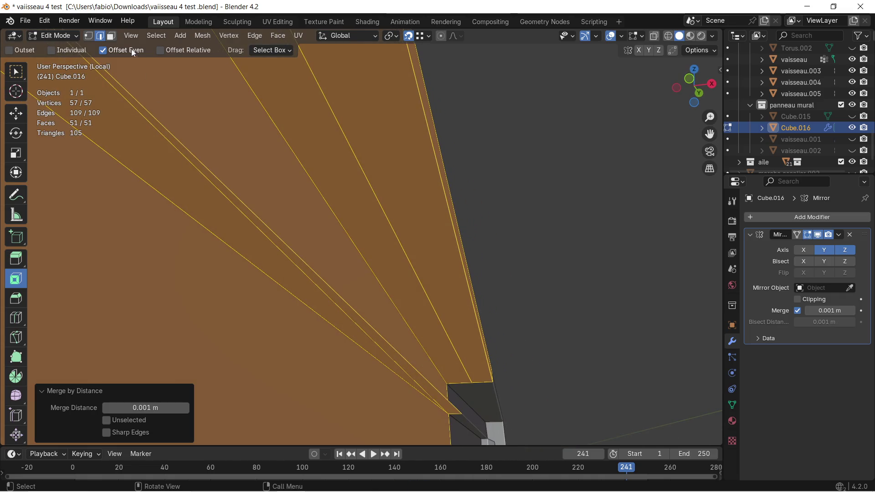
In face select mode, inspect the panel and delete the wall face
left_click(111, 35)
left_click(270, 262)
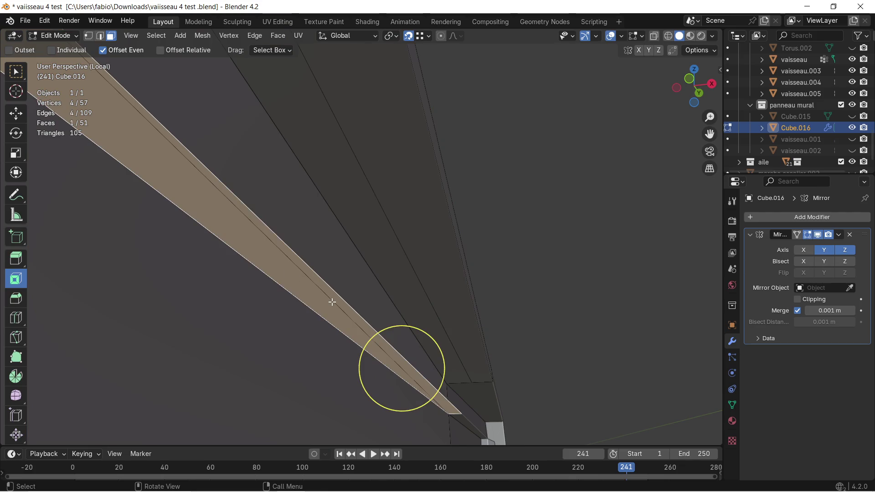
mouse_move(328, 307)
middle_mouse_down()
mouse_move(319, 371)
mouse_move(162, 377)
mouse_move(322, 363)
mouse_move(358, 330)
mouse_move(312, 336)
mouse_move(289, 361)
mouse_move(403, 365)
mouse_move(397, 326)
middle_mouse_up()
mouse_move(415, 297)
middle_mouse_down()
mouse_move(392, 312)
mouse_move(328, 299)
mouse_move(256, 229)
mouse_move(254, 215)
mouse_move(268, 210)
middle_mouse_up()
mouse_move(371, 245)
middle_mouse_down()
mouse_move(518, 322)
mouse_move(472, 327)
mouse_move(381, 294)
mouse_move(376, 308)
mouse_move(235, 293)
mouse_move(474, 281)
mouse_move(139, 350)
middle_mouse_up()
mouse_move(311, 243)
middle_mouse_down()
mouse_move(280, 253)
mouse_move(266, 272)
mouse_move(334, 235)
mouse_move(348, 244)
mouse_move(335, 260)
mouse_move(318, 247)
mouse_move(338, 260)
middle_mouse_up()
left_click(334, 234)
key("x")
left_click(334, 234)
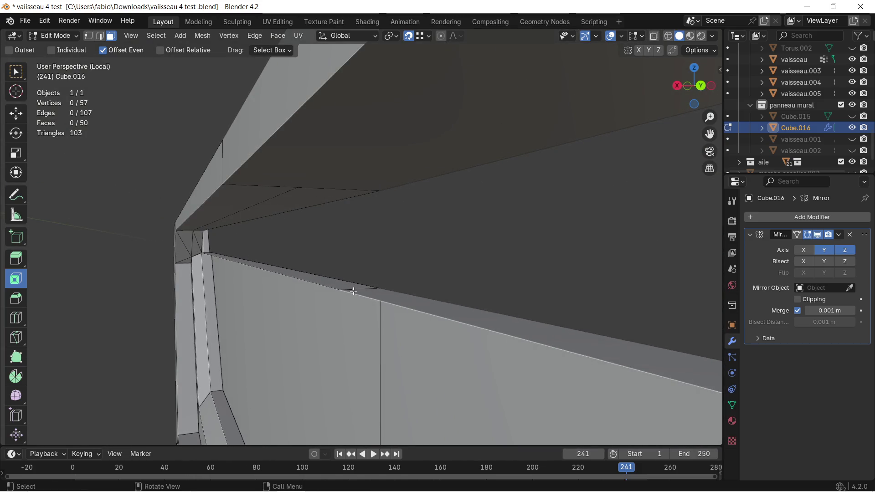
In edge mode, extrude the wall's top edge upward twice into new faces
left_click(354, 291)
left_click(100, 37)
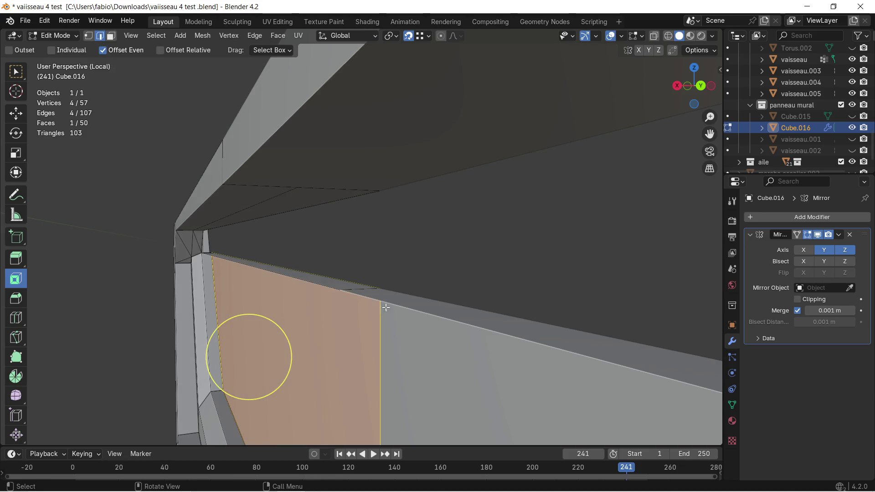
left_click(363, 287)
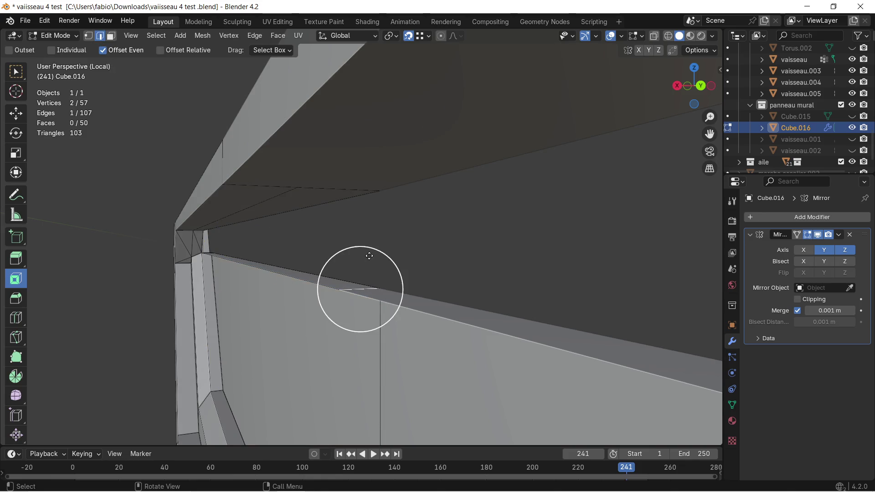
left_click_drag(369, 256, 368, 193)
mouse_move(367, 191)
middle_mouse_down()
mouse_move(372, 228)
mouse_move(352, 212)
mouse_move(406, 219)
mouse_move(405, 256)
mouse_move(627, 248)
mouse_move(174, 248)
mouse_move(302, 249)
mouse_move(237, 254)
middle_mouse_up()
mouse_move(139, 225)
middle_mouse_down()
mouse_move(287, 244)
mouse_move(351, 289)
mouse_move(204, 256)
mouse_move(328, 256)
mouse_move(393, 213)
middle_mouse_up()
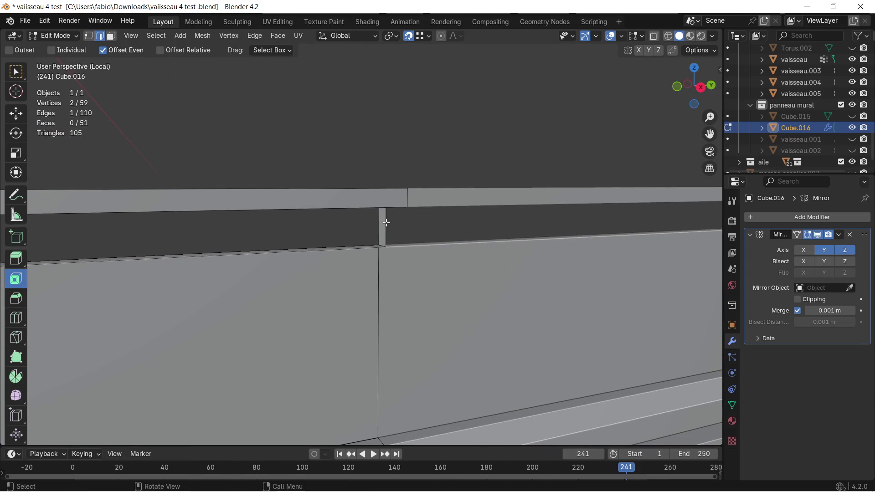
key("e")
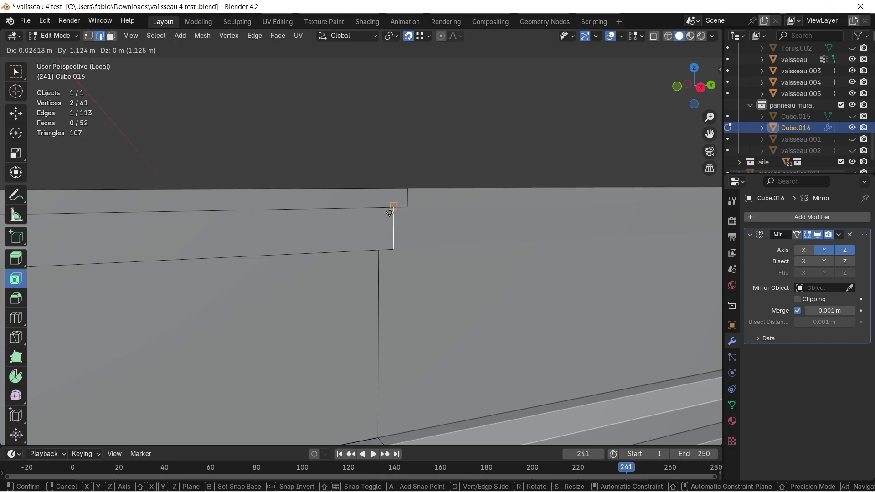
left_click(390, 213)
mouse_move(404, 239)
middle_mouse_down()
mouse_move(409, 264)
mouse_move(440, 235)
mouse_move(530, 268)
mouse_move(545, 253)
mouse_move(426, 327)
mouse_move(438, 317)
middle_mouse_up()
scroll(553, 250, "up", 4)
scroll(543, 255, "up", 1)
Move the new edge along X, then select all and merge vertices by distance
key("g")
key("x")
left_click(412, 270)
mouse_move(424, 275)
middle_mouse_down()
mouse_move(342, 305)
mouse_move(300, 288)
mouse_move(334, 249)
middle_mouse_up()
mouse_move(271, 302)
middle_mouse_down()
mouse_move(433, 239)
mouse_move(411, 213)
middle_mouse_up()
key("a")
key("m")
left_click(410, 213)
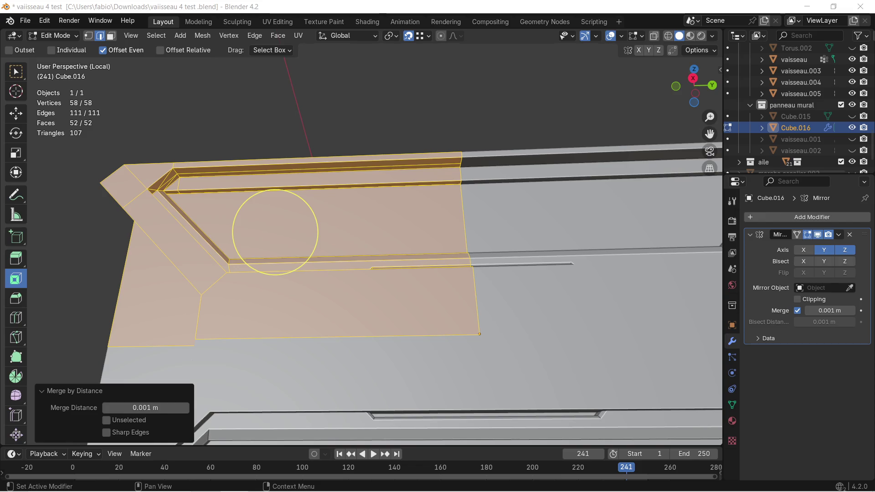
scroll(309, 172, "up", 5)
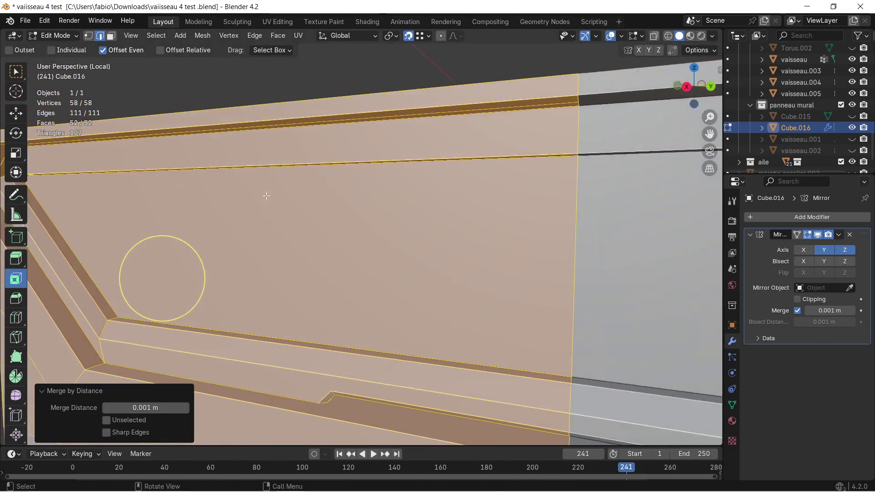
scroll(315, 199, "down", 3)
middle_click_drag(318, 212, 324, 226)
scroll(325, 225, "up", 3)
scroll(318, 225, "up", 2)
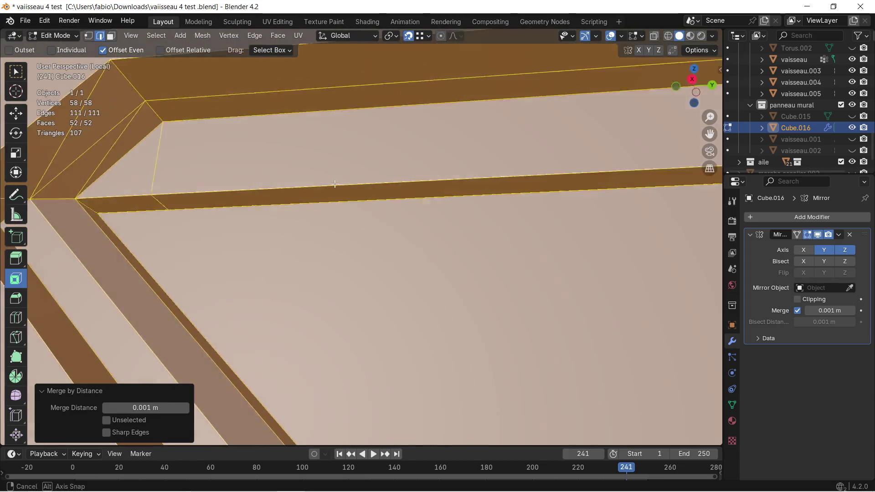
scroll(332, 185, "up", 2)
mouse_move(192, 196)
middle_mouse_down("shift")
mouse_move(481, 164)
mouse_move(410, 171)
middle_mouse_up("shift")
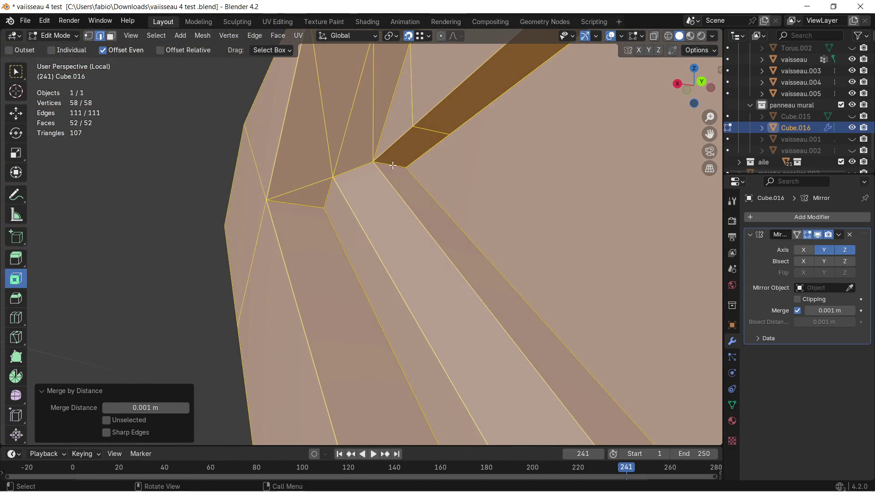
key("alt+a")
key("c")
left_click(350, 139)
mouse_move(350, 139)
middle_mouse_down()
mouse_move(427, 182)
mouse_move(445, 183)
middle_mouse_up()
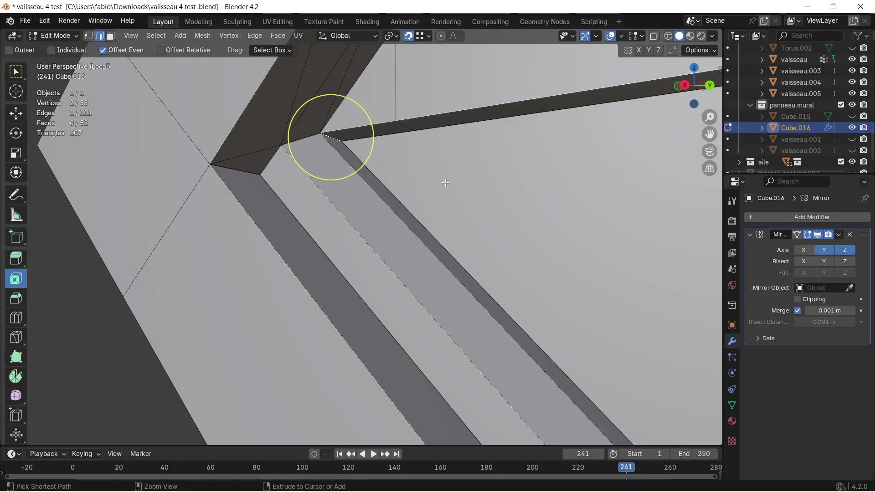
key("ctrl+b")
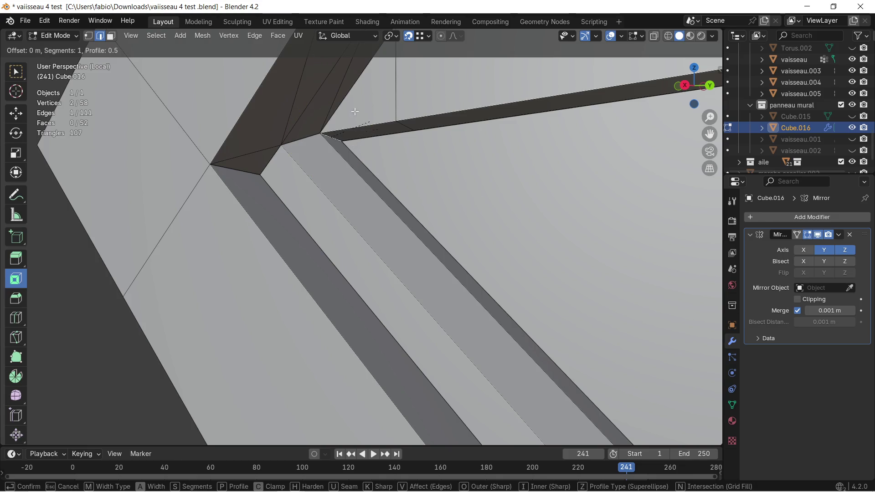
left_click(515, 217)
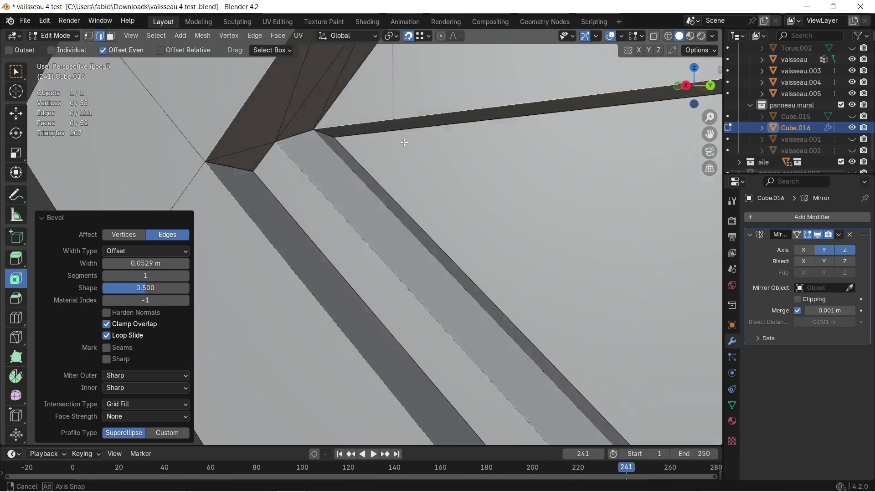
mouse_move(515, 218)
middle_mouse_down()
mouse_move(396, 171)
mouse_move(254, 142)
mouse_move(209, 117)
middle_mouse_up()
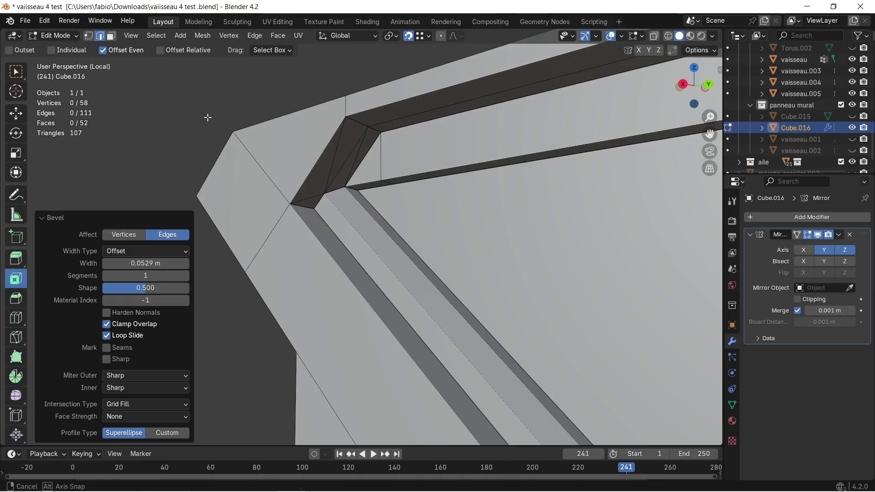
key("a")
middle_click_drag(437, 226, 399, 92)
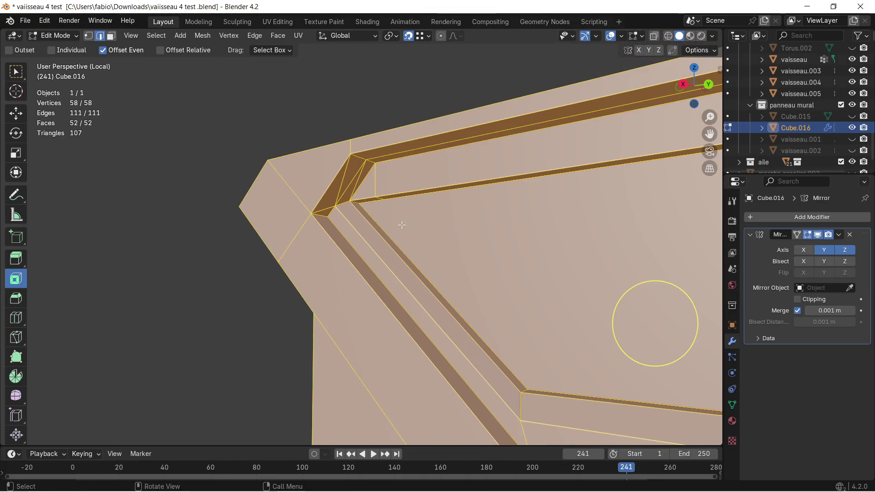
key("alt+a")
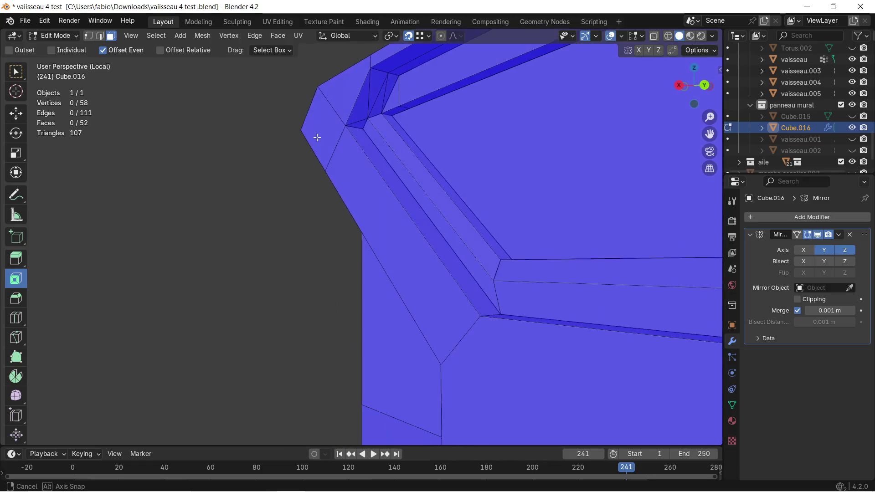
mouse_move(399, 92)
middle_mouse_down()
mouse_move(363, 317)
mouse_move(382, 228)
mouse_move(417, 196)
mouse_move(632, 81)
middle_mouse_up()
left_click(620, 35)
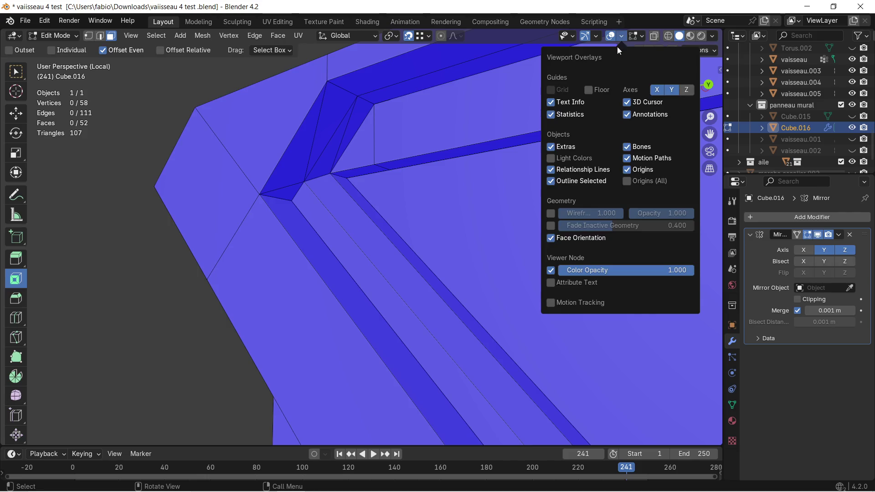
left_click(555, 238)
middle_click_drag(321, 157, 289, 117)
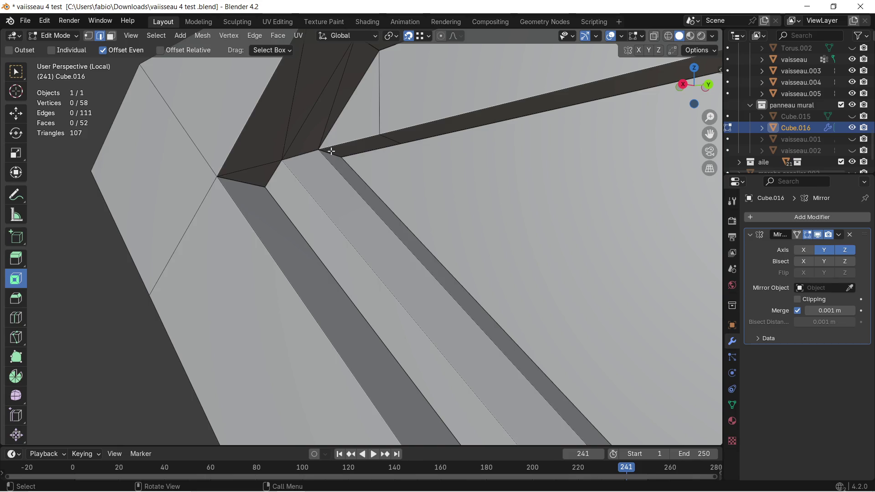
middle_click_drag(379, 171, 400, 182)
key("ctrl+b")
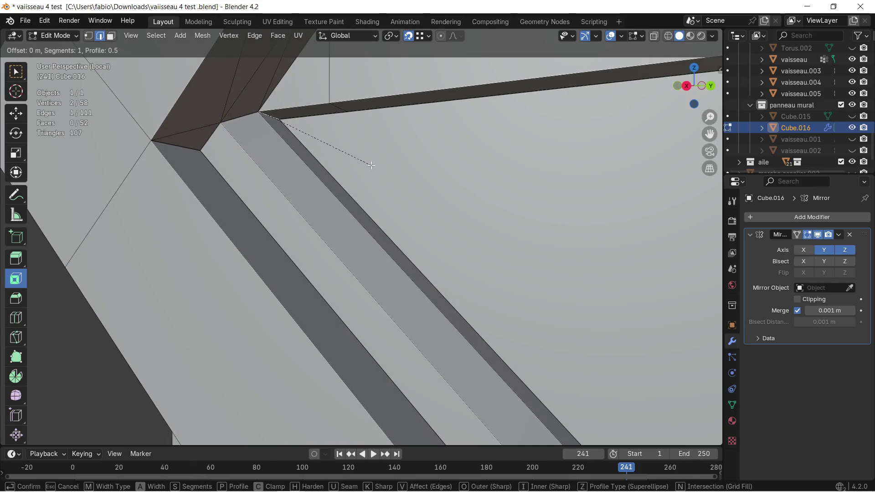
left_click(274, 108)
middle_click_drag(273, 108, 500, 177)
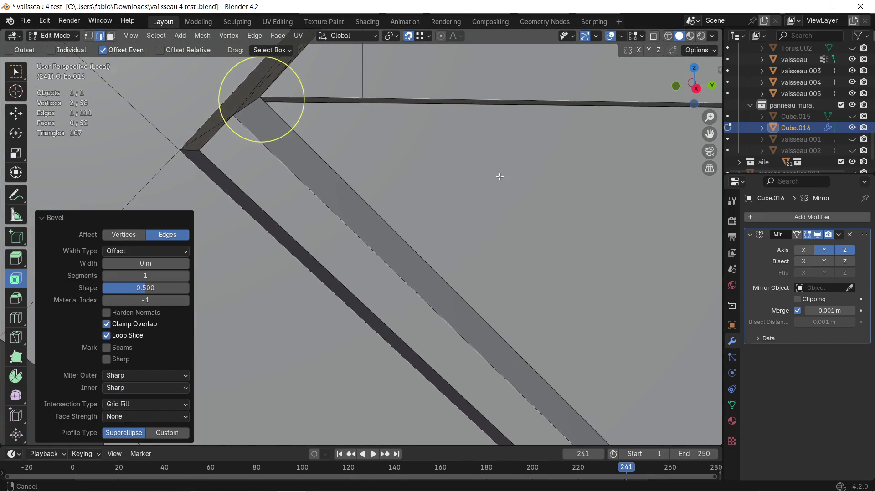
middle_click_drag(369, 130, 284, 116)
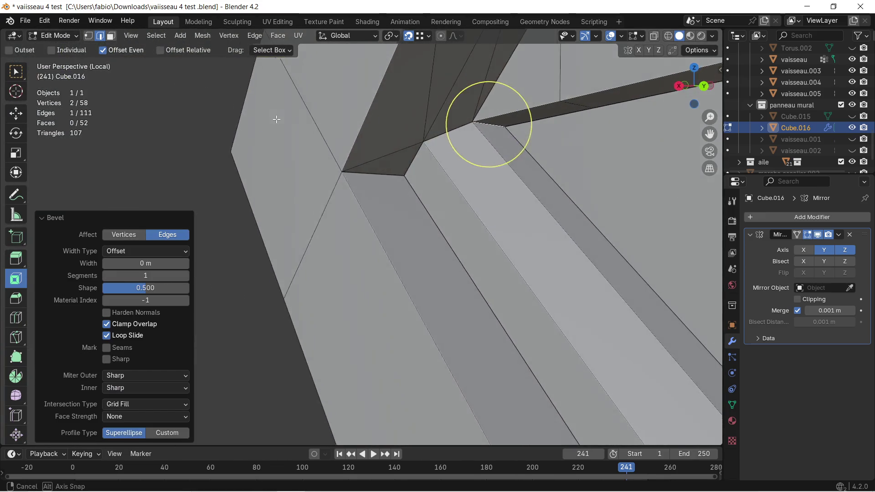
mouse_move(517, 134)
middle_mouse_down()
mouse_move(601, 158)
mouse_move(332, 180)
mouse_move(328, 216)
middle_mouse_up()
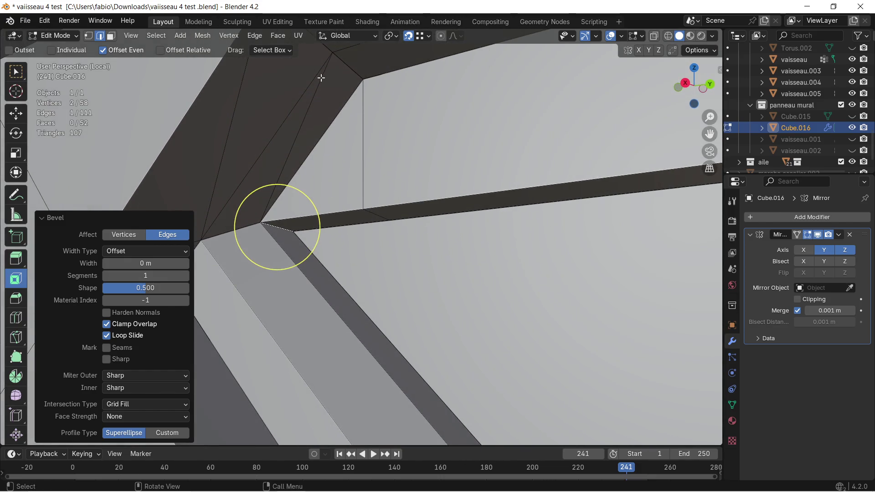
left_click(423, 38)
Switch to edge snapping, save, extrude the selected edge and fill a face to its neighbour
left_click(397, 128)
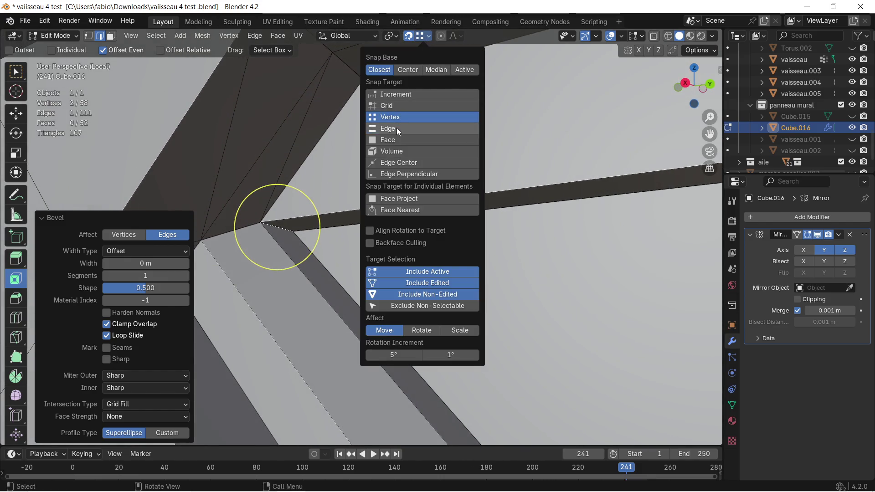
key("ctrl+s")
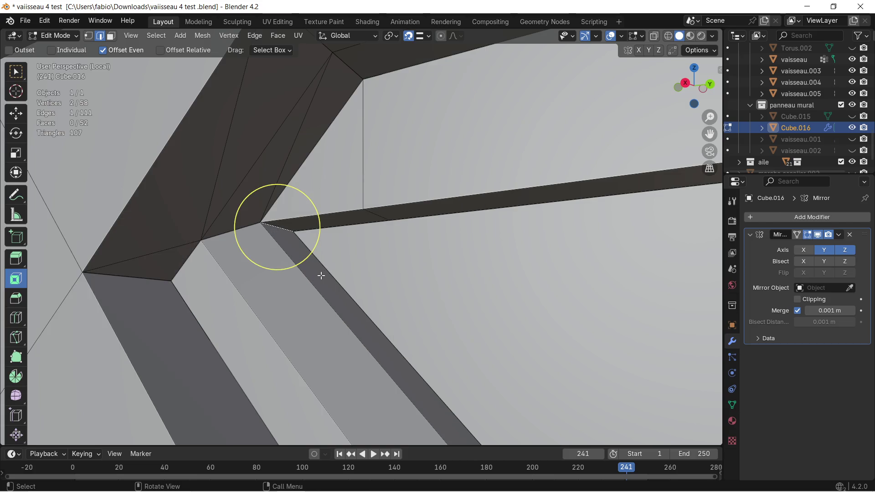
key("e")
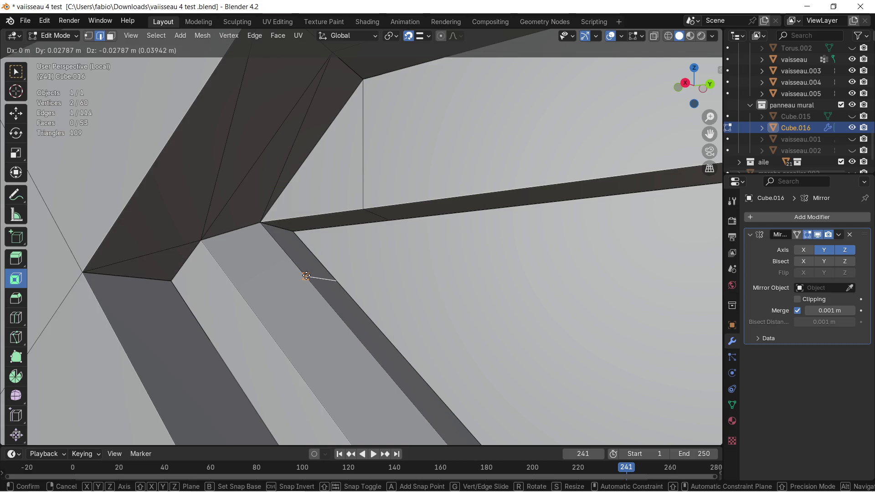
left_click(306, 276)
mouse_move(319, 279)
middle_mouse_down()
mouse_move(484, 236)
mouse_move(386, 196)
middle_mouse_up()
left_click(406, 200, "shift")
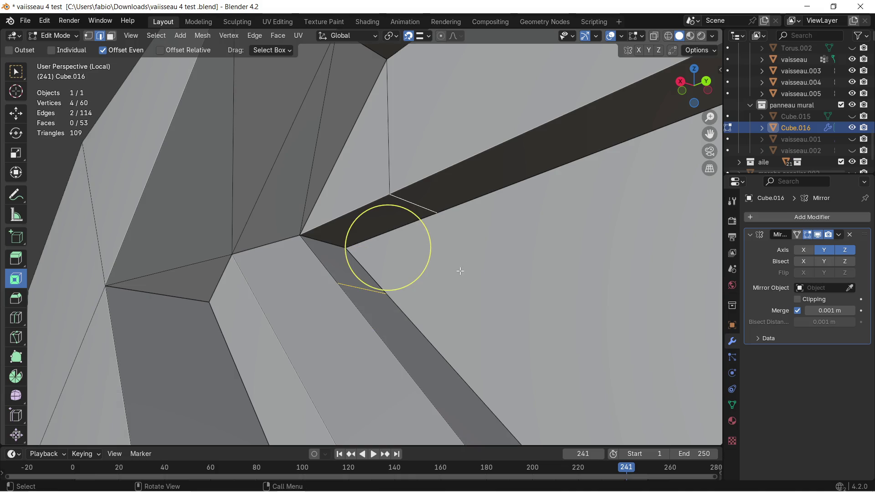
key("f")
middle_click_drag(457, 271, 499, 267)
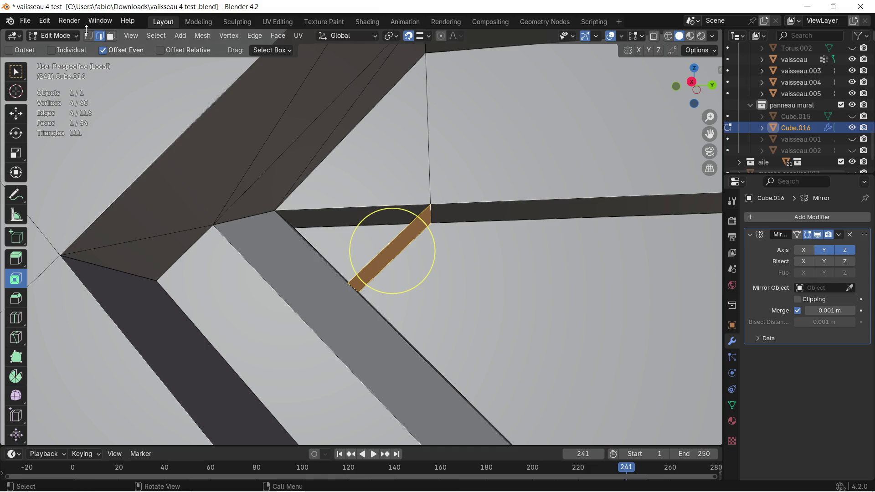
Add the corner vertex and fill the corner with a new face, then clear the selection
left_click(88, 36)
left_click(276, 213, "shift")
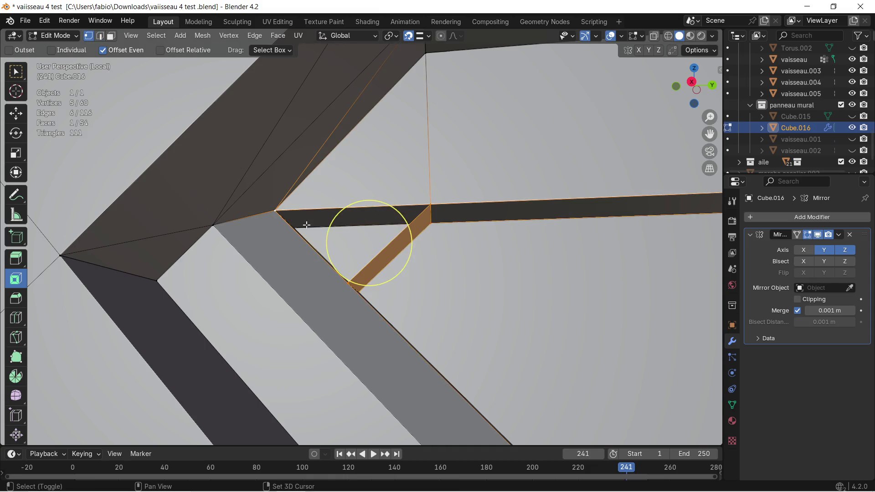
key("f")
mouse_move(331, 232)
middle_mouse_down()
mouse_move(345, 229)
mouse_move(376, 263)
middle_mouse_up()
left_click(264, 258)
mouse_move(265, 257)
middle_mouse_down()
mouse_move(294, 233)
mouse_move(331, 248)
middle_mouse_up()
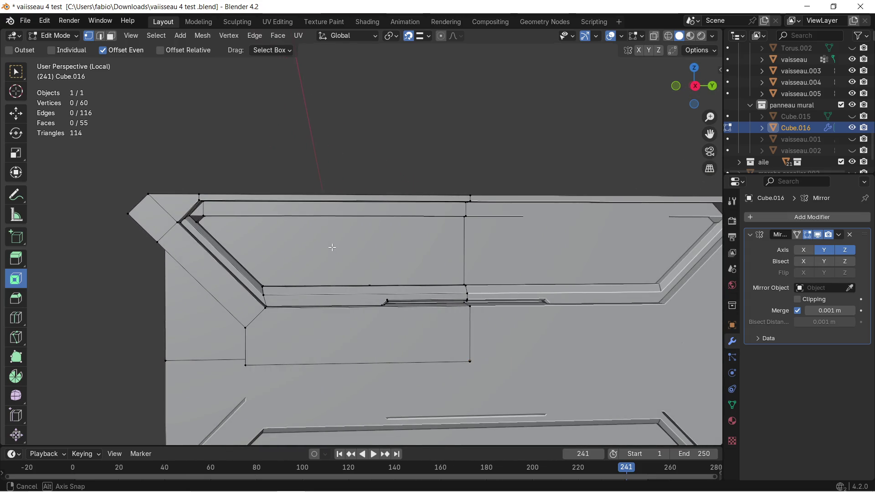
mouse_move(332, 248)
middle_mouse_down()
mouse_move(341, 256)
mouse_move(241, 234)
middle_mouse_up()
scroll(335, 251, "up", 3)
scroll(325, 251, "up", 3)
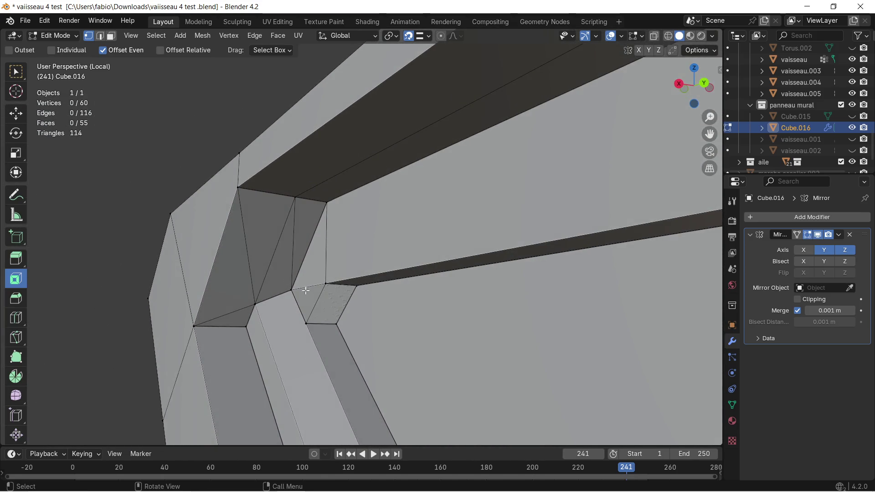
scroll(305, 290, "up", 2)
Check the five-sided corner face in face mode, then deselect it
middle_click_drag(307, 313, 347, 148, "shift")
left_click(110, 35)
left_click(315, 243)
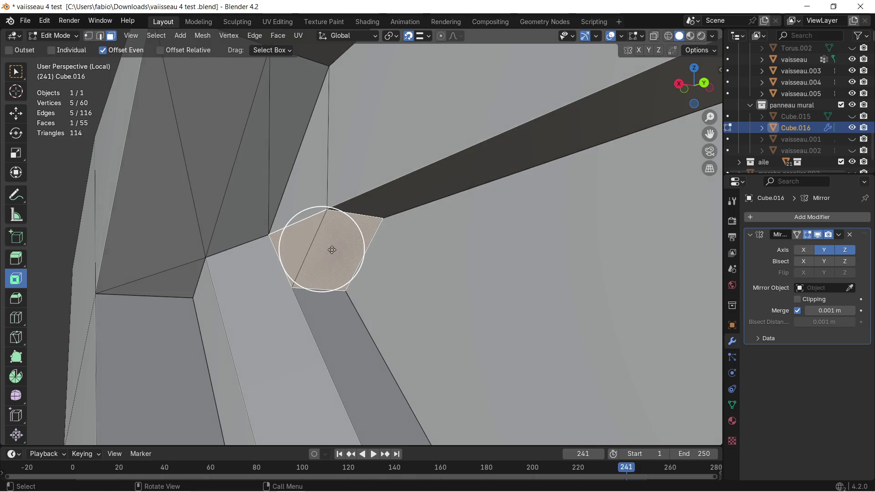
middle_click_drag(316, 253, 358, 253)
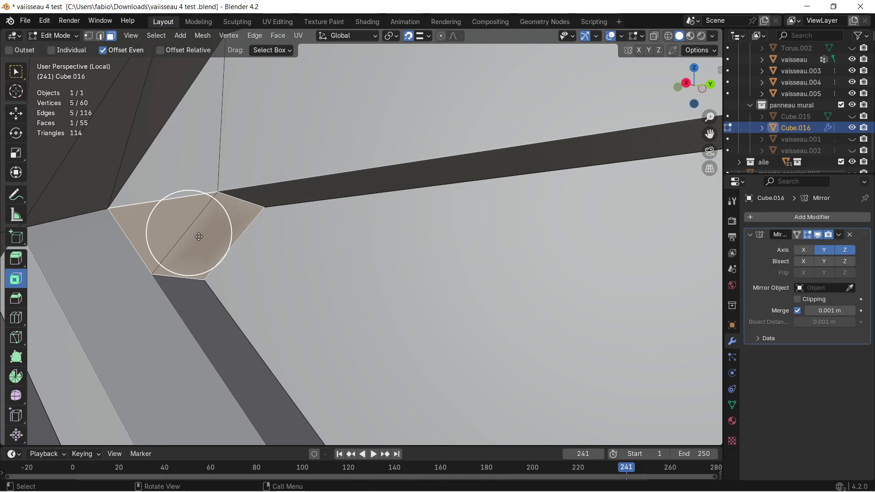
key("ctrl+z")
key("ctrl+z")
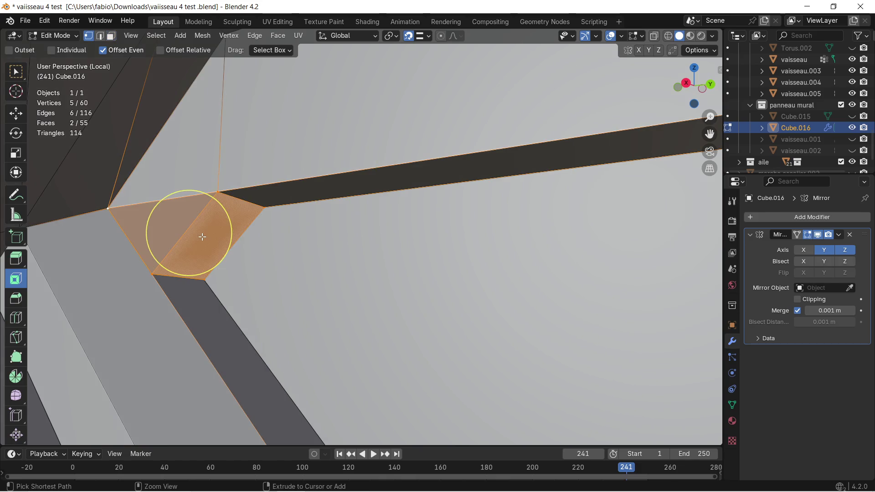
middle_click_drag(192, 237, 318, 238)
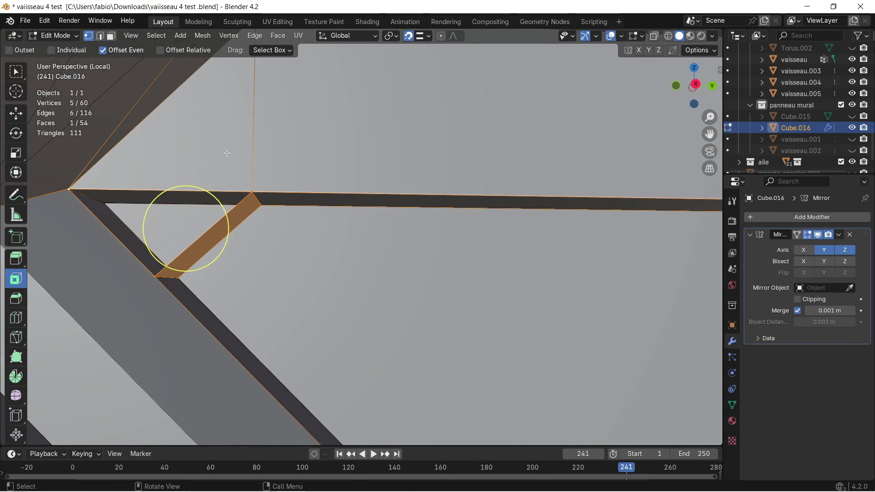
Fill a triangular face between the three notch vertices, inspect it and leave Edit Mode
left_click(251, 192)
left_click(158, 274, "shift")
left_click(68, 187, "shift")
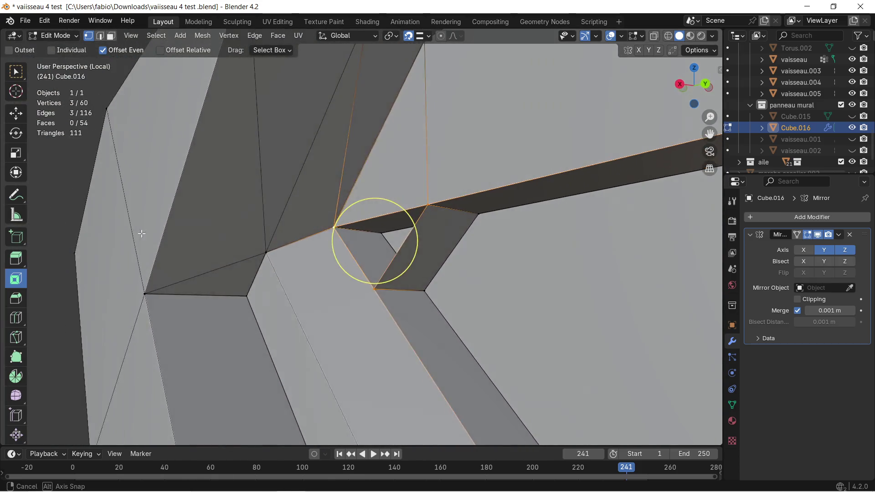
middle_click_drag(223, 237, 234, 250)
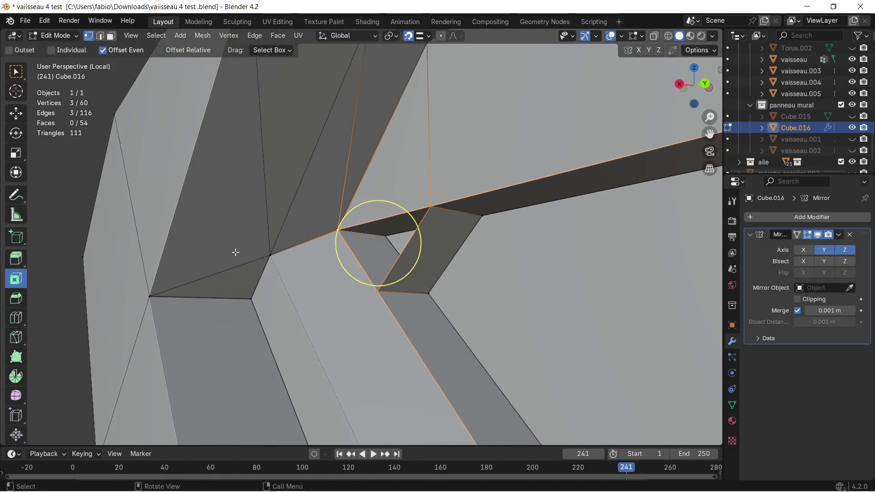
key("f")
mouse_move(452, 244)
middle_mouse_down()
mouse_move(236, 134)
mouse_move(293, 146)
middle_mouse_up()
scroll(307, 148, "down", 5)
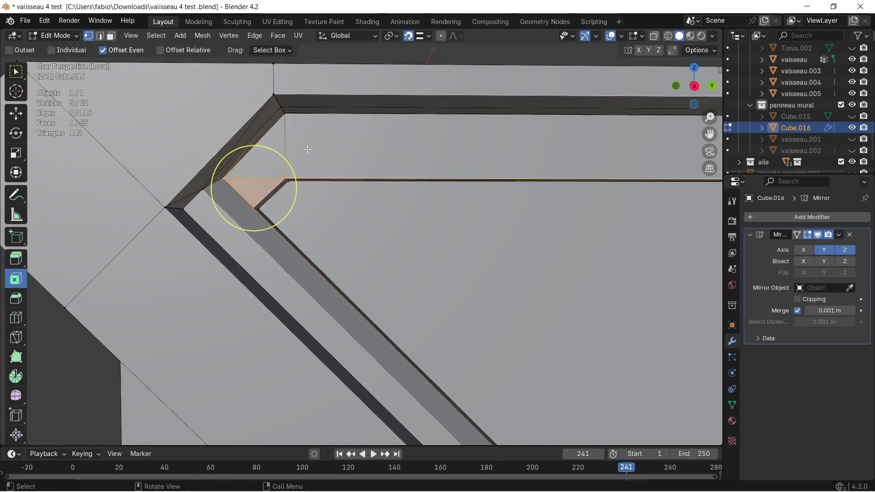
middle_click_drag(407, 226, 500, 248)
scroll(500, 249, "down", 3)
scroll(474, 209, "down", 3)
middle_click_drag(537, 197, 403, 170)
key("Tab")
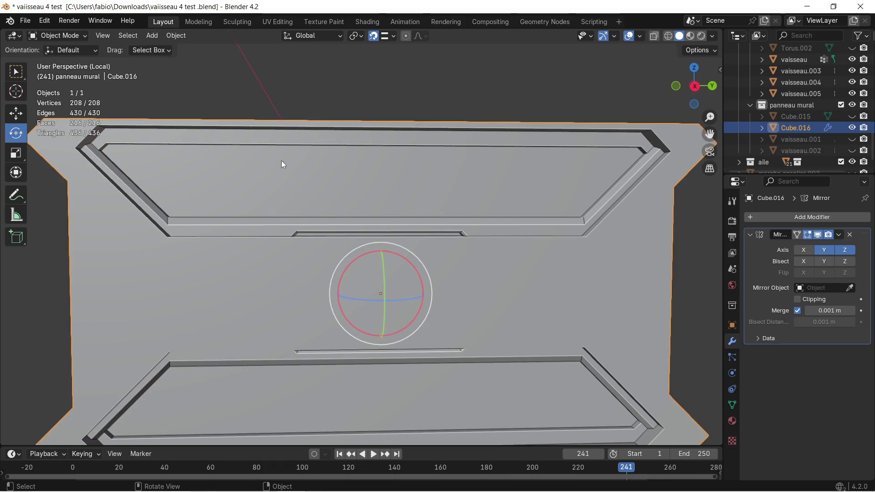
Back in Edit Mode, extrude the top corner edge straight up along Z into a short flap
key("Tab")
scroll(216, 162, "up", 2)
scroll(341, 201, "up", 2)
scroll(340, 202, "up", 2)
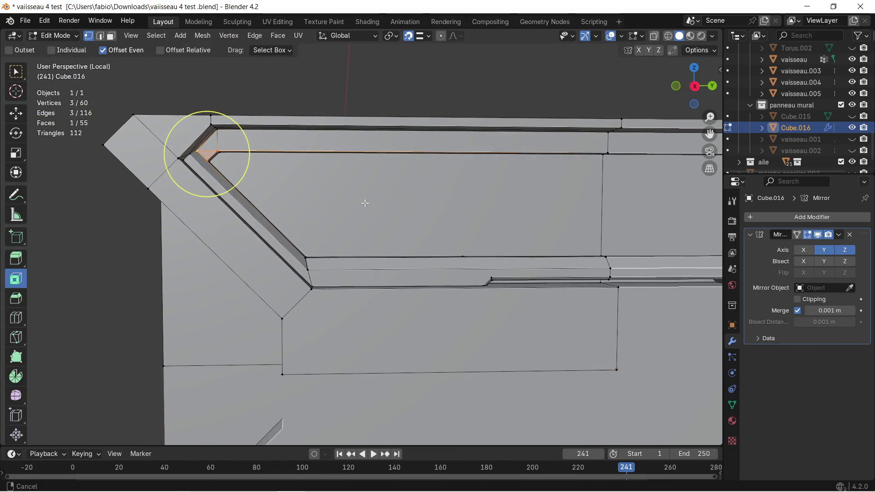
middle_click_drag(341, 201, 357, 195)
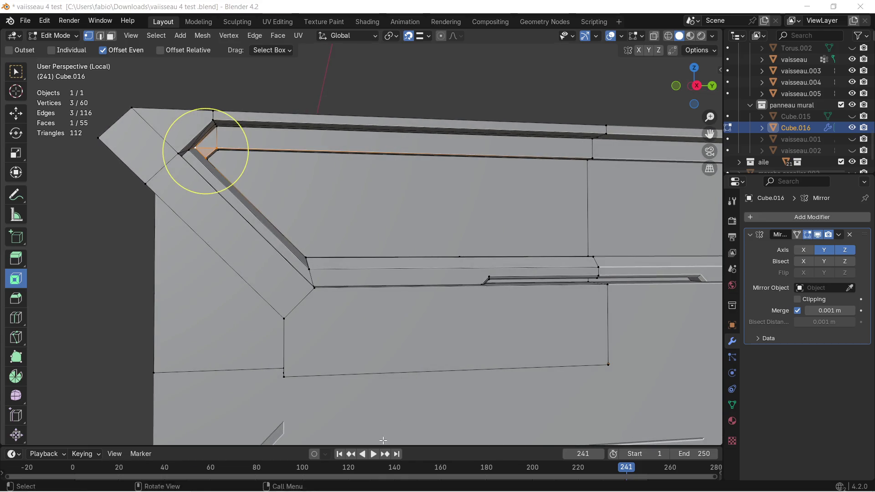
key("super")
key("super")
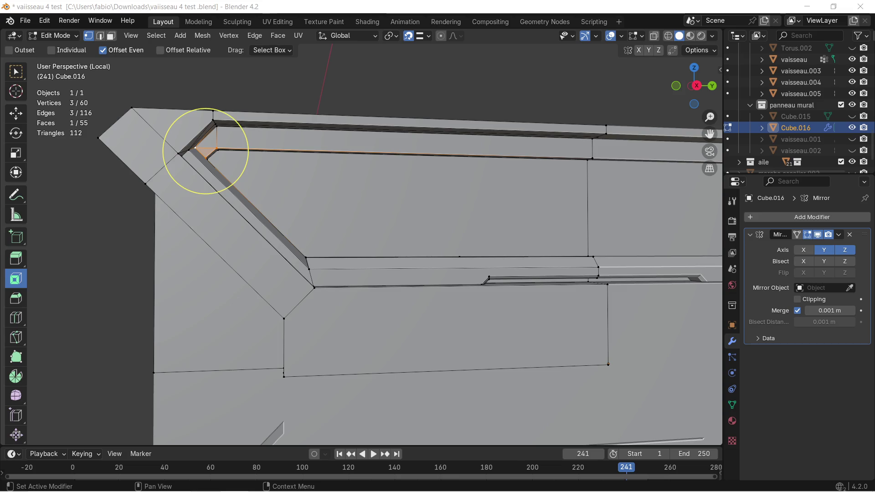
key("alt+a")
scroll(284, 86, "up", 1)
scroll(377, 205, "down", 3)
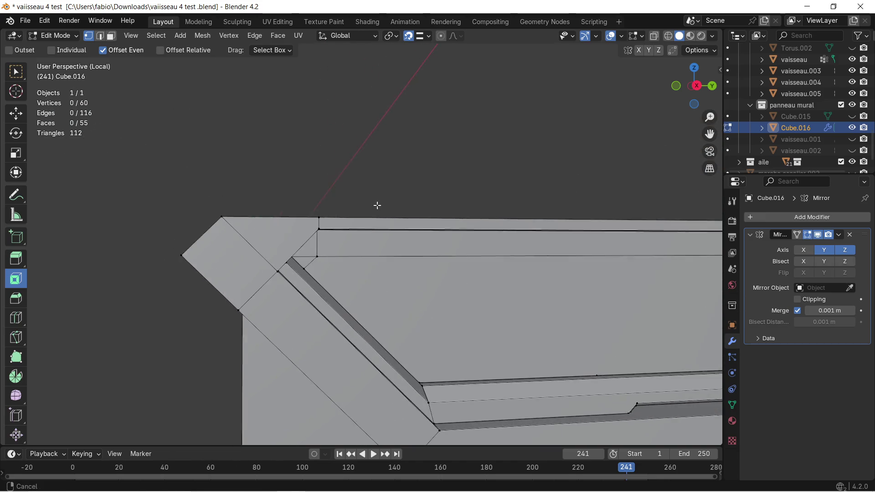
middle_click_drag(295, 209, 293, 250)
key("c")
left_click(292, 251)
key("ctrl+z")
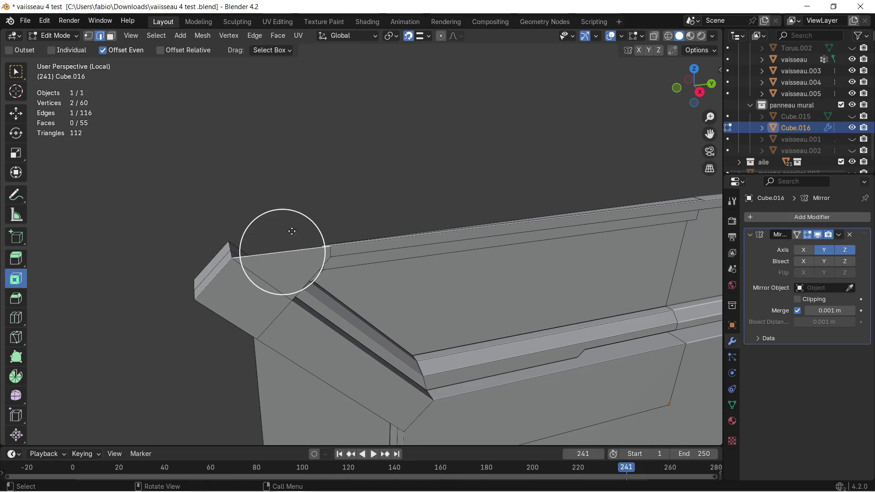
middle_click_drag(291, 231, 333, 186)
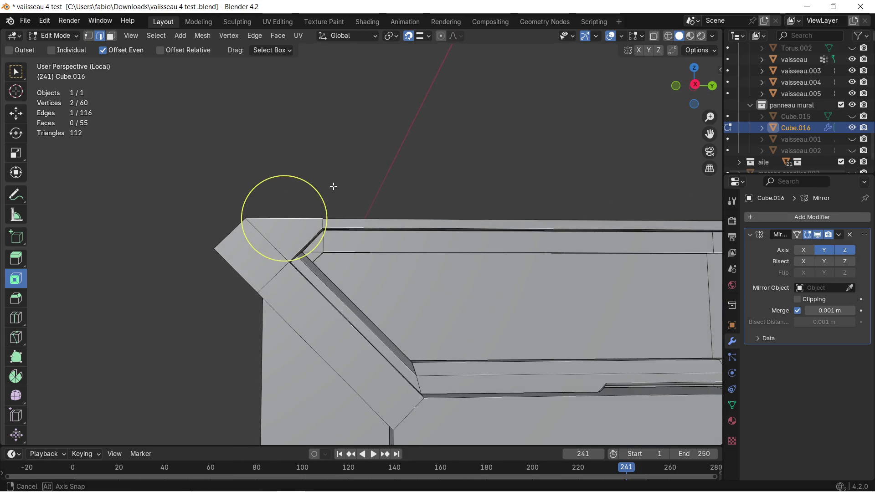
key("Escape")
key("e")
key("z")
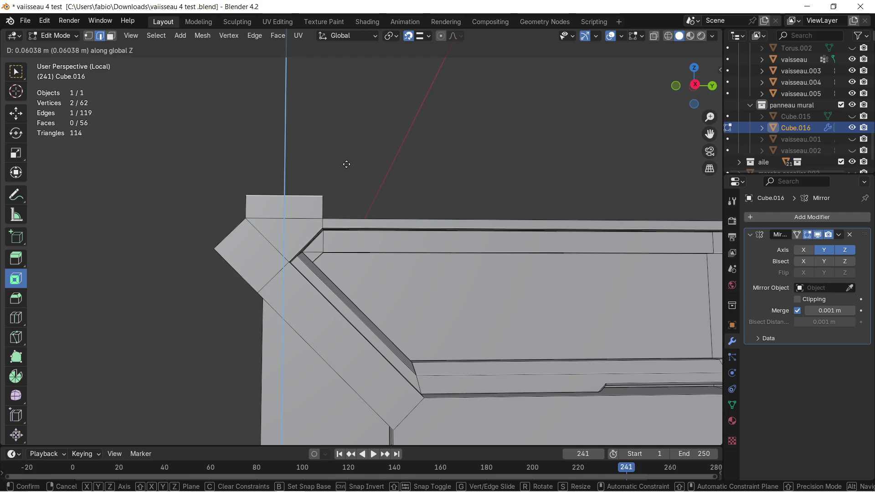
left_click(347, 164)
scroll(336, 168, "up", 2)
scroll(335, 168, "up", 1)
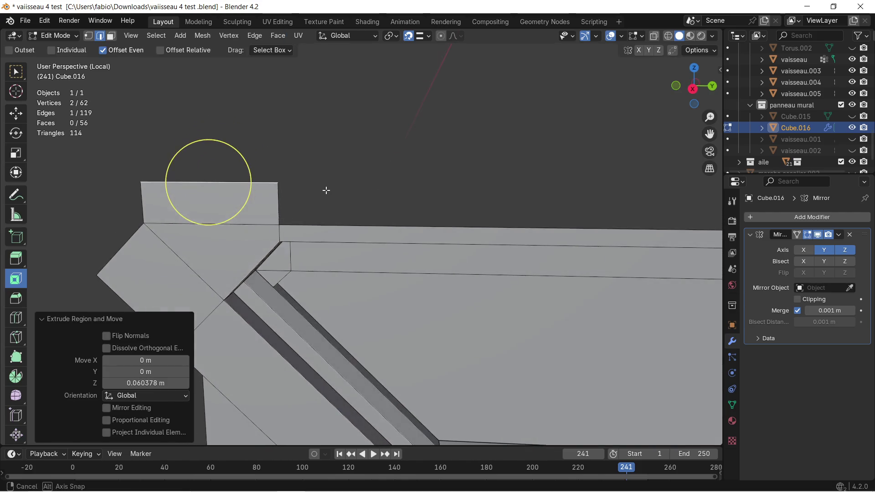
scroll(336, 168, "up", 1)
Shift the flap's outer top vertex along X and 0.04 m along Y to slant its corner
left_click(93, 35)
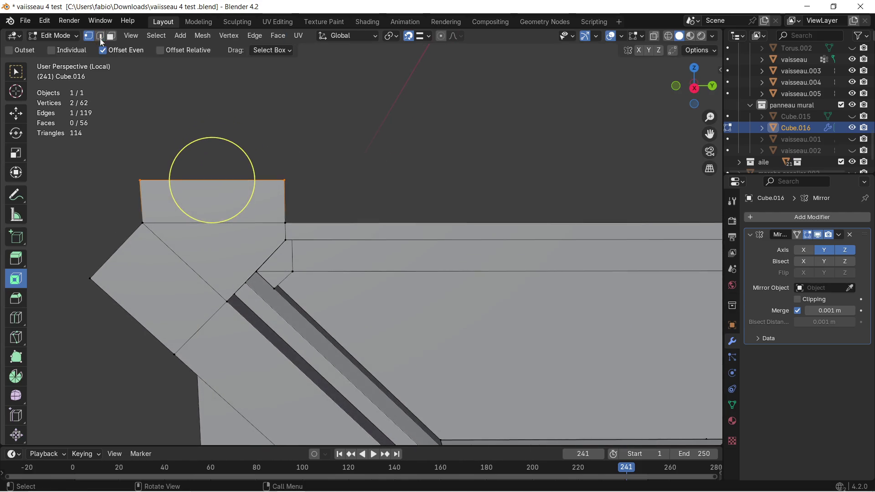
left_click(285, 178)
key("g")
key("x")
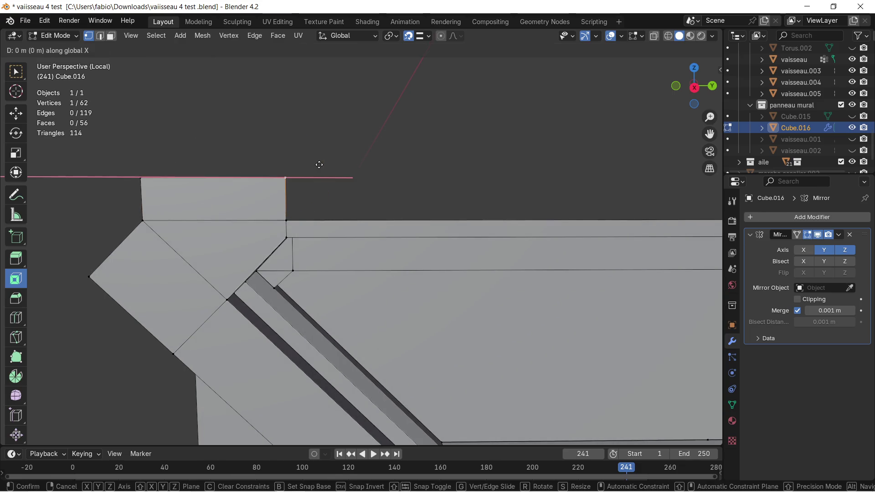
left_click(307, 168)
mouse_move(307, 168)
middle_mouse_down()
mouse_move(337, 201)
mouse_move(302, 188)
middle_mouse_up()
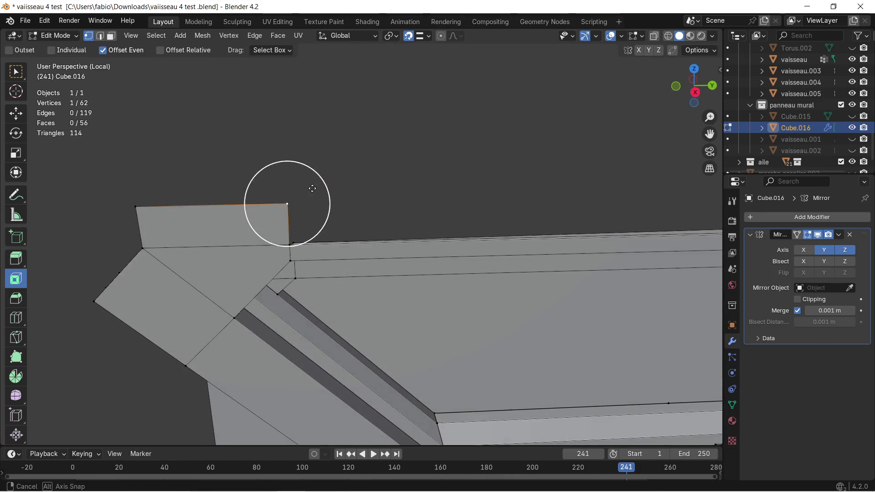
key("g")
key("y")
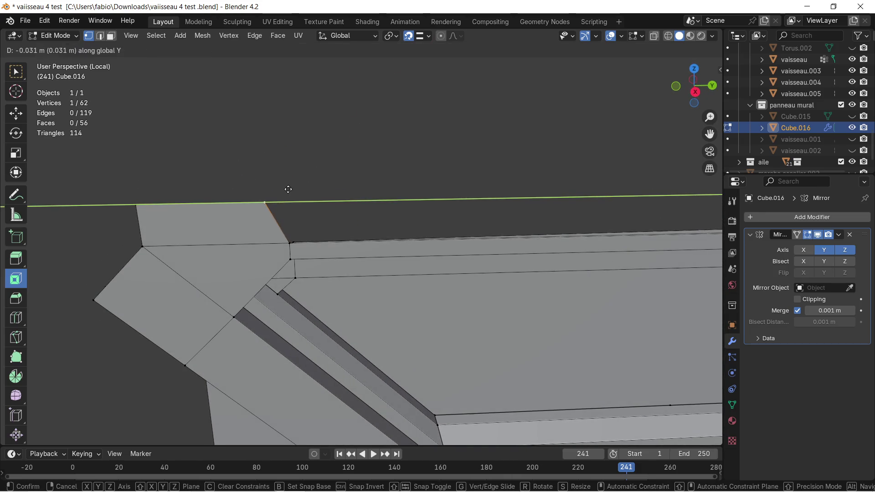
left_click(282, 189)
mouse_move(289, 194)
middle_mouse_down()
mouse_move(346, 198)
mouse_move(353, 170)
mouse_move(401, 164)
middle_mouse_up()
scroll(420, 167, "up", 3)
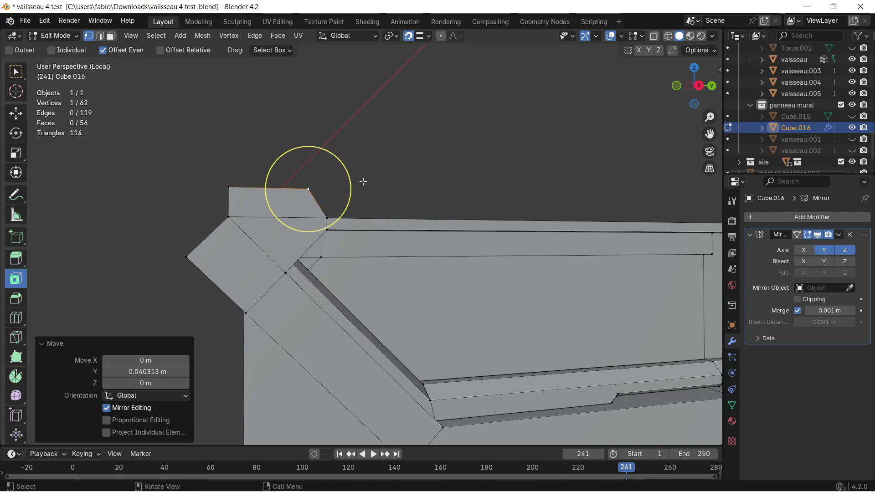
middle_click_drag(231, 193, 348, 190, "shift")
scroll(336, 215, "up", 2)
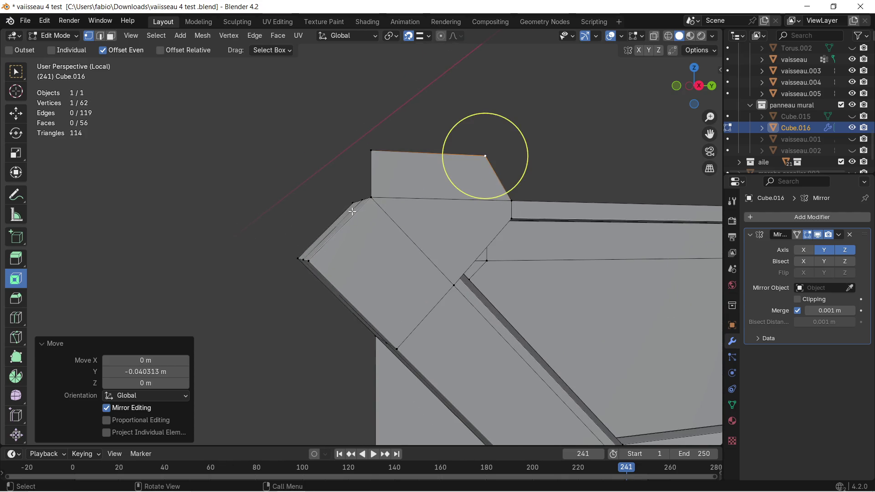
Begin extruding the diagonal strip's outer corner vertex upward along Z
left_click(302, 258)
middle_click_drag(302, 254, 305, 205)
key("e")
key("z")
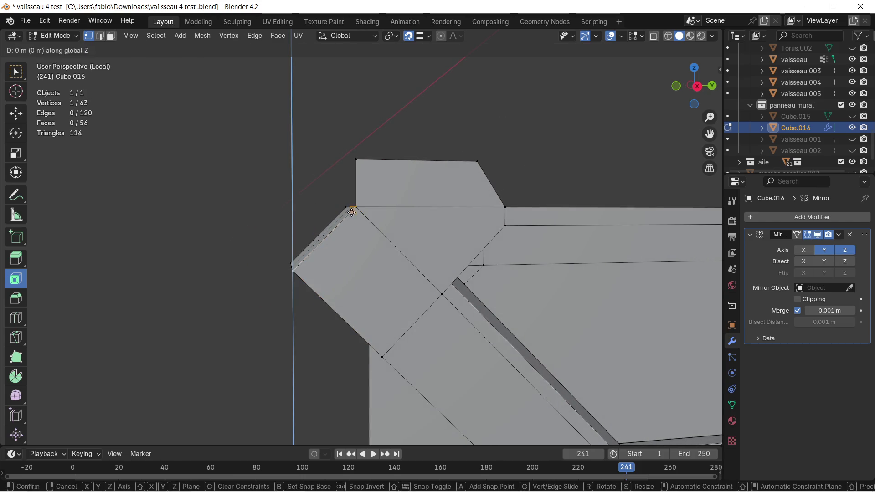
Undo the vertex extrusion and set snapping to target vertices instead of edges
left_click(314, 200)
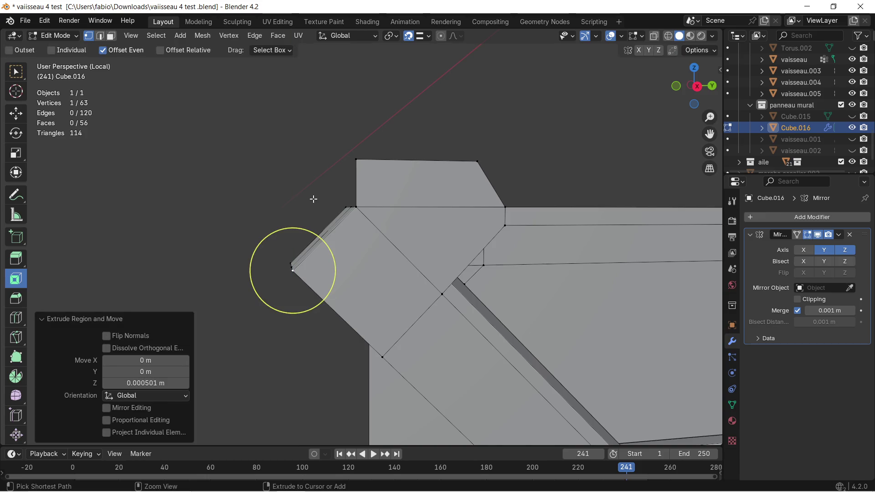
key("ctrl+z")
left_click(420, 38)
left_click(400, 114)
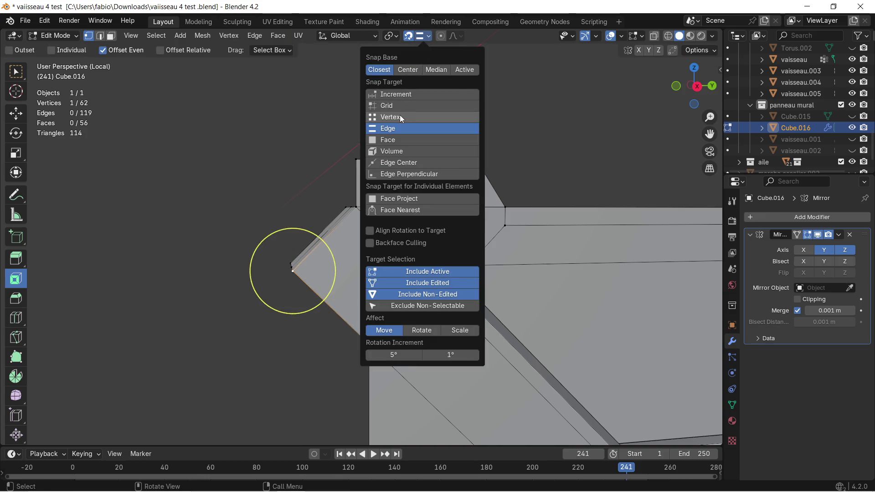
Extrude the corner vertex upward along Z twice, creating new vertical edges beside the flap
key("e")
key("z")
left_click(355, 208)
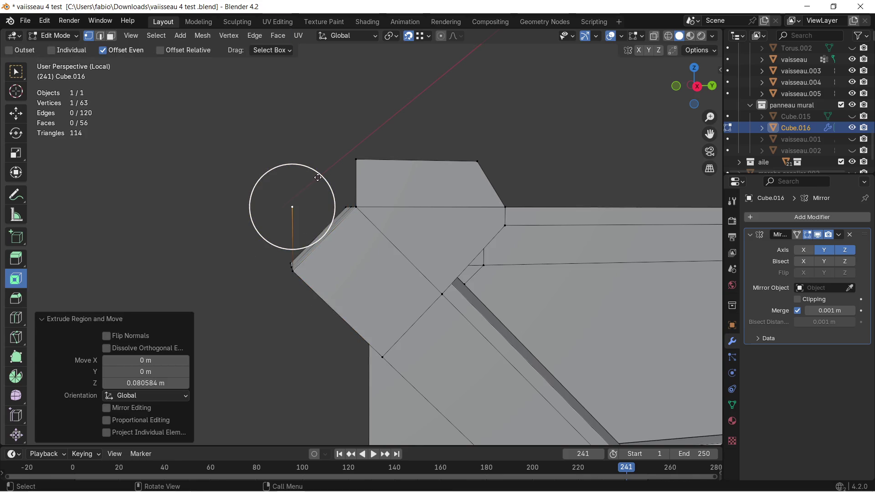
key("e")
key("z")
left_click(358, 164)
scroll(315, 172, "up", 1)
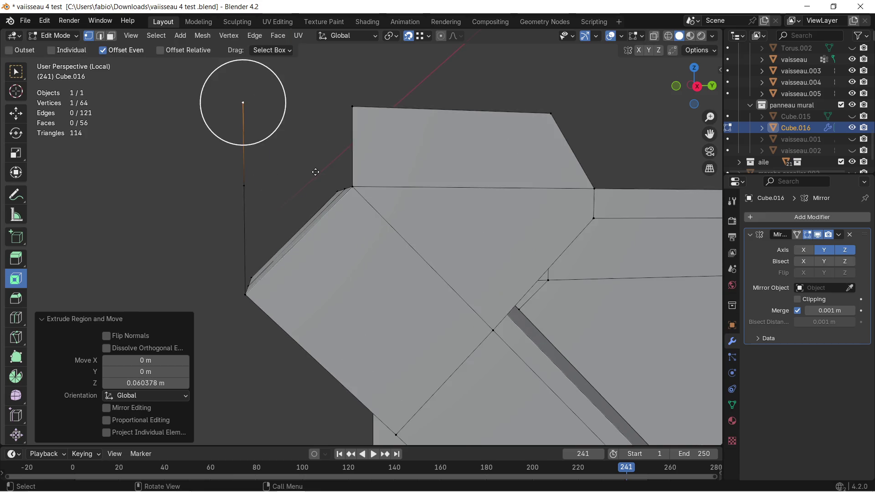
middle_click_drag(315, 172, 308, 175)
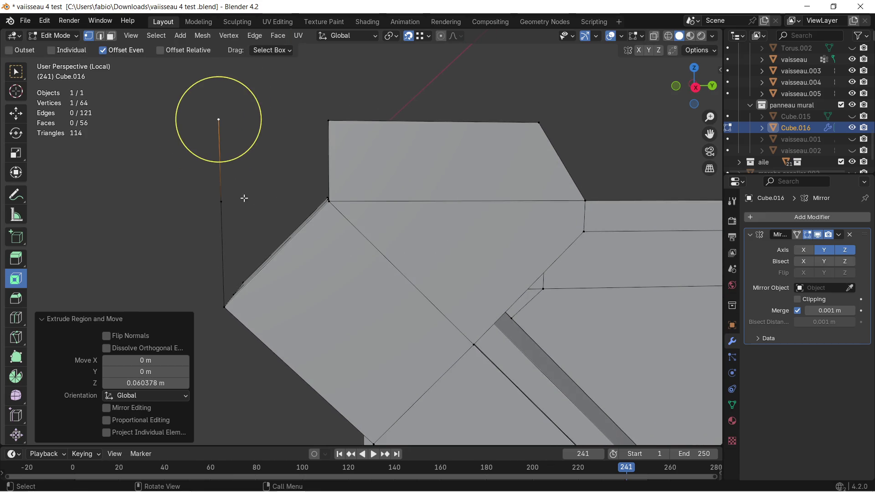
Fill a square face and a triangular face to close the upper-left corner gap, reaching 58 faces
left_click(220, 202, "shift")
left_click(330, 202, "shift")
left_click(329, 123, "shift")
key("f")
left_click(226, 199)
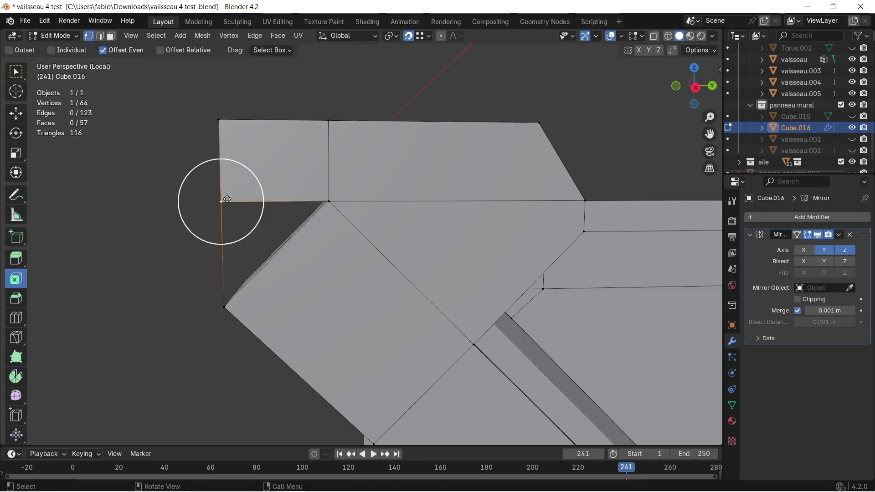
left_click(332, 194, "shift")
left_click(225, 305, "shift")
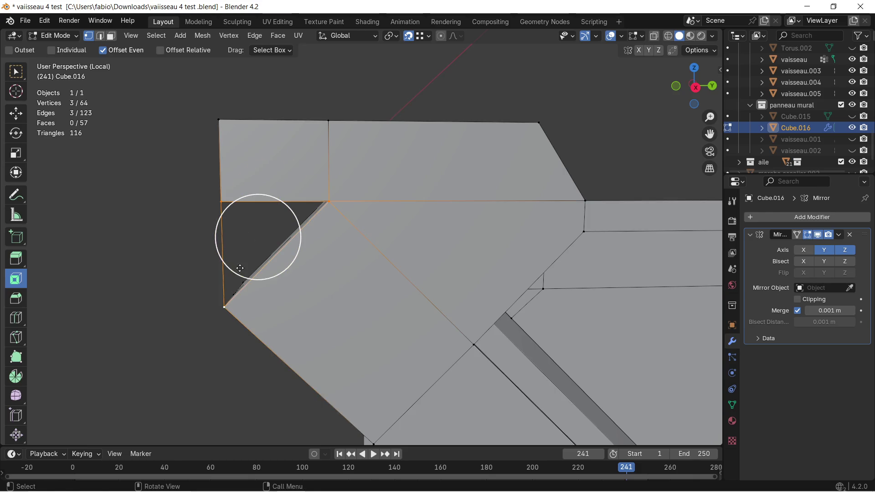
key("f")
scroll(259, 233, "down", 4)
left_click(233, 245)
scroll(290, 226, "down", 3)
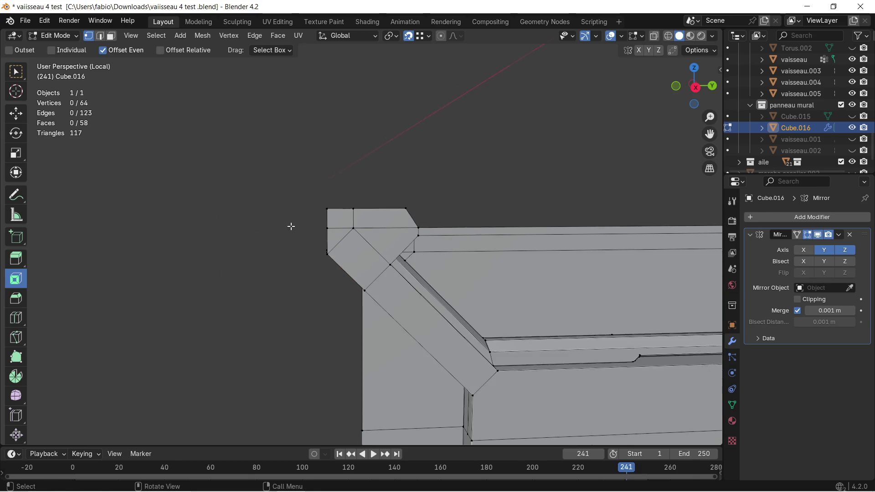
scroll(471, 306, "down", 3)
scroll(406, 264, "down", 3)
mouse_move(406, 263)
middle_mouse_down()
mouse_move(340, 209)
mouse_move(348, 225)
middle_mouse_up()
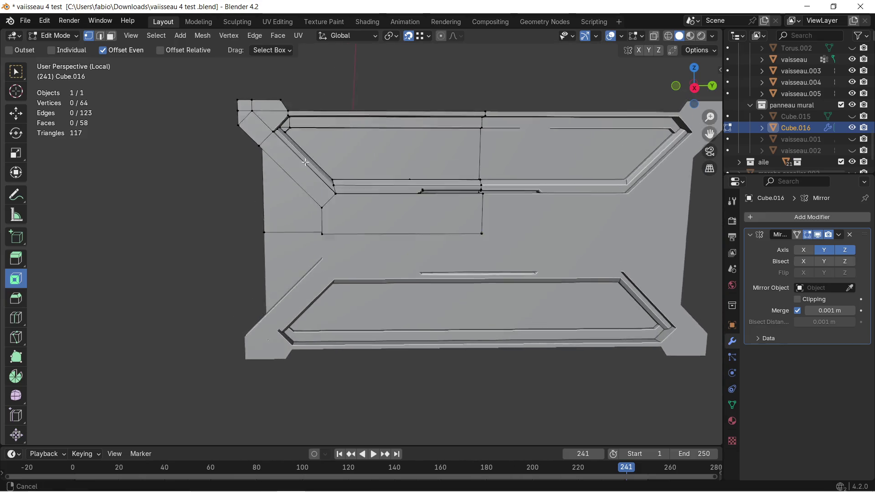
scroll(332, 215, "up", 3)
scroll(301, 107, "up", 4)
Extrude the selected corner edges 0.043 m sideways along X, then select a single top edge
mouse_move(300, 107)
middle_mouse_down("shift")
mouse_move(342, 197)
mouse_move(297, 218)
middle_mouse_up("shift")
scroll(345, 205, "up", 1)
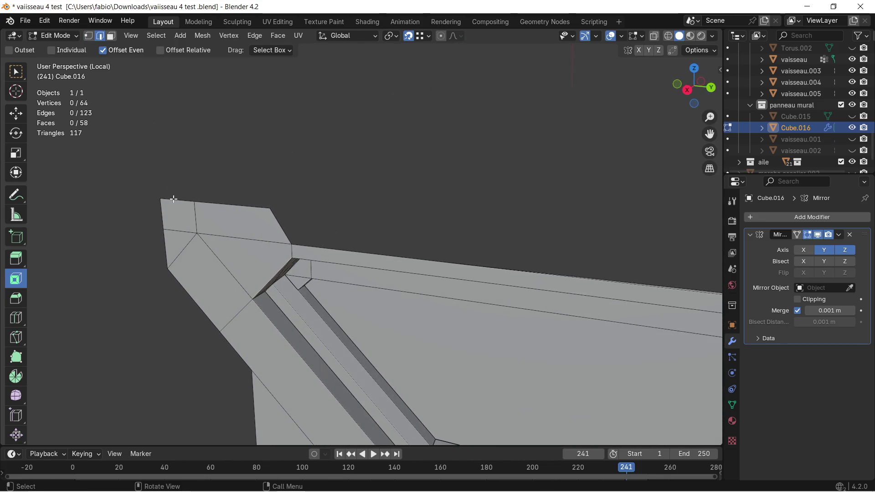
left_click_drag(222, 206, 307, 234)
middle_click_drag(307, 234, 236, 236)
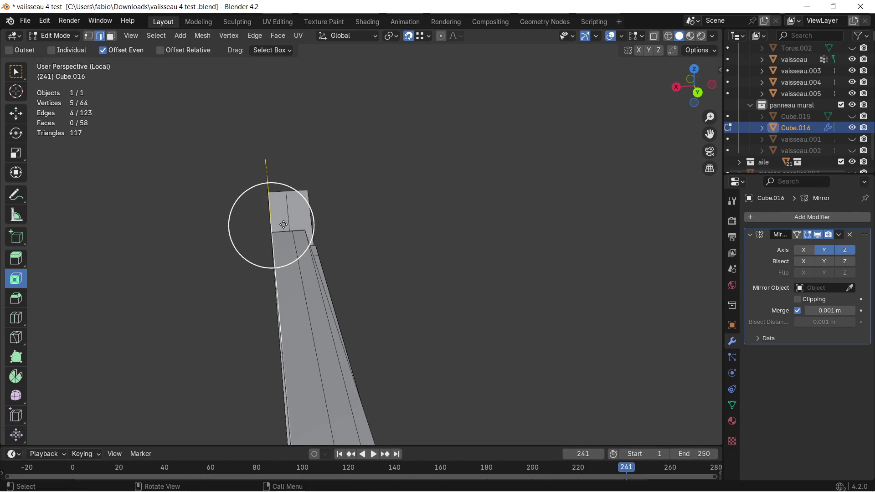
key("e")
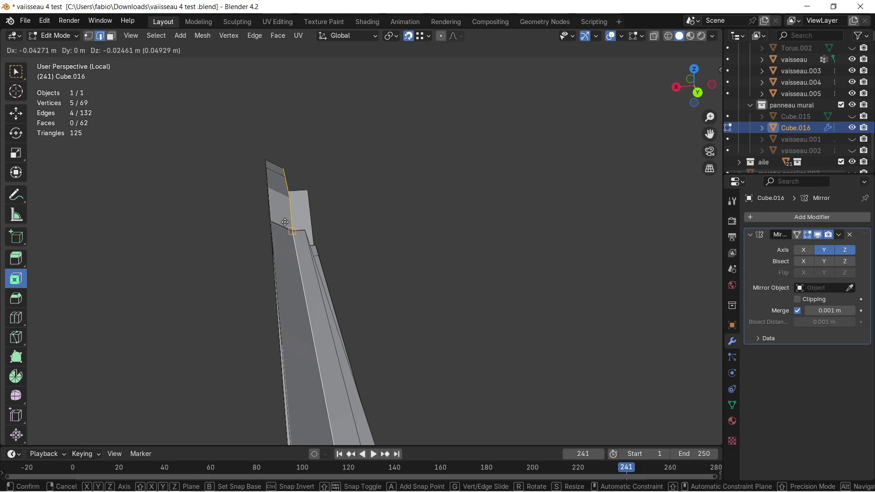
key("x")
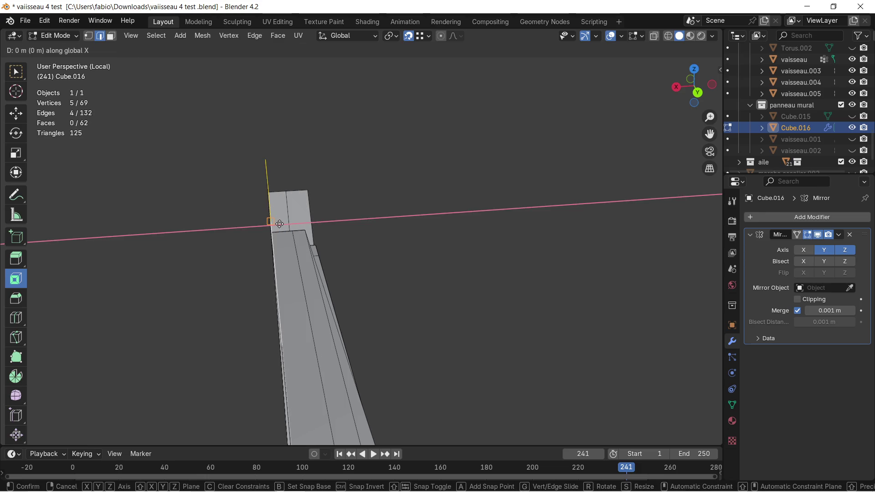
left_click(288, 224)
mouse_move(288, 223)
middle_mouse_down()
mouse_move(270, 266)
mouse_move(360, 211)
mouse_move(354, 197)
mouse_move(368, 146)
mouse_move(322, 274)
mouse_move(245, 301)
mouse_move(296, 275)
middle_mouse_up()
left_click(245, 302)
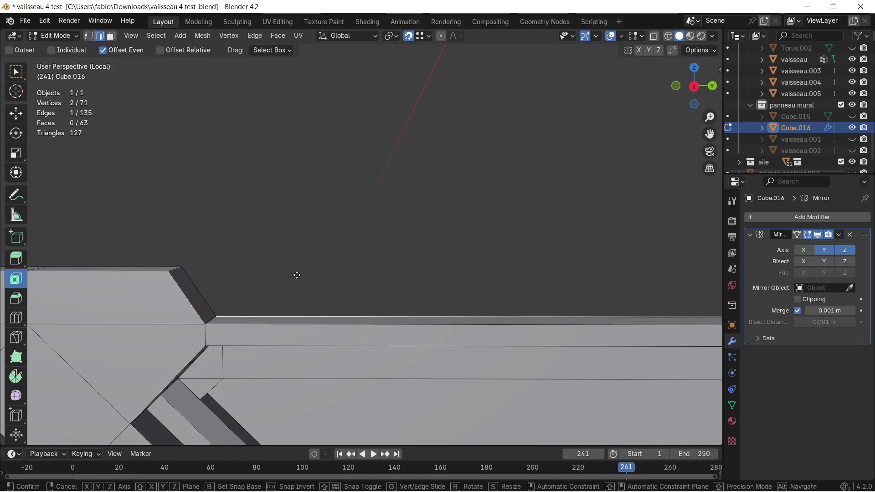
Extrude the top lip edge along Z twice, the second about 0.046 m upward
key("e")
key("z")
left_click(182, 267)
middle_click_drag(237, 244, 283, 233)
key("e")
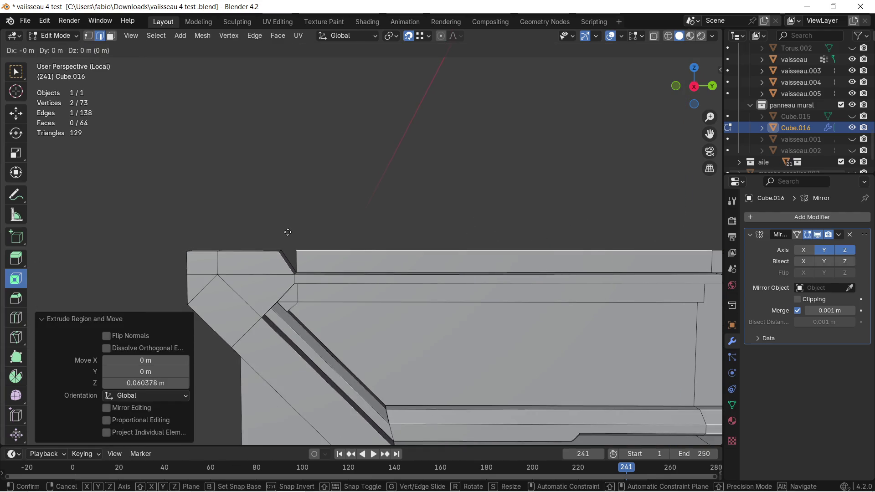
key("z")
left_click(293, 216)
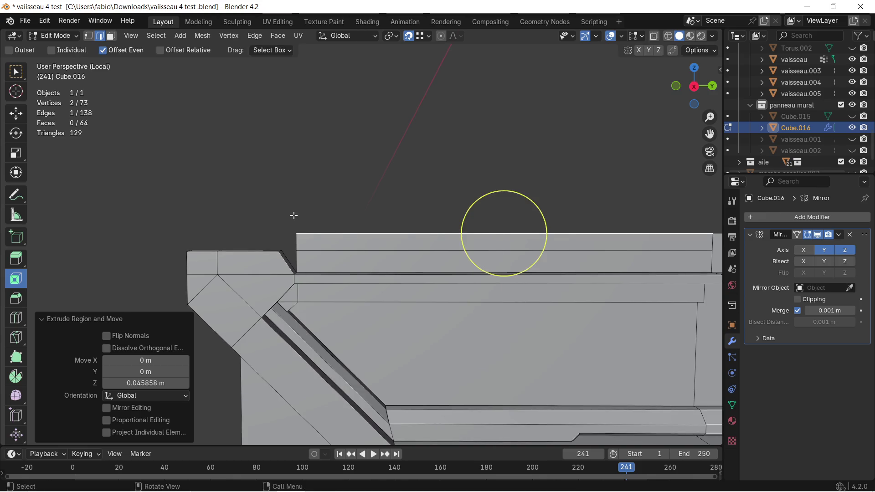
Shift the lip's corner vertex 0.04 m along Y and leave local view to show the whole ship
left_click(87, 36)
left_click(296, 253)
scroll(291, 257, "up", 3)
middle_click_drag(291, 258, 144, 291)
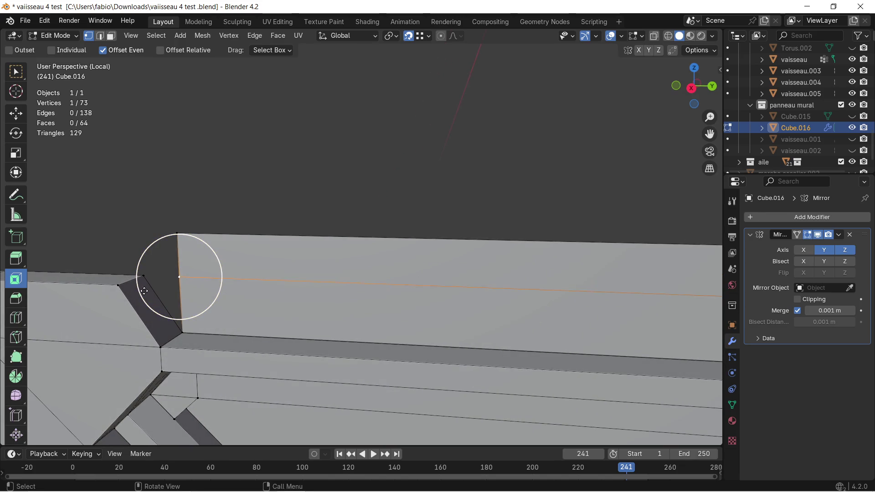
key("g")
key("y")
left_click(140, 277)
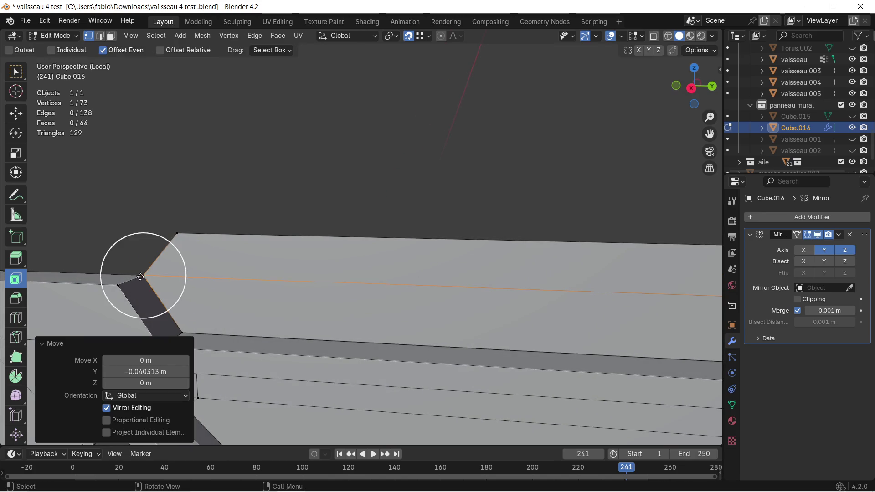
middle_click_drag(135, 258, 372, 246)
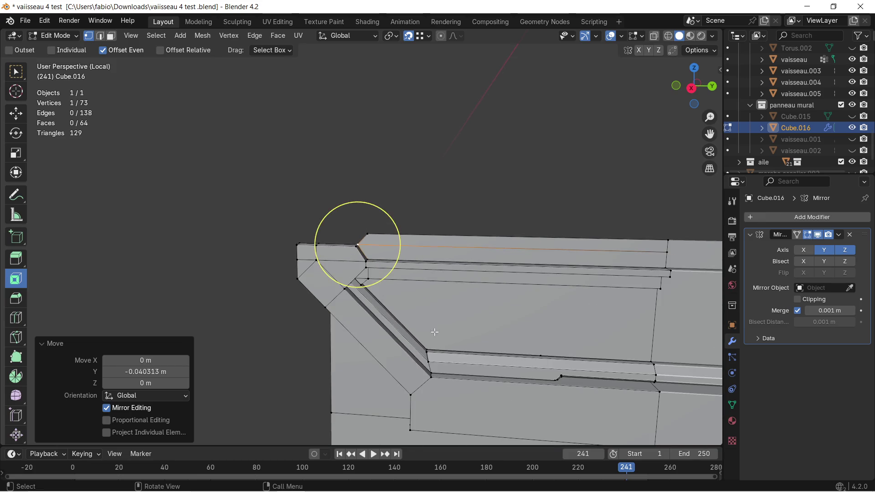
scroll(372, 247, "down", 4)
middle_click_drag(373, 246, 346, 236)
key("KP_Divide")
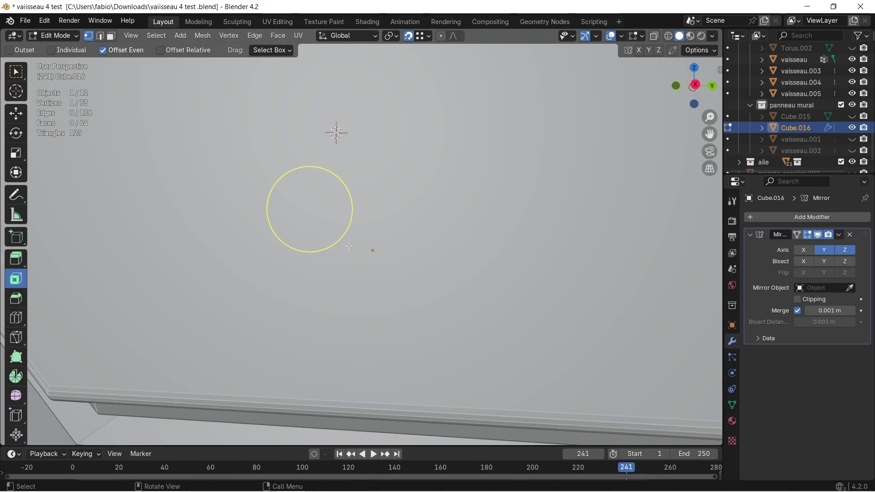
Orbit around the ship, isolate Cube.016 in local view again and frame its top-left corner
mouse_move(358, 241)
middle_mouse_down()
mouse_move(337, 249)
mouse_move(333, 208)
mouse_move(313, 185)
mouse_move(331, 210)
middle_mouse_up()
scroll(336, 250, "up", 3)
scroll(334, 208, "up", 2)
scroll(313, 184, "down", 2)
mouse_move(411, 277)
middle_mouse_down()
mouse_move(419, 287)
mouse_move(413, 281)
mouse_move(427, 267)
mouse_move(394, 221)
mouse_move(427, 229)
mouse_move(410, 234)
mouse_move(360, 214)
mouse_move(344, 237)
mouse_move(362, 218)
mouse_move(393, 216)
middle_mouse_up()
key("KP_Divide")
scroll(419, 274, "up", 3)
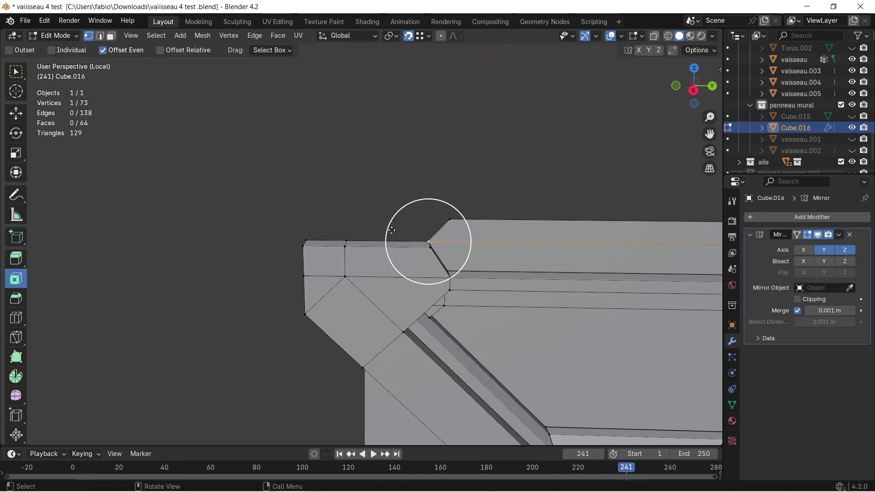
middle_click_drag(425, 246, 404, 244)
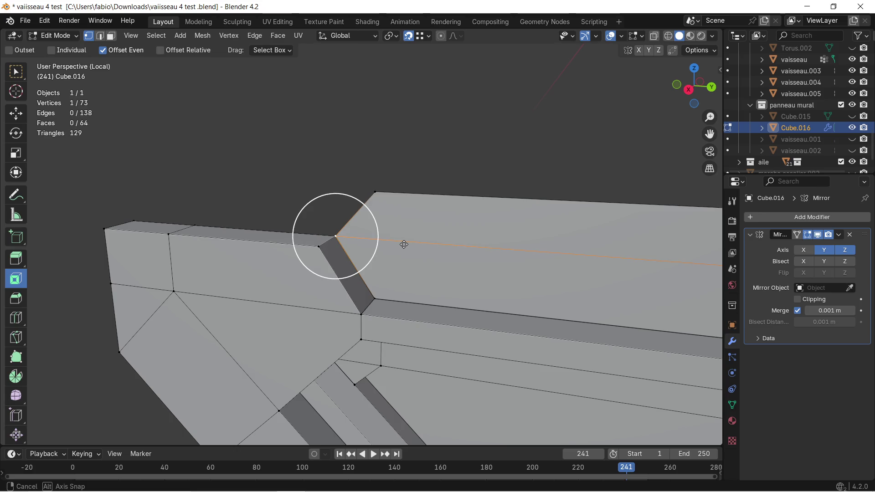
middle_click_drag(405, 244, 449, 220)
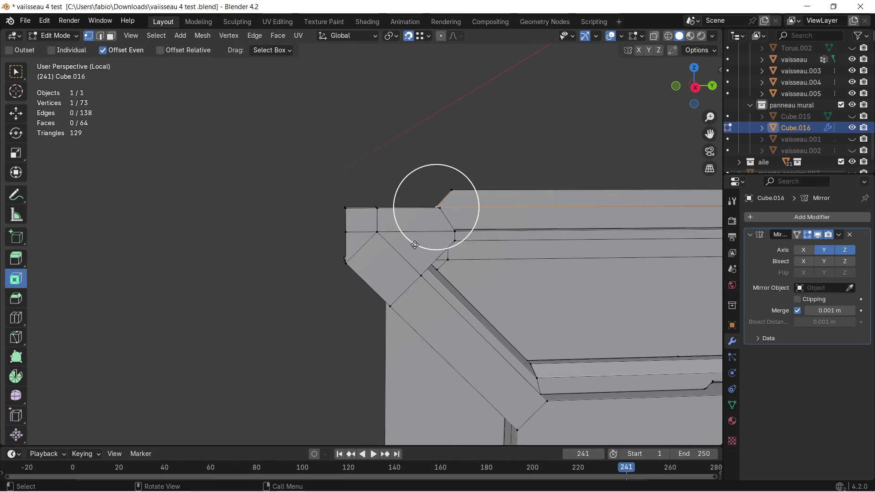
mouse_move(414, 245)
middle_mouse_down("shift")
mouse_move(405, 219)
mouse_move(441, 210)
mouse_move(392, 262)
middle_mouse_up("shift")
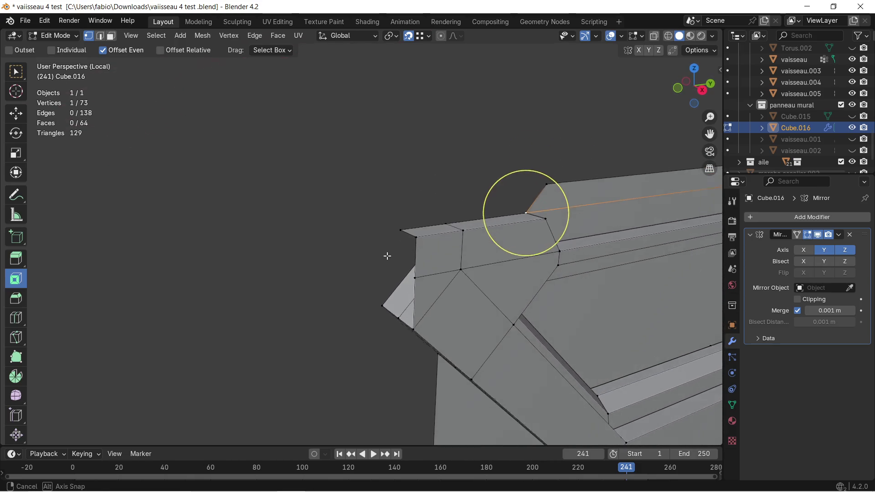
Extrude the corner's outer top edge along Y into a thin strip and adjust it along Y
middle_click_drag(392, 262, 387, 253)
left_click(103, 37)
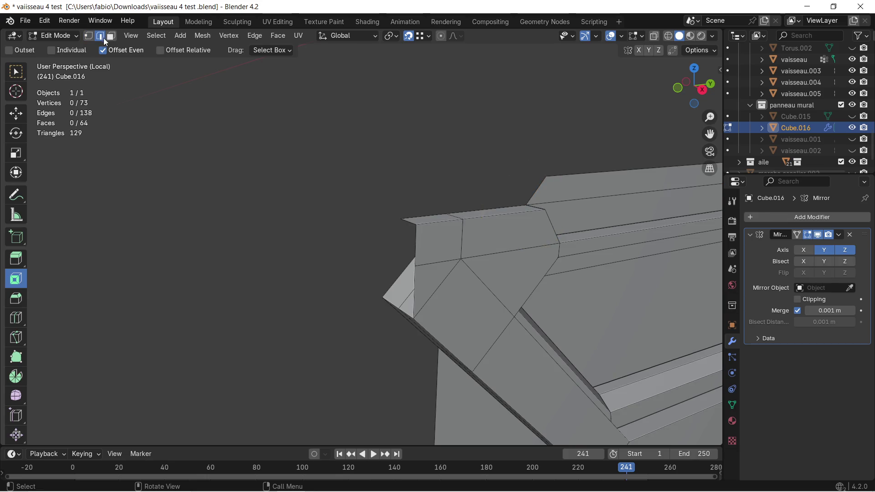
left_click(410, 221)
mouse_move(394, 237)
middle_mouse_down()
mouse_move(347, 239)
mouse_move(390, 236)
middle_mouse_up()
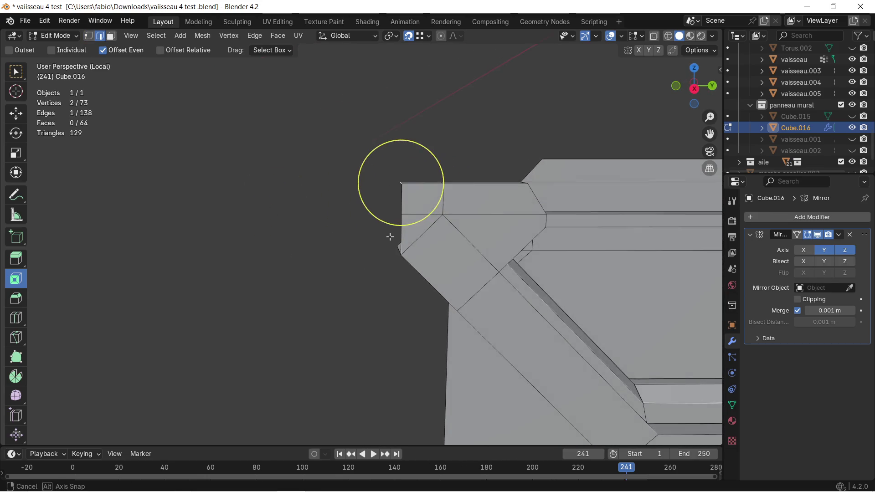
key("e")
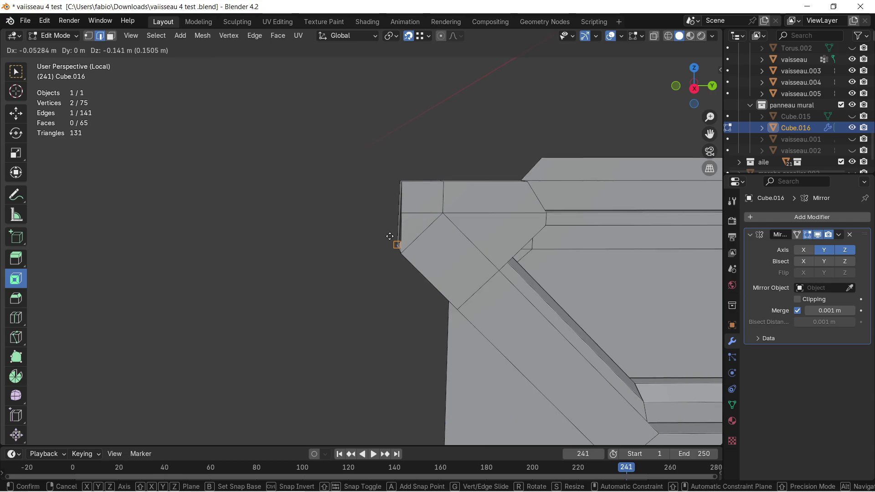
key("y")
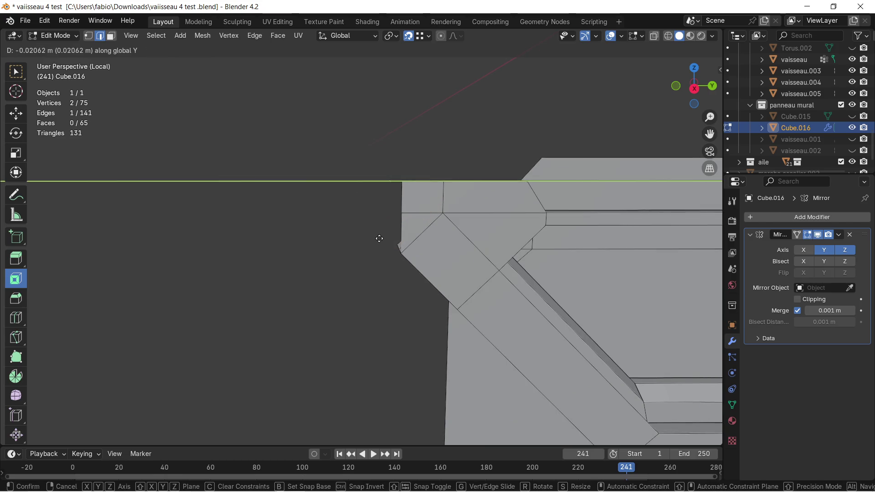
key("x")
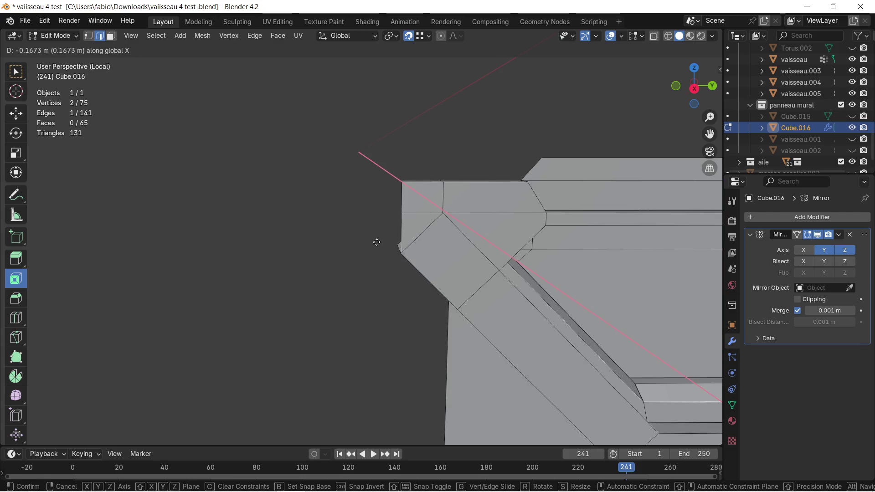
key("y")
left_click(377, 242)
mouse_move(377, 242)
middle_mouse_down()
mouse_move(369, 255)
mouse_move(376, 252)
middle_mouse_up()
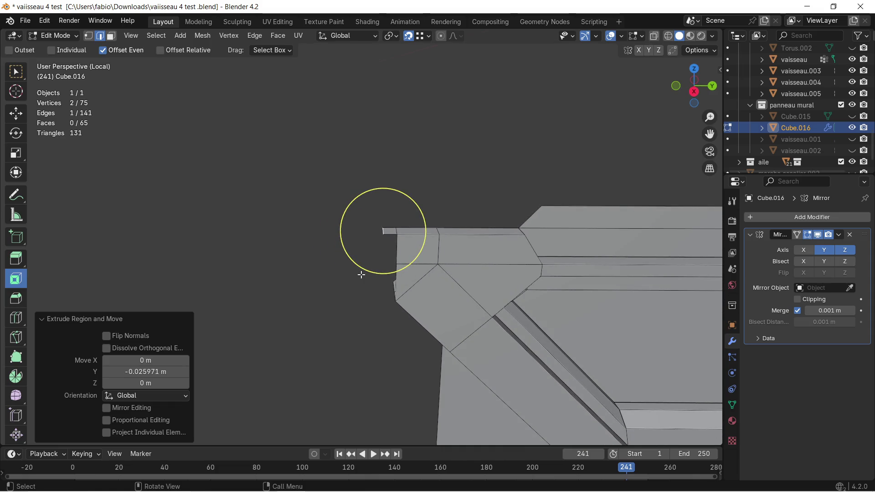
key("g")
key("y")
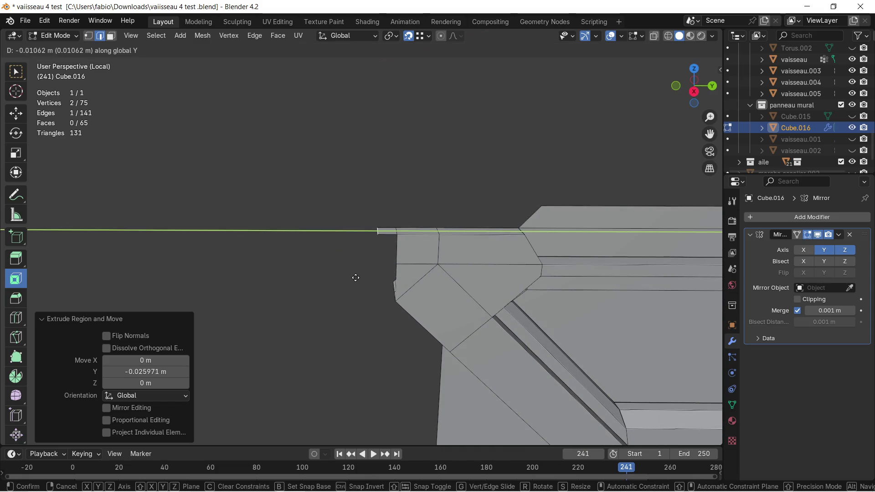
left_click(350, 280)
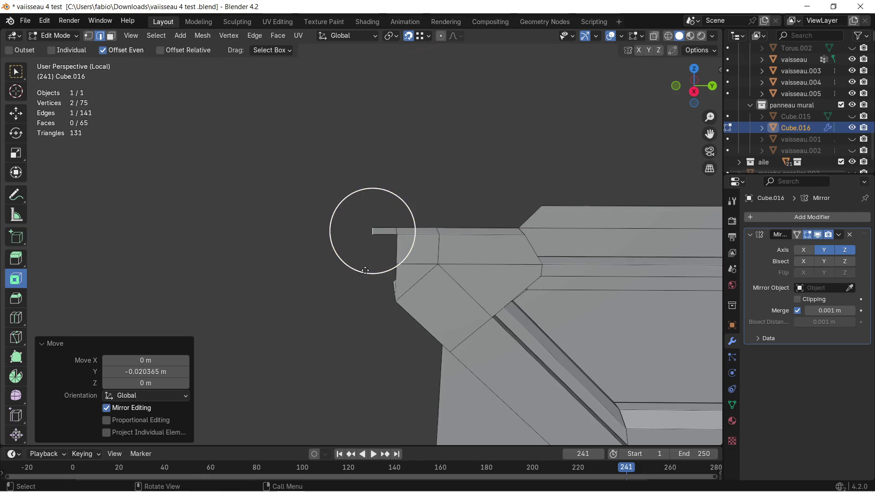
Extrude the strip's edge downward along Z in two steps of about 0.08 m total
middle_click_drag(372, 225, 543, 180)
key("e")
key("z")
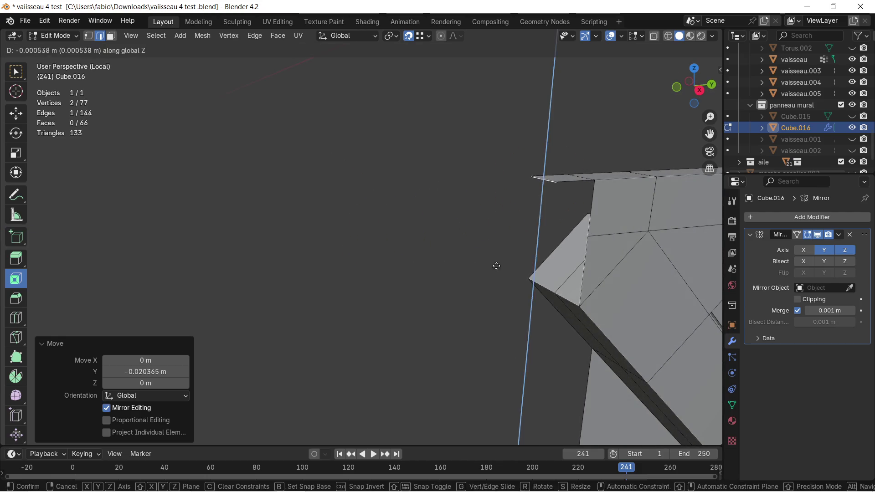
left_click(574, 285)
key("e")
key("z")
left_click(577, 302)
mouse_move(578, 302)
middle_mouse_down()
mouse_move(530, 312)
mouse_move(427, 255)
middle_mouse_up()
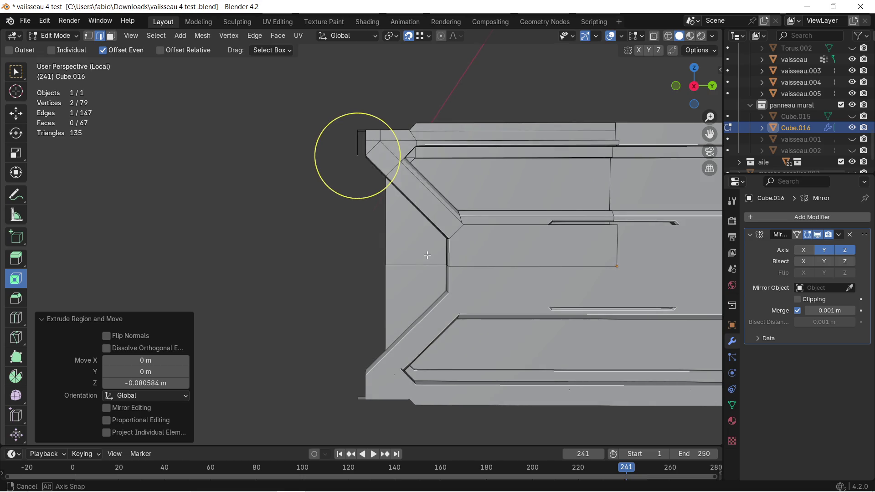
Undo the extra extrusion, reposition the edge along Y and extrude it a short step down along Z
middle_click_drag(428, 255, 421, 319)
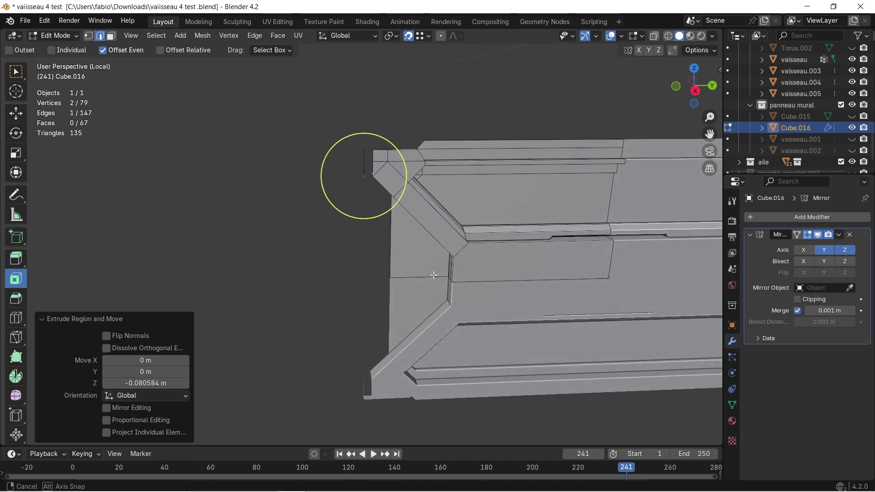
scroll(422, 320, "up", 5)
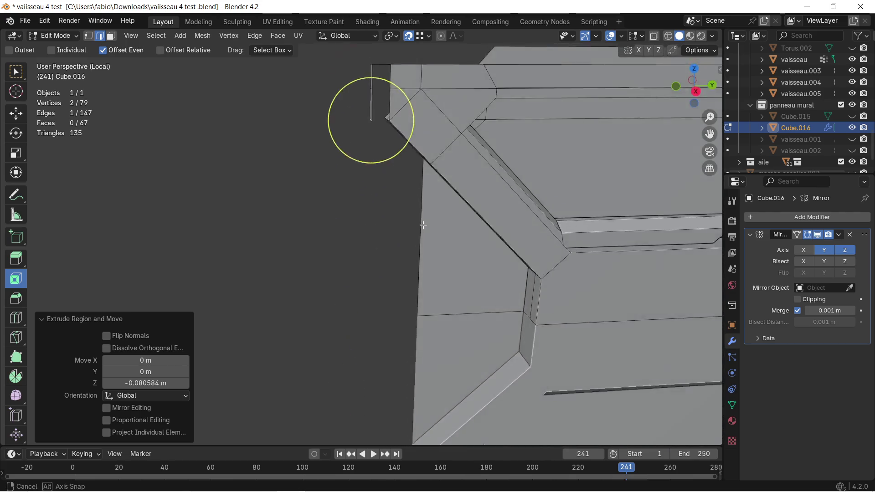
mouse_move(422, 319)
middle_mouse_down()
mouse_move(438, 292)
mouse_move(422, 272)
mouse_move(360, 292)
middle_mouse_up()
key("ctrl+z")
key("ctrl+z")
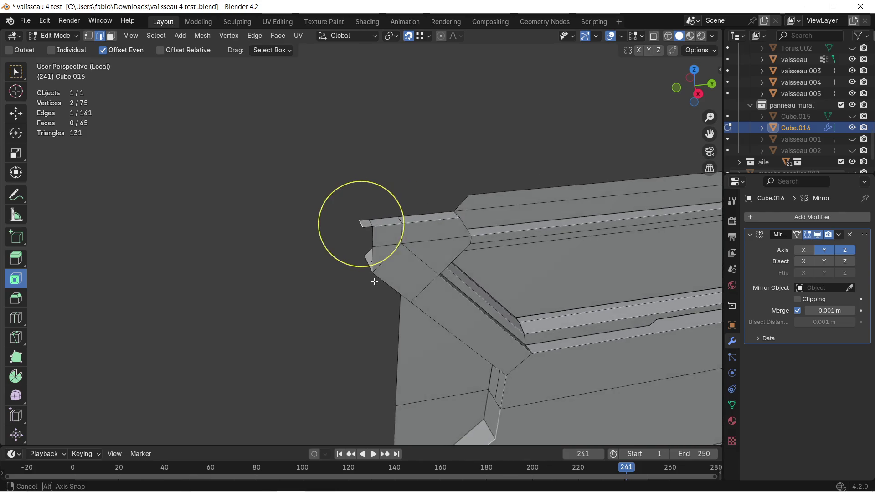
key("g")
key("y")
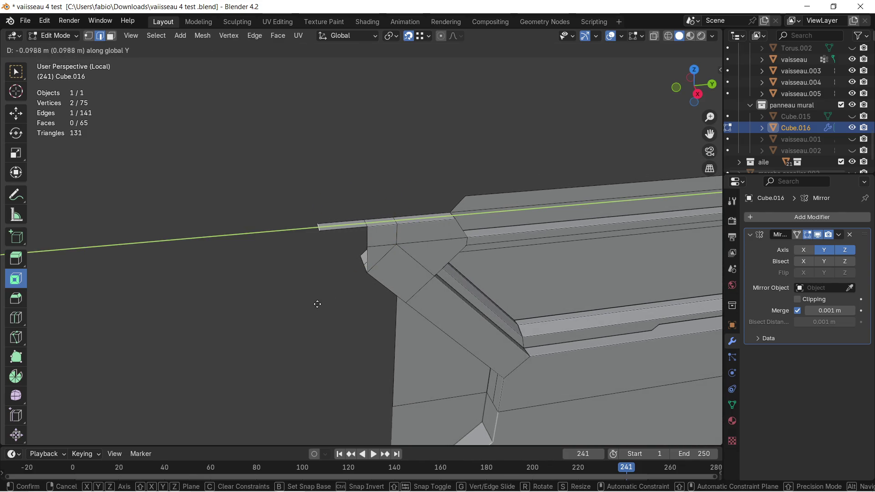
left_click(300, 307)
mouse_move(315, 299)
middle_mouse_down()
mouse_move(405, 174)
mouse_move(402, 186)
middle_mouse_up()
key("e")
key("z")
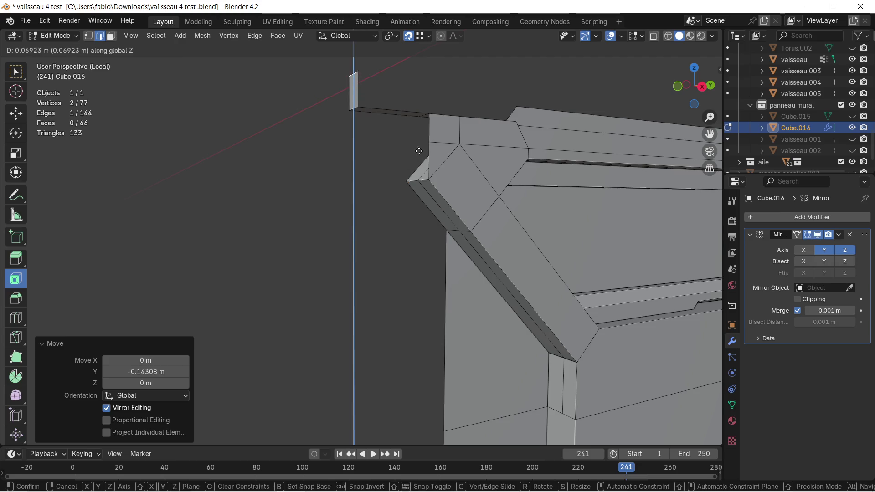
left_click(400, 191)
key("g")
left_click(414, 244)
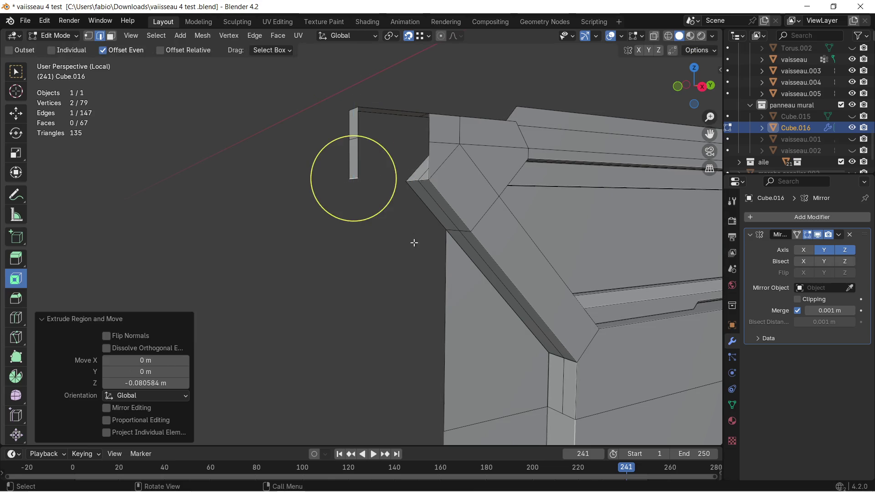
Extrude the edge about 0.62 m down along Z to run a strip beside the framed lip
middle_click_drag(415, 244, 400, 271)
key("e")
key("z")
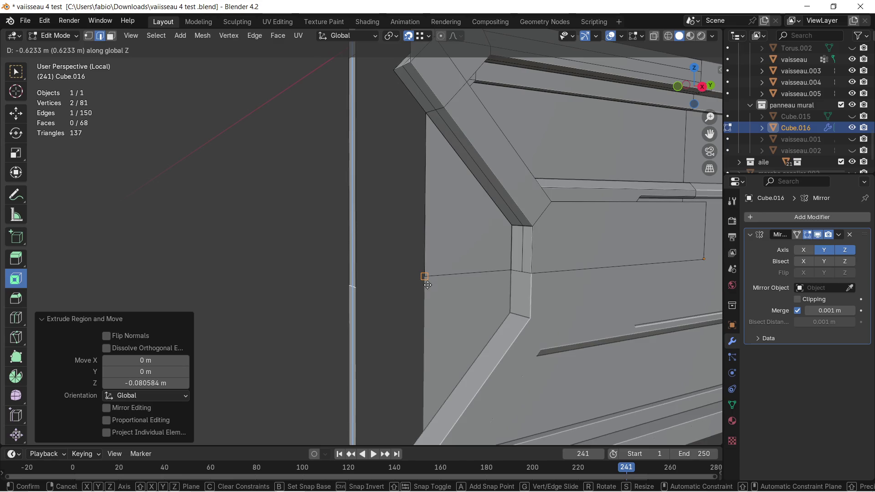
left_click(420, 289)
middle_click_drag(420, 289, 395, 252)
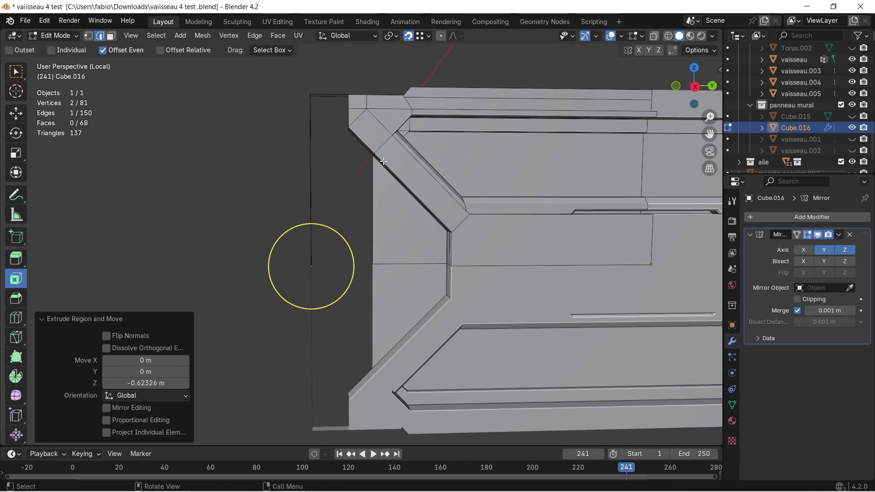
scroll(348, 111, "up", 3)
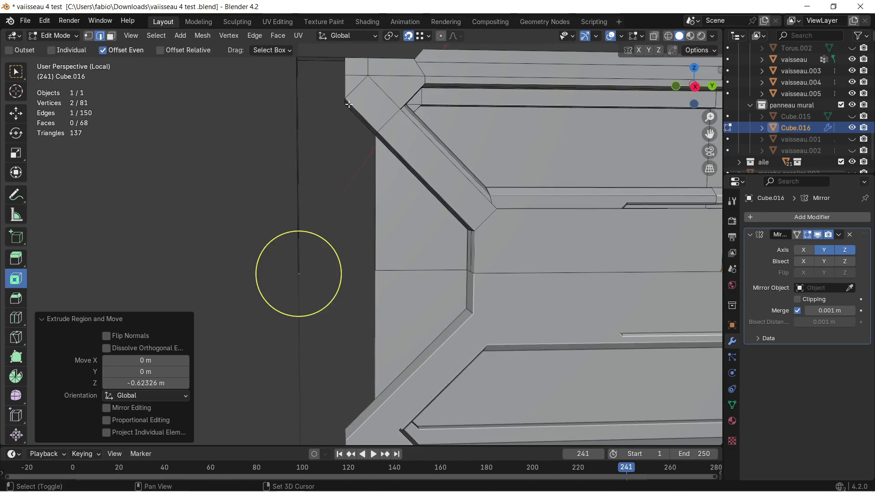
middle_click_drag(359, 210, 409, 230)
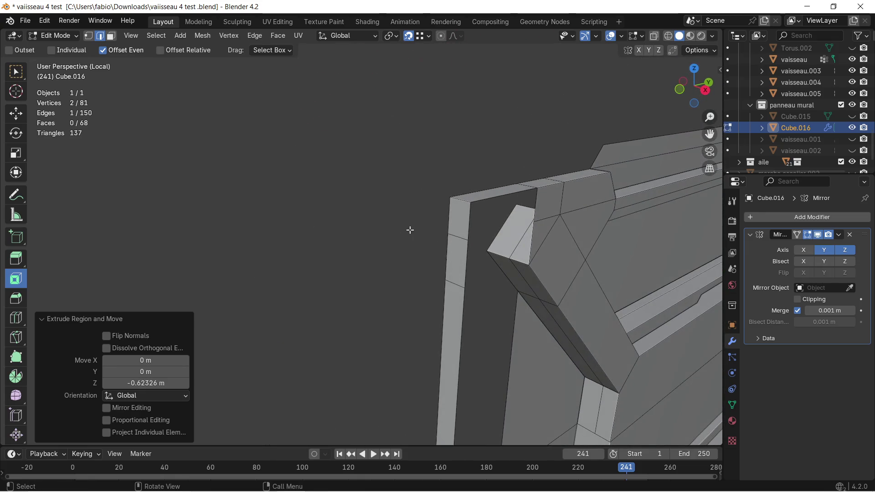
key("c")
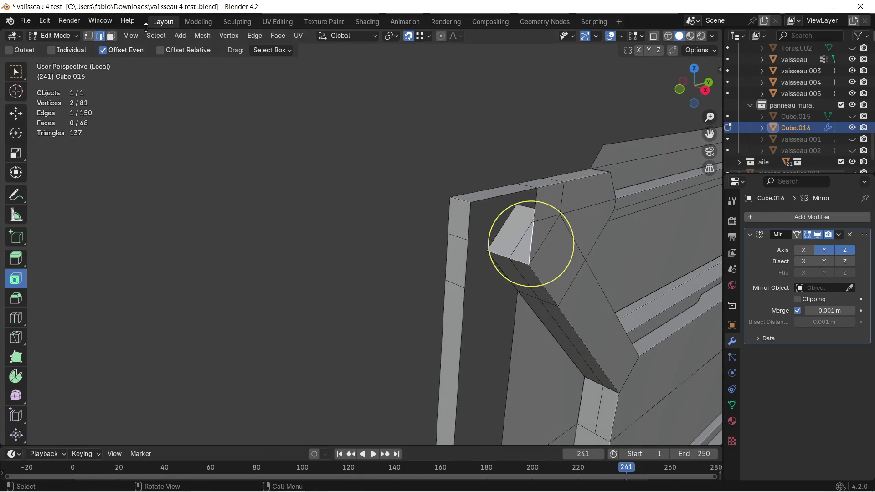
Extrude the diagonal strip's upper end face outward toward the frame
left_click(114, 38)
key("c")
middle_click_drag(531, 238, 499, 211)
left_click(470, 242)
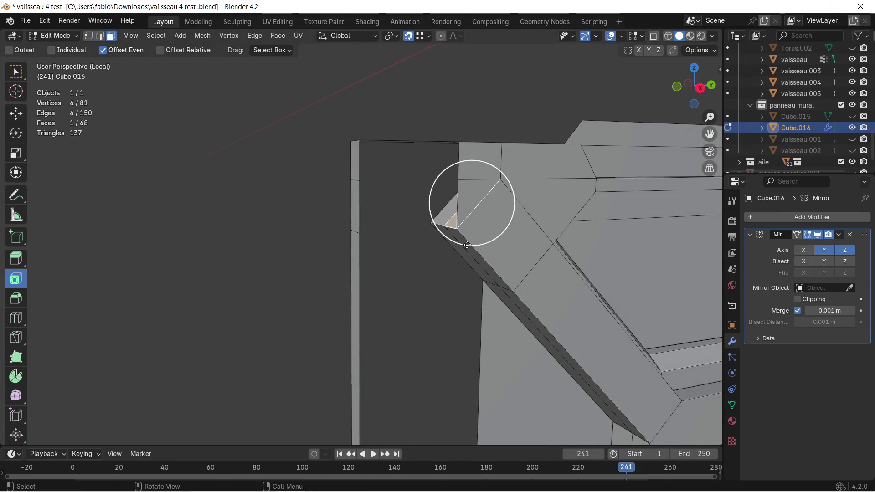
key("e")
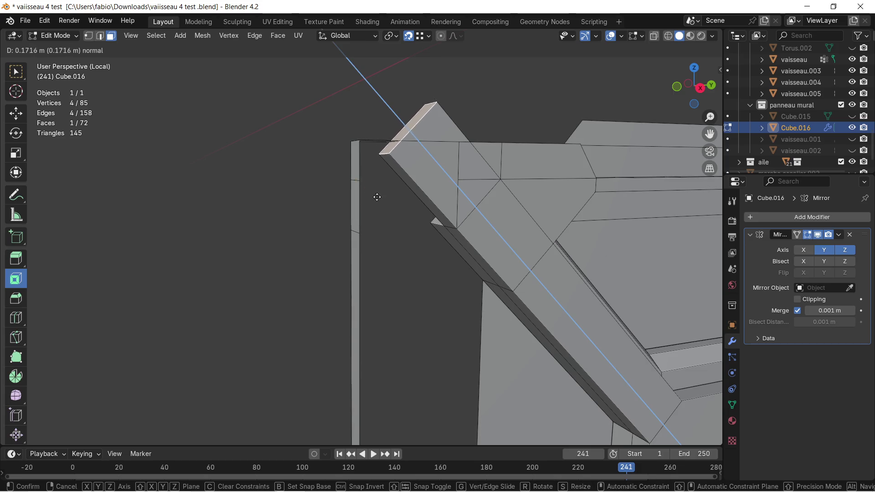
left_click(418, 206)
scroll(418, 206, "up", 3)
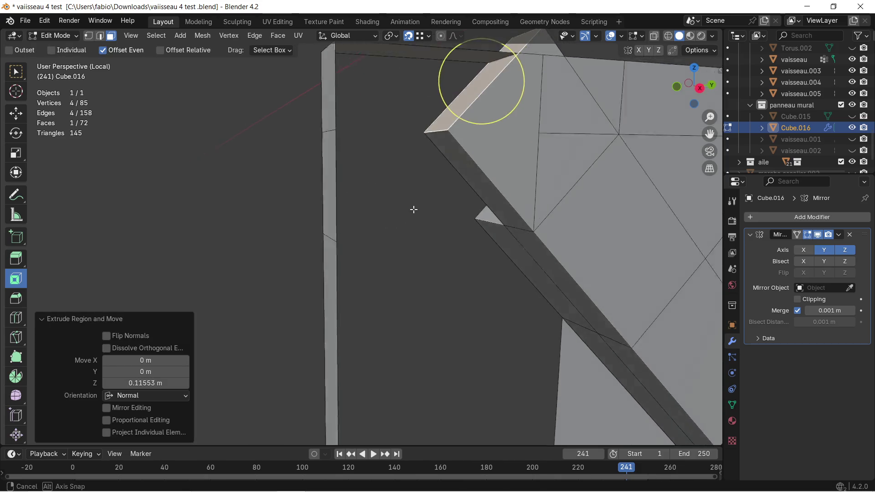
scroll(412, 210, "up", 2)
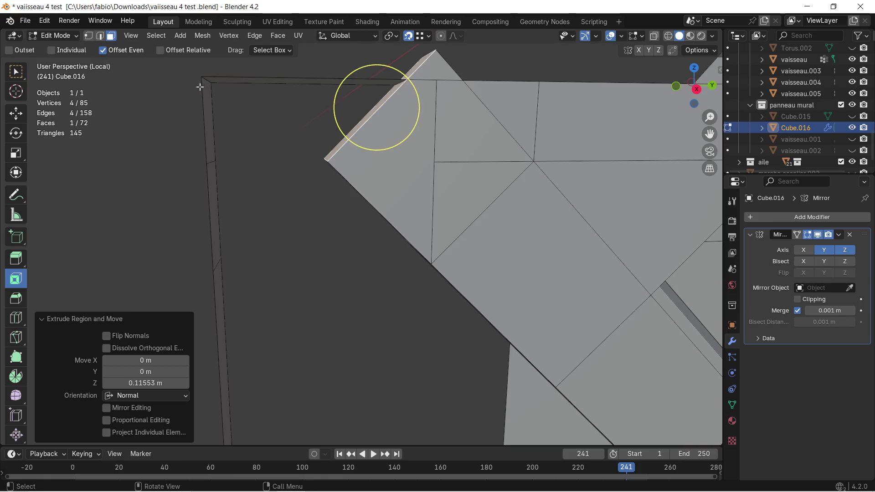
Delete the end cap face and the overlapping face beside it
left_click(370, 164)
key("x")
left_click(376, 164)
middle_click_drag(377, 164, 423, 181)
left_click(501, 206)
key("x")
left_click(500, 207)
Delete the dark triangle and one more stray face, leaving the corner open
middle_click_drag(510, 203, 504, 202, "shift")
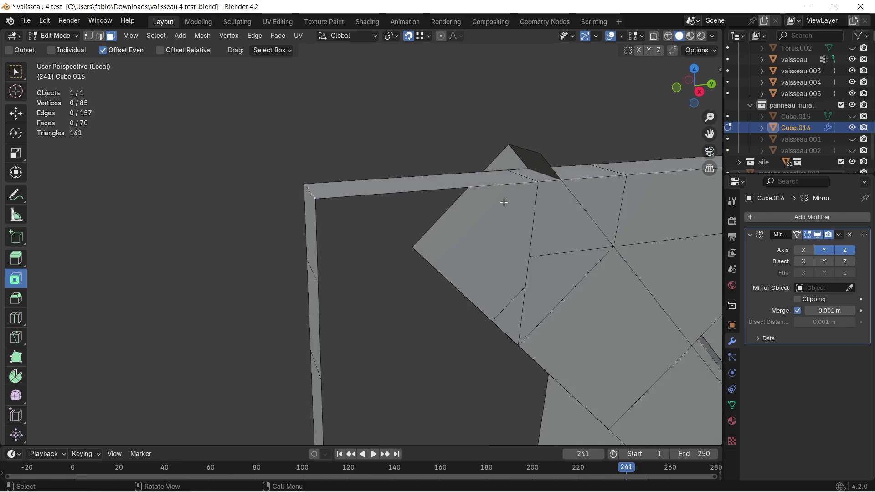
left_click(536, 164)
key("x")
key("c")
left_click(498, 230)
key("x")
left_click(496, 214)
scroll(484, 223, "up", 5)
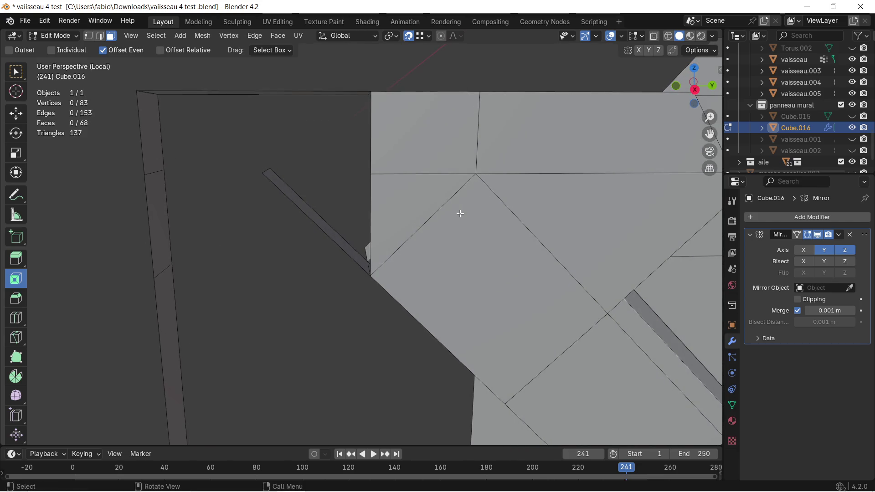
middle_click_drag(304, 187, 315, 206, "shift")
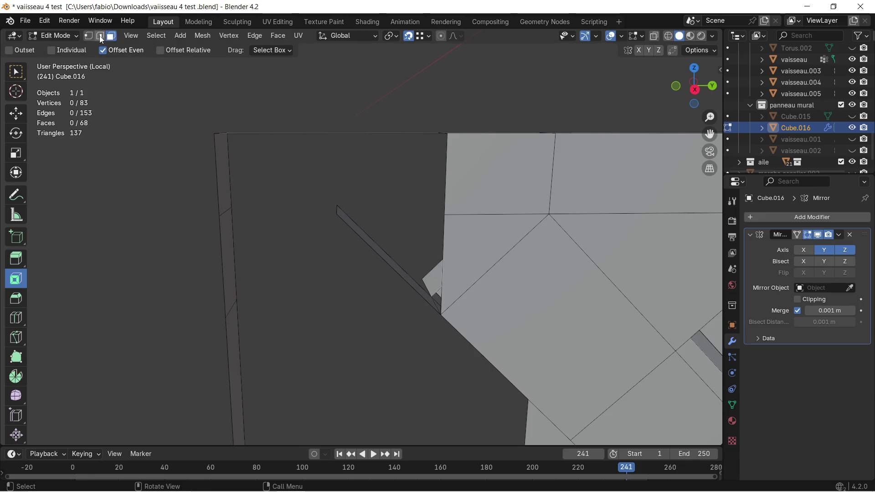
mouse_move(273, 182)
middle_mouse_down()
mouse_move(362, 222)
mouse_move(345, 245)
middle_mouse_up()
Extrude the frame side edge along Y to form a short ledge
key("c")
left_click(345, 245)
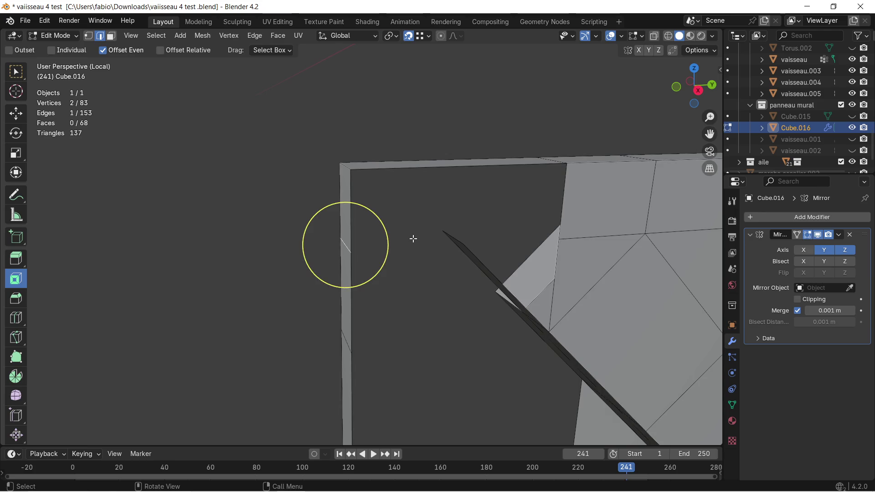
key("e")
key("y")
left_click(444, 239)
mouse_move(446, 240)
middle_mouse_down()
mouse_move(449, 253)
mouse_move(240, 189)
mouse_move(316, 221)
mouse_move(362, 258)
middle_mouse_up()
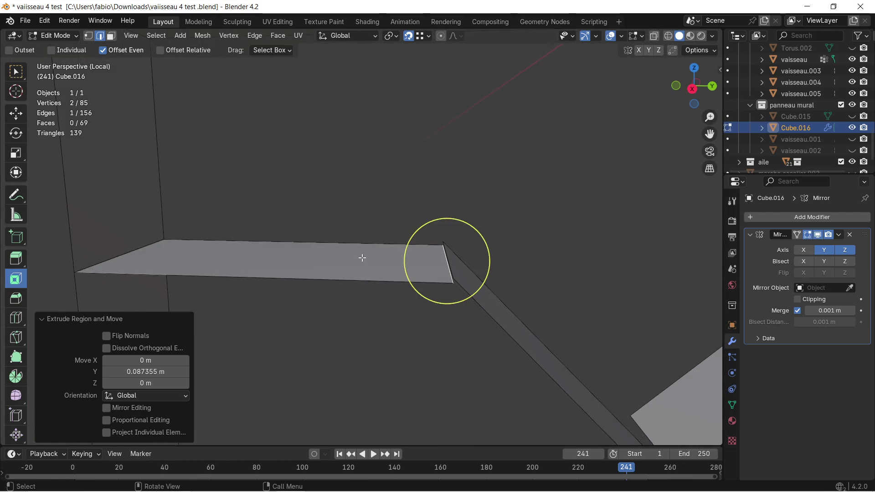
Fill a triangle between the ledge corner and two strip vertices
left_click(88, 36)
scroll(433, 387, "down", 3)
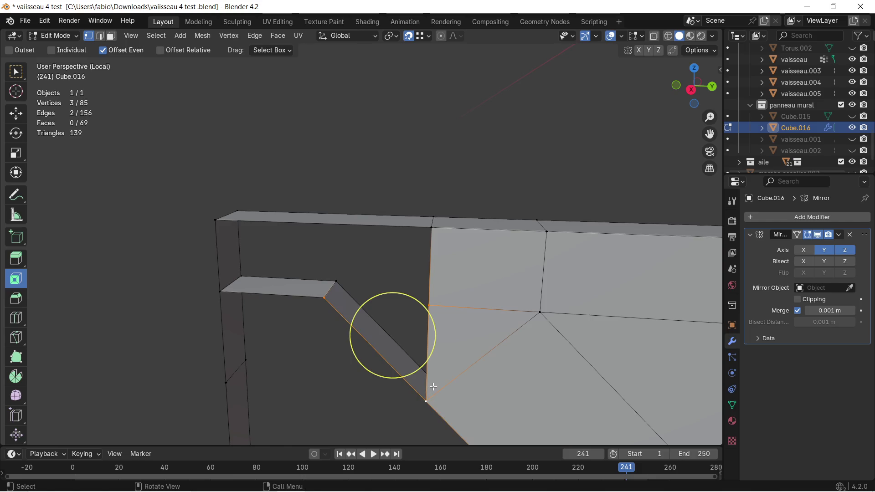
key("f")
left_click(335, 297)
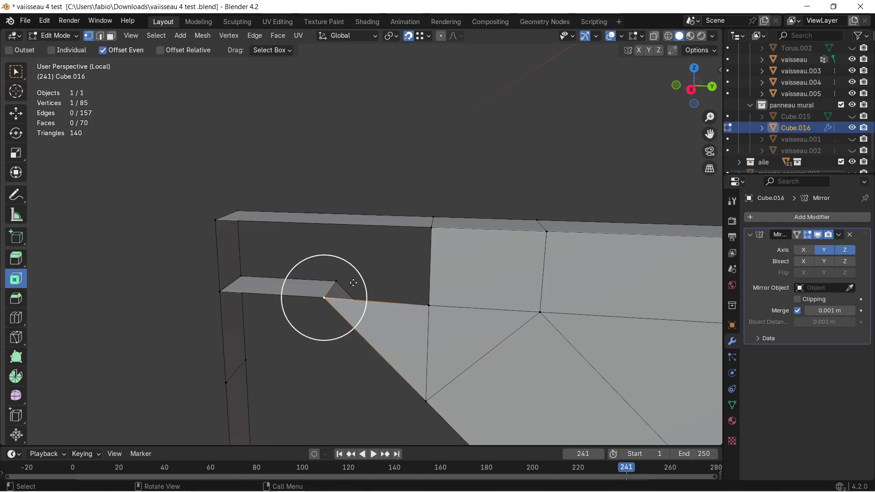
middle_click_drag(335, 297, 365, 278, "shift")
left_click(528, 208, "shift")
left_click(525, 283, "shift")
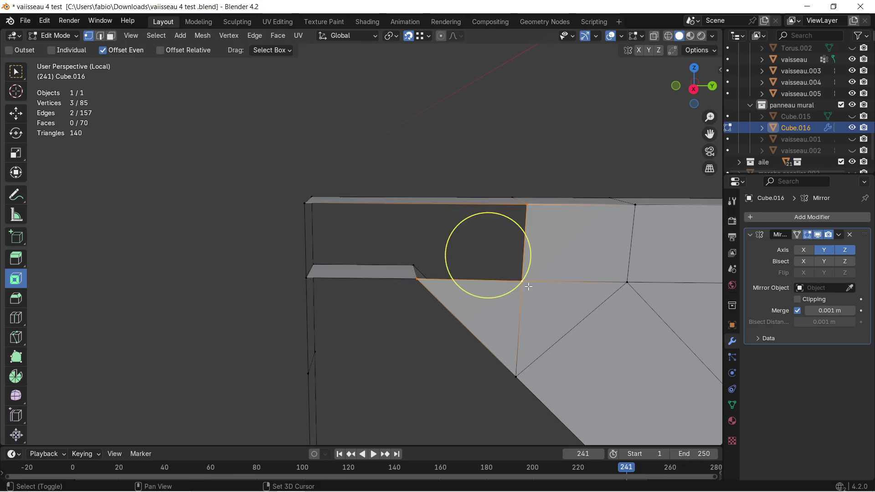
key("f")
Fill triangles across the top corner and at the left corner of the frame
left_click(420, 278)
left_click(304, 205, "shift")
left_click(528, 213, "shift")
key("f")
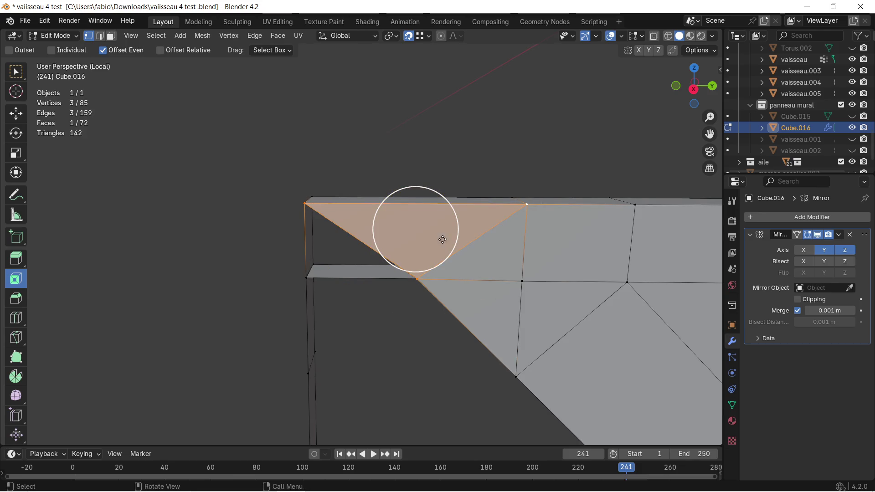
left_click(429, 275)
left_click(309, 278, "shift")
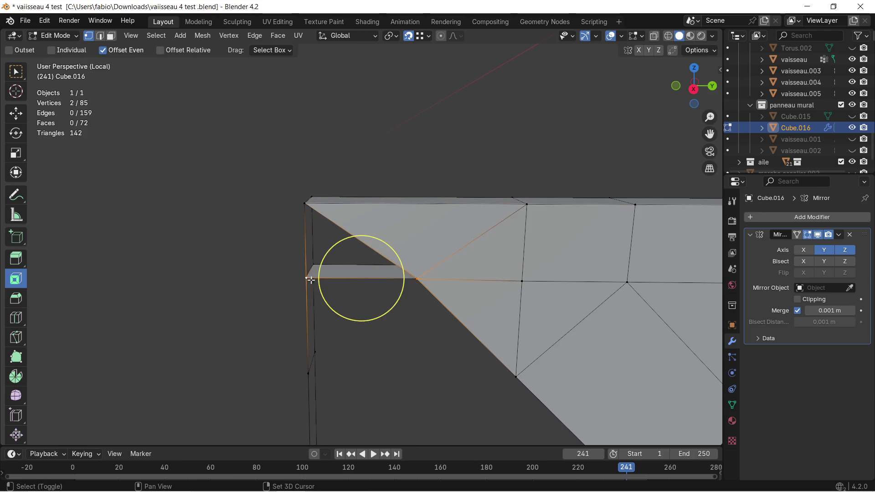
left_click(348, 244, "shift")
key("f")
Delete the new corner face and the thin horizontal ledge face
mouse_move(348, 244)
middle_mouse_down()
mouse_move(364, 260)
mouse_move(355, 212)
mouse_move(342, 198)
mouse_move(382, 290)
mouse_move(370, 203)
mouse_move(384, 261)
mouse_move(508, 205)
mouse_move(462, 234)
mouse_move(420, 231)
mouse_move(410, 239)
middle_mouse_up()
scroll(370, 204, "up", 4)
scroll(383, 260, "up", 2)
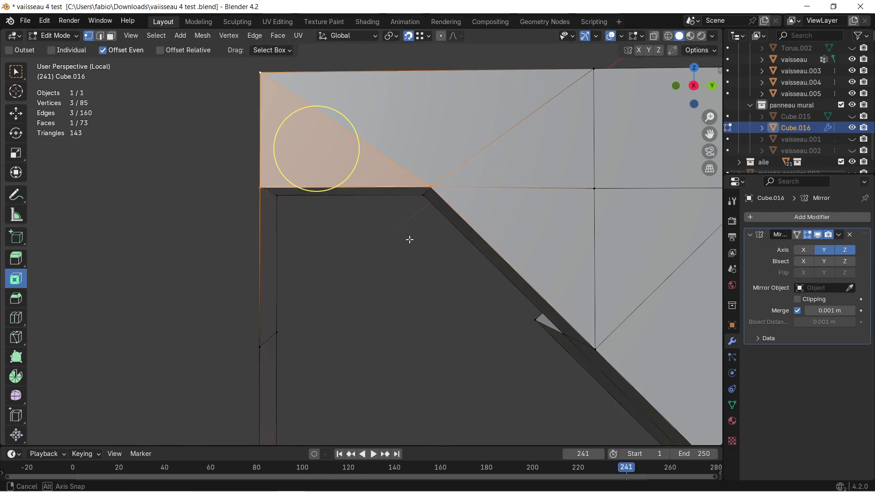
left_click(110, 38)
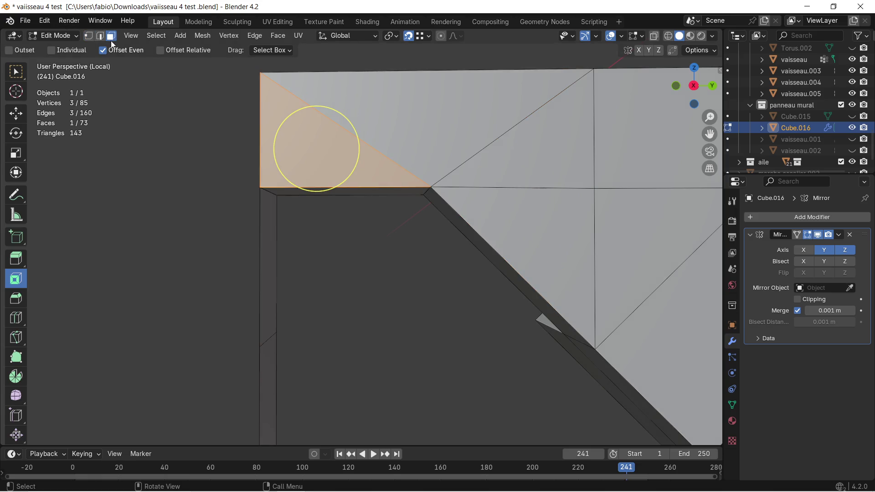
key("x")
left_click(336, 153)
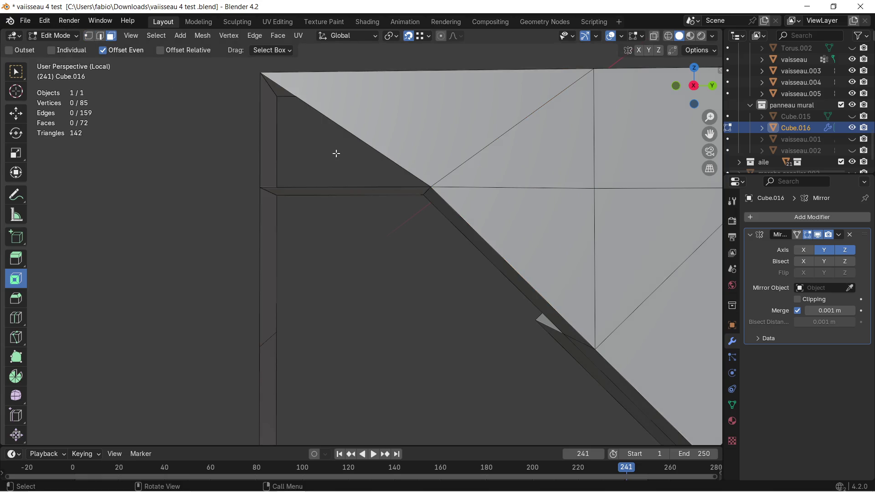
left_click(390, 190)
key("x")
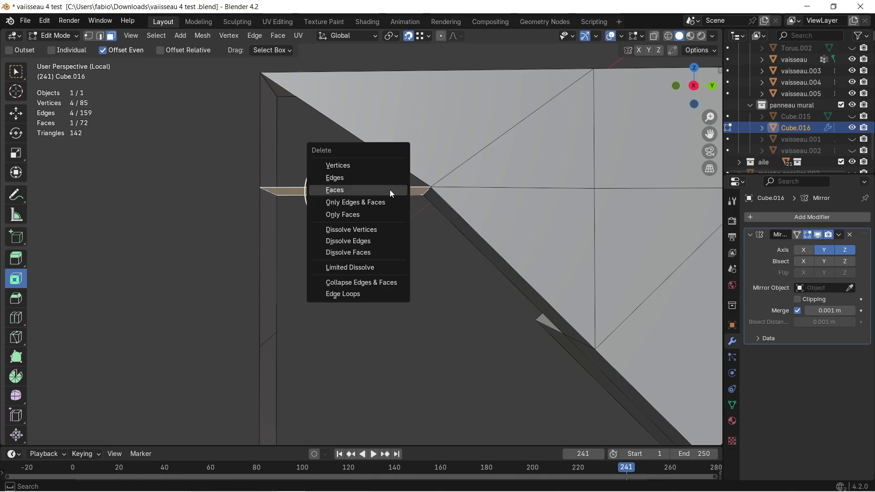
middle_click_drag(385, 190, 435, 182)
Extrude the strip's short end edge about 0.06 m along Y toward the frame side
left_click(437, 166)
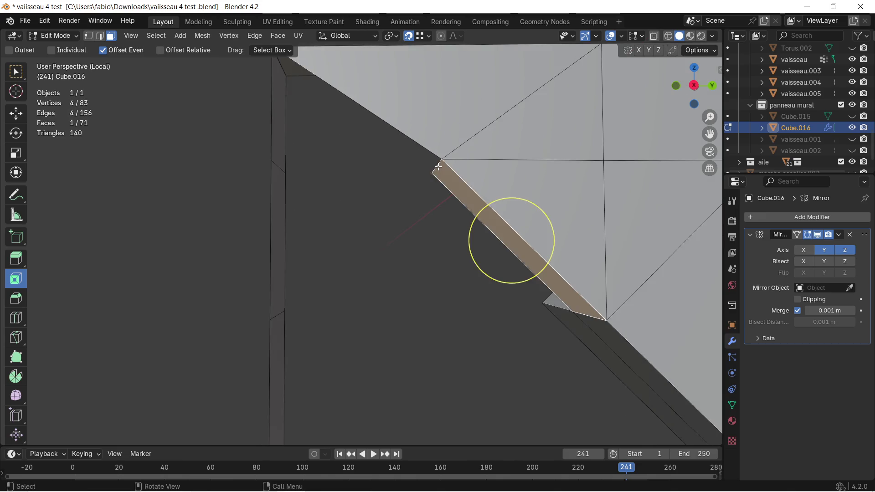
left_click(99, 36)
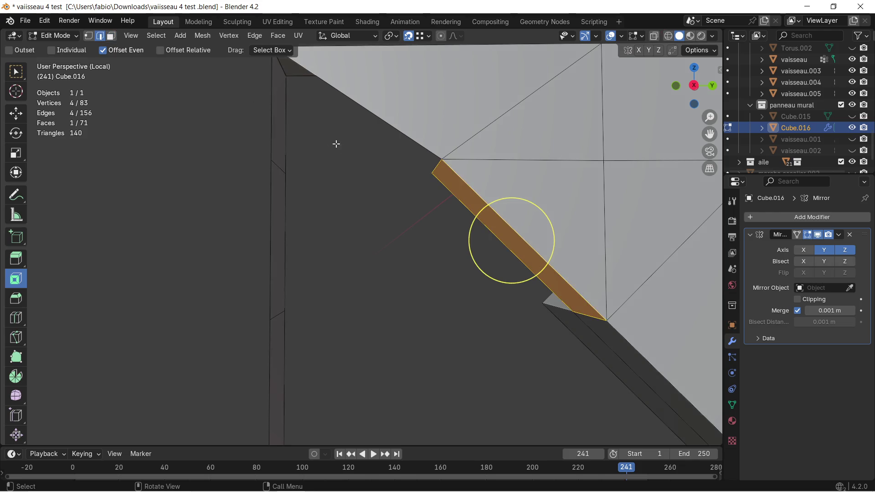
left_click(433, 165)
key("e")
key("y")
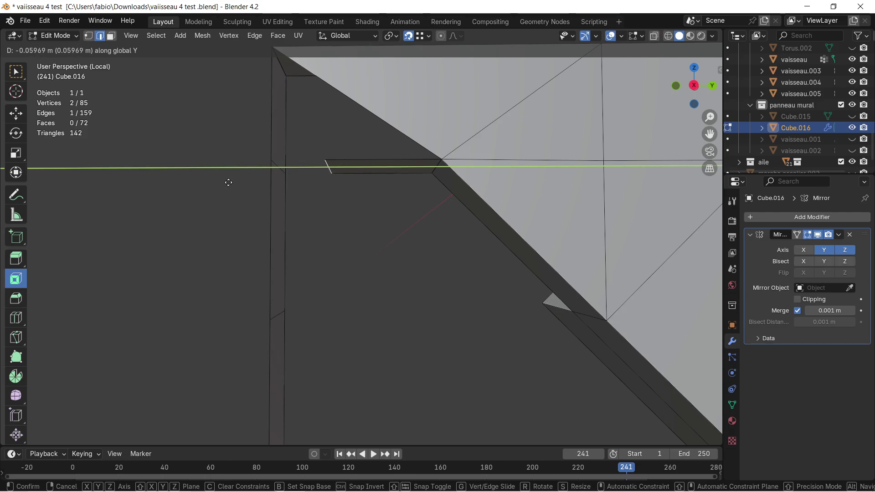
left_click(314, 175)
mouse_move(342, 171)
middle_mouse_down()
mouse_move(305, 241)
mouse_move(262, 226)
mouse_move(316, 326)
mouse_move(342, 200)
middle_mouse_up()
Extrude the new edge downward along Z twice, a short step then a long one
key("e")
key("z")
left_click(299, 234)
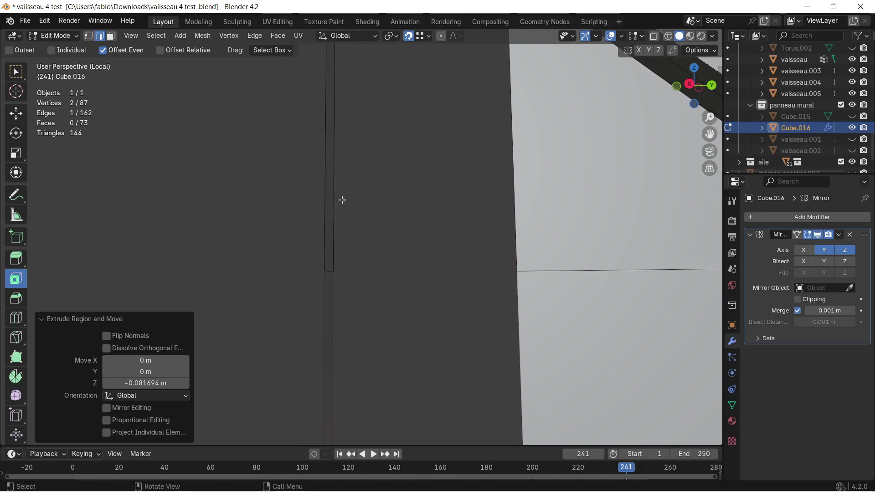
key("e")
key("z")
left_click(345, 270)
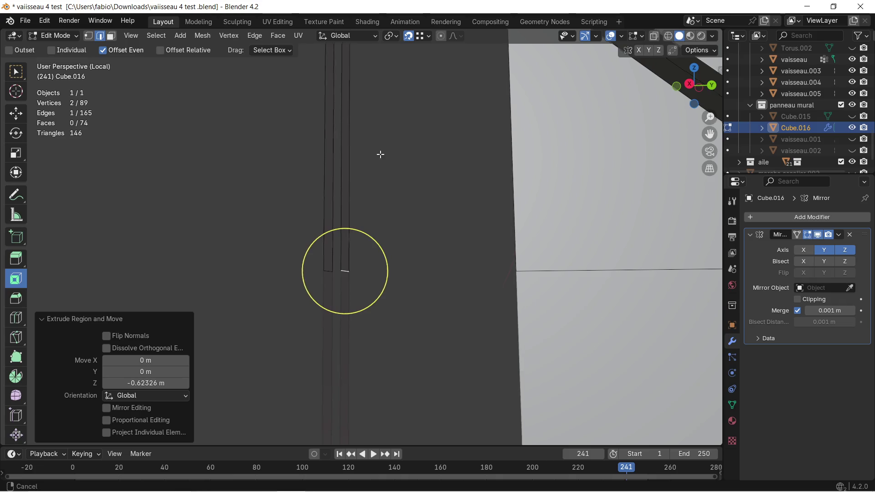
mouse_move(380, 155)
middle_mouse_down()
mouse_move(355, 187)
mouse_move(406, 234)
mouse_move(352, 234)
mouse_move(340, 248)
mouse_move(348, 221)
middle_mouse_up()
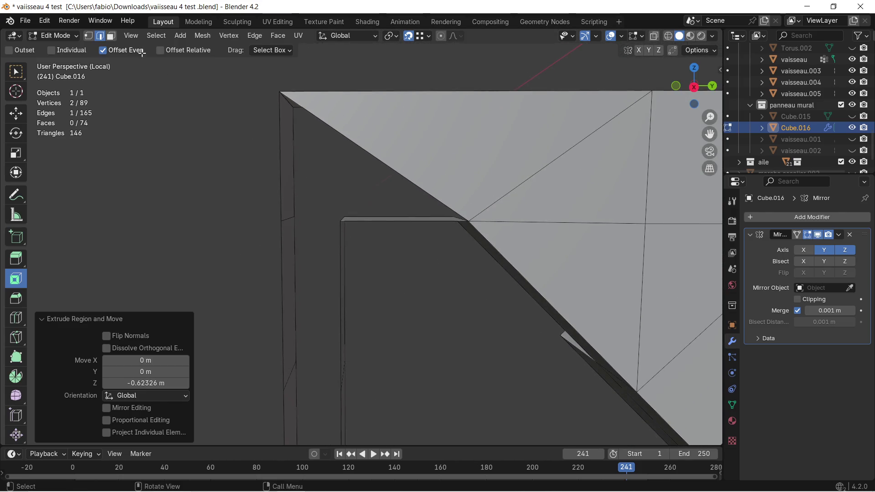
Fill a quad face between four corner vertices of the panel
left_click(90, 35)
left_click(279, 92)
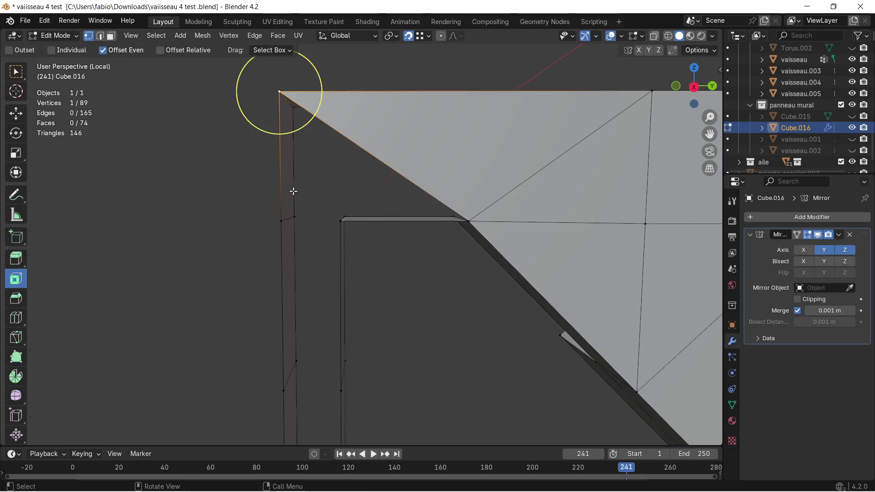
left_click(282, 216, "shift")
left_click(344, 220, "shift")
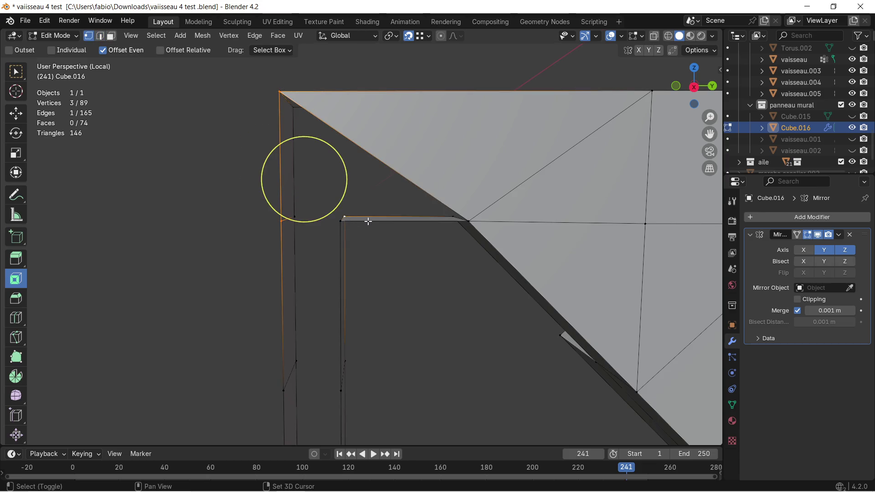
middle_click_drag(371, 215, 367, 274)
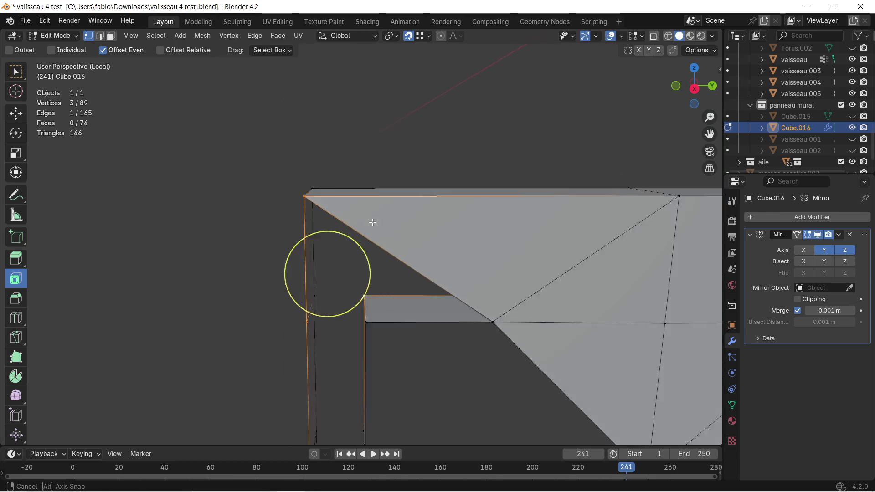
left_click(379, 304, "shift")
left_click(373, 334, "shift")
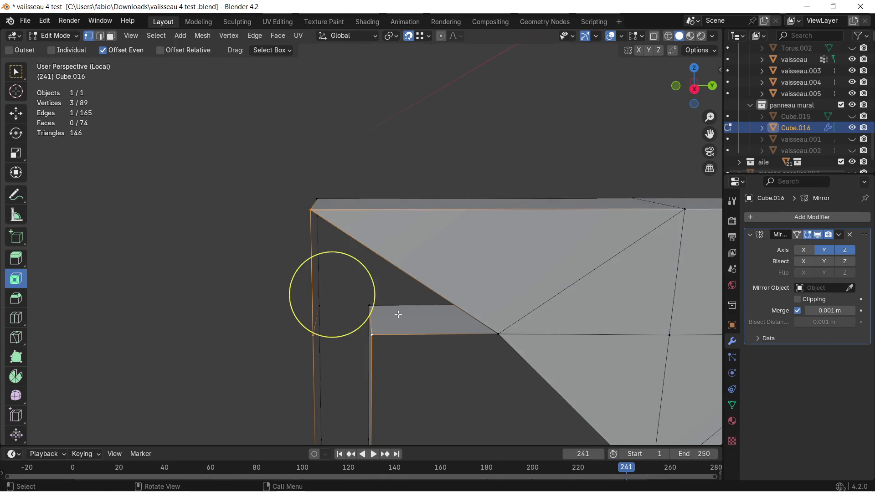
left_click(499, 330, "shift")
key("f")
middle_click_drag(461, 283, 433, 259)
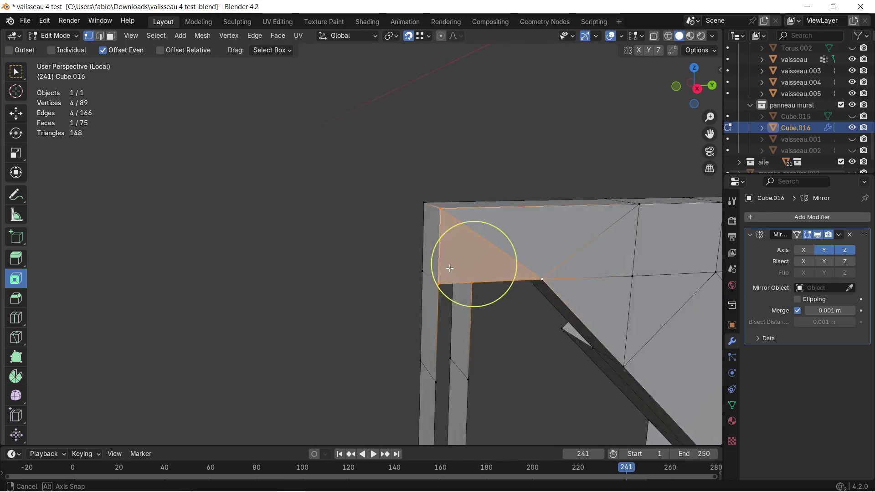
middle_click_drag(433, 259, 445, 261)
scroll(422, 244, "up", 3)
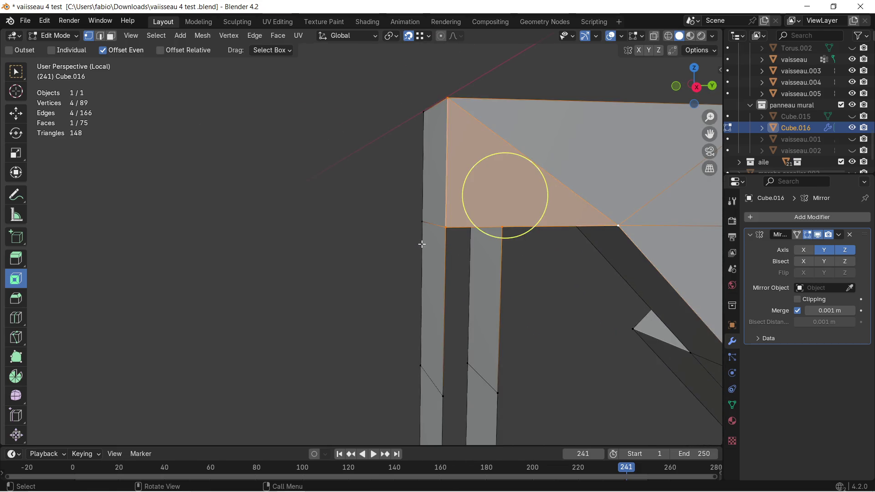
Move the stray corner vertex along Z onto the panel's left frame edge
left_click(451, 231)
key("g")
key("z")
left_click(422, 223)
key("g")
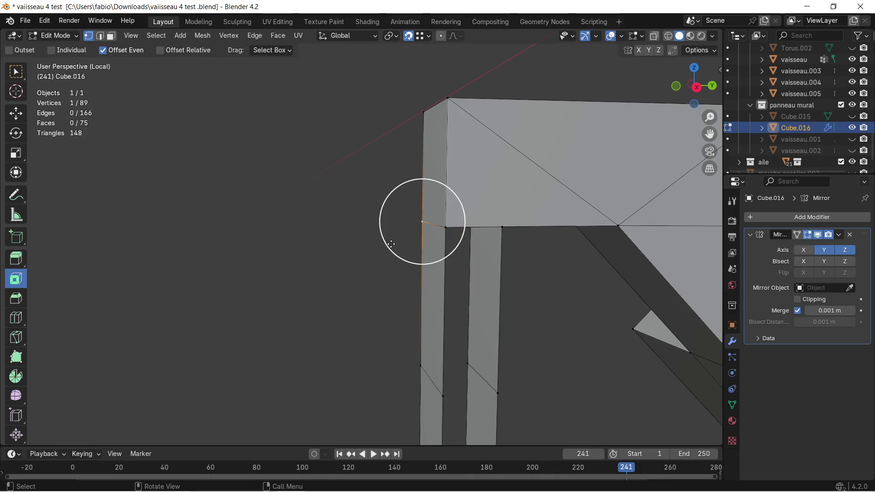
key("g")
key("z")
left_click(390, 245)
mouse_move(391, 245)
middle_mouse_down()
mouse_move(449, 239)
mouse_move(437, 230)
middle_mouse_up()
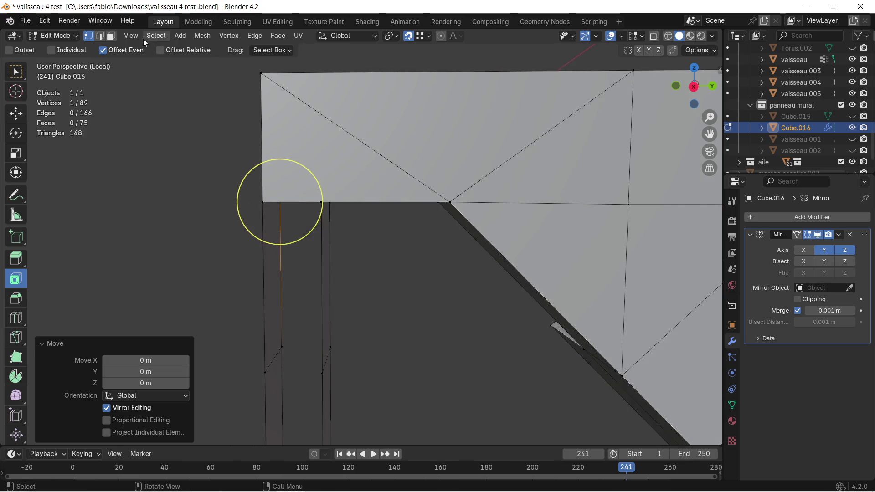
Triangulate the corner quad face via Face > Triangulate Faces
left_click(110, 35)
left_click(322, 169)
key("ctrl+f")
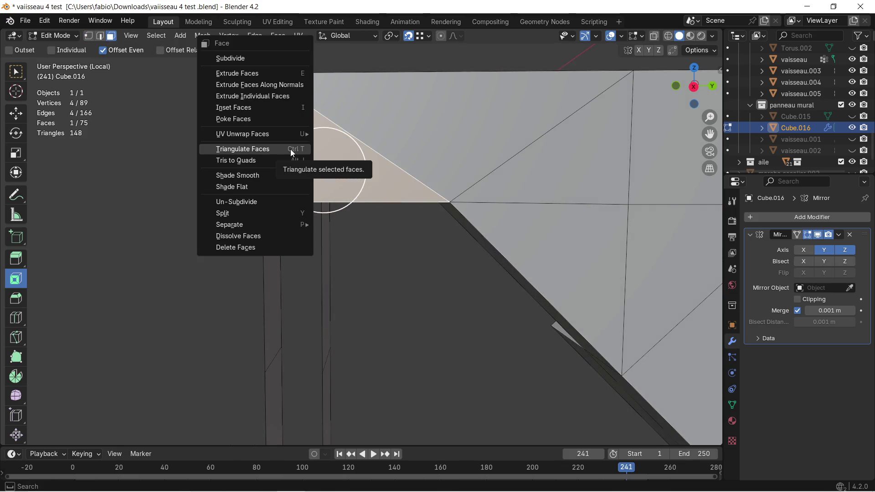
left_click(293, 150)
middle_click_drag(241, 179, 246, 180)
left_click(248, 177)
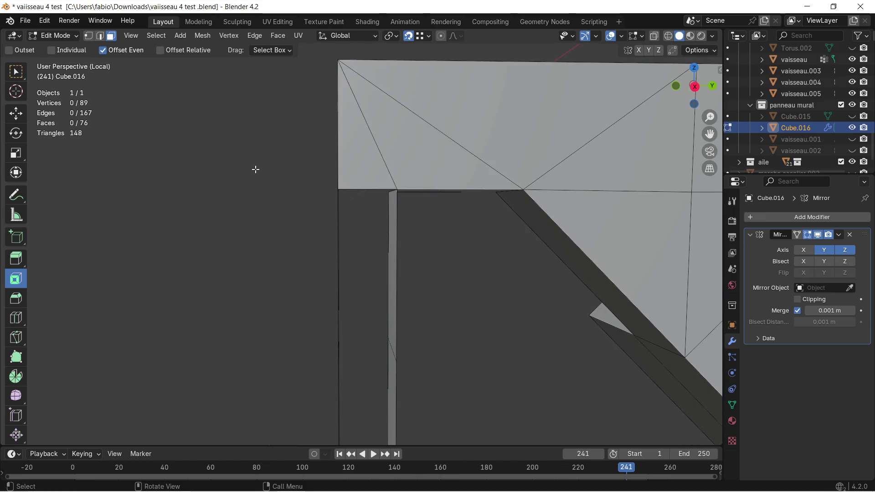
Extrude a corner edge about 0.5 m downward along Z into a vertical strip
left_click(100, 37)
left_click(374, 186)
key("c")
scroll(367, 201, "down", 2)
mouse_move(363, 330)
middle_mouse_down("shift")
mouse_move(363, 184)
mouse_move(375, 127)
mouse_move(381, 242)
middle_mouse_up("shift")
middle_click_drag(362, 261, 357, 256)
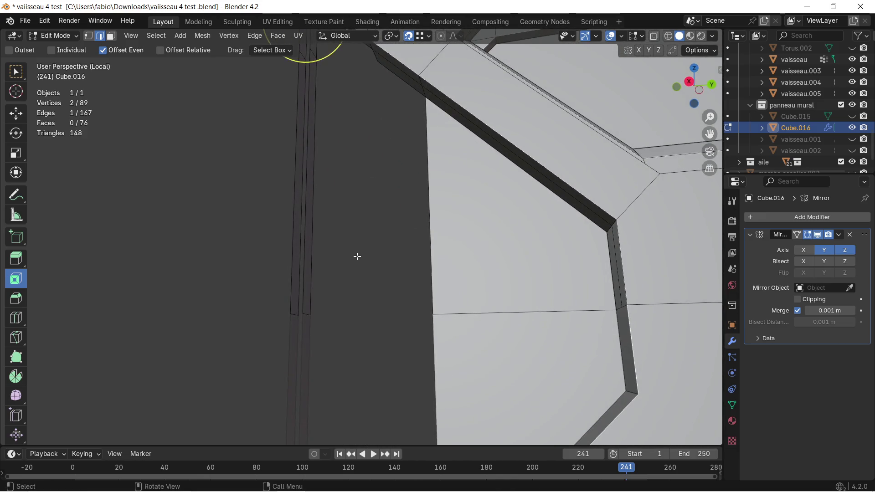
key("e")
key("z")
left_click(303, 309)
mouse_move(303, 309)
middle_mouse_down()
mouse_move(371, 234)
mouse_move(430, 214)
middle_mouse_up()
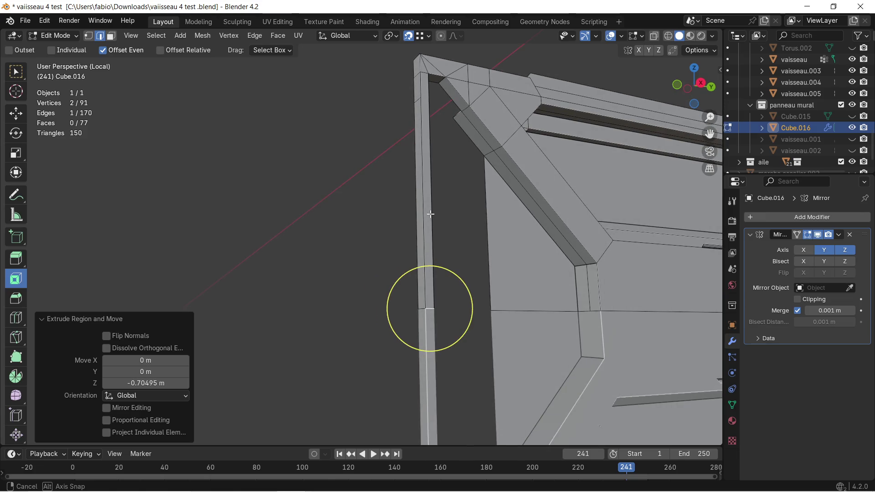
scroll(465, 177, "up", 3)
Extrude a second edge beside the diagonal strip downward along Z, undoing and redoing it once
middle_click_drag(514, 170, 413, 181)
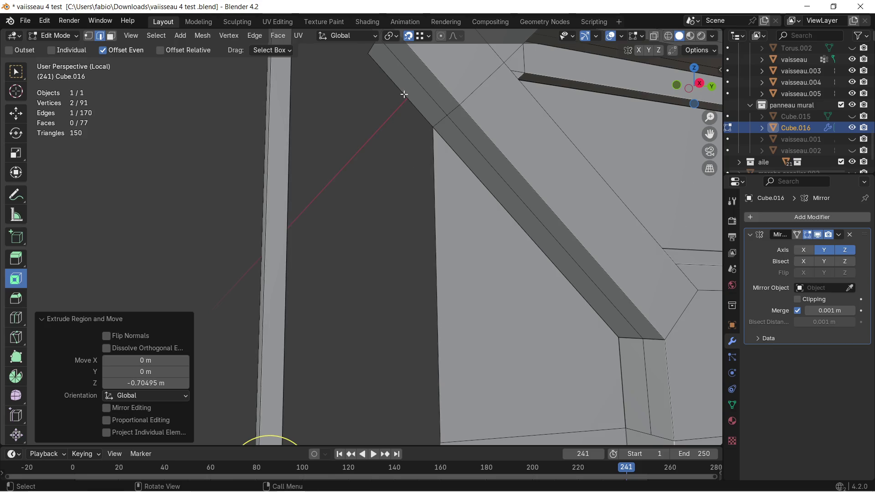
key("c")
middle_click_drag(401, 90, 401, 140)
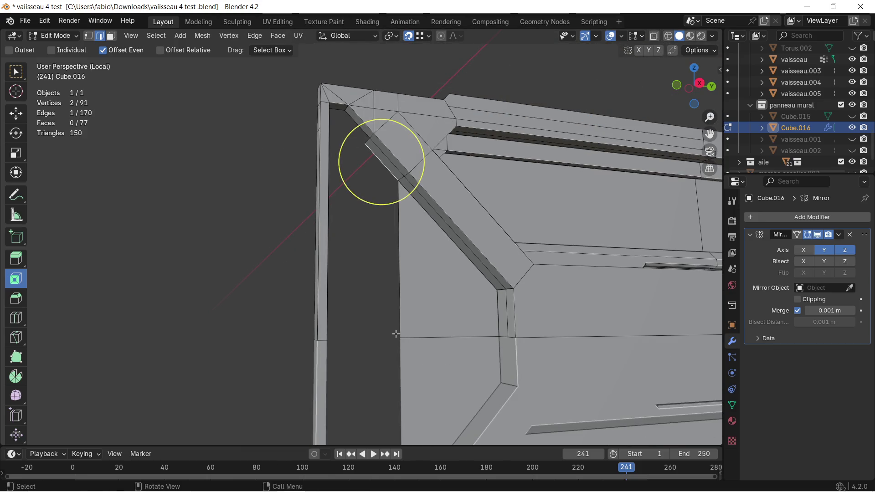
key("e")
key("z")
left_click(358, 252)
key("ctrl+z")
key("c")
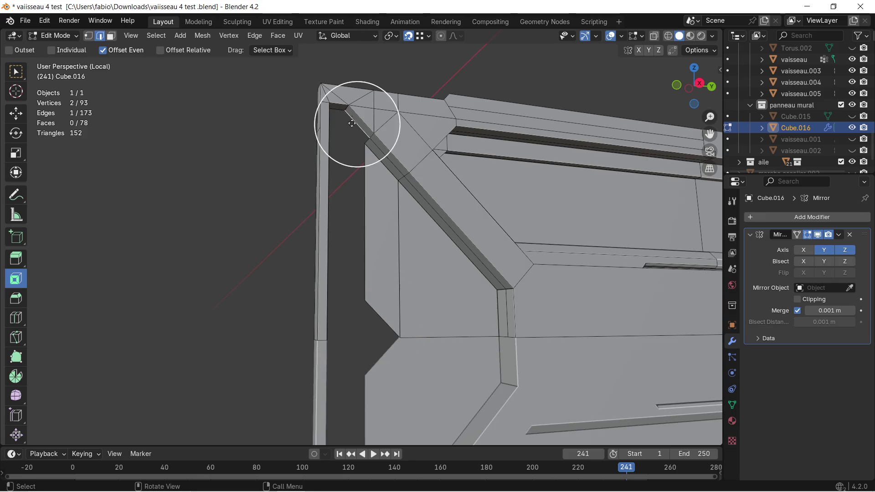
key("e")
key("z")
left_click(362, 296)
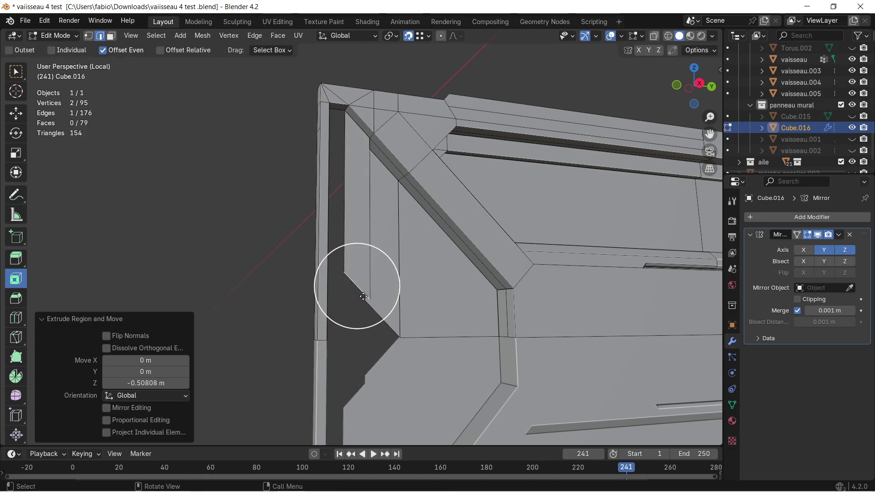
mouse_move(360, 200)
middle_mouse_down()
mouse_move(298, 183)
mouse_move(345, 201)
middle_mouse_up()
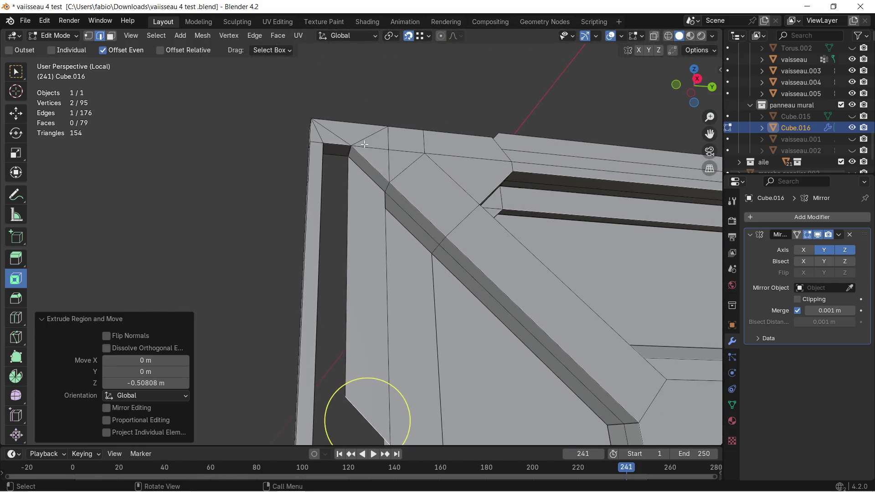
middle_click_drag(346, 201, 331, 135)
scroll(322, 114, "down", 3)
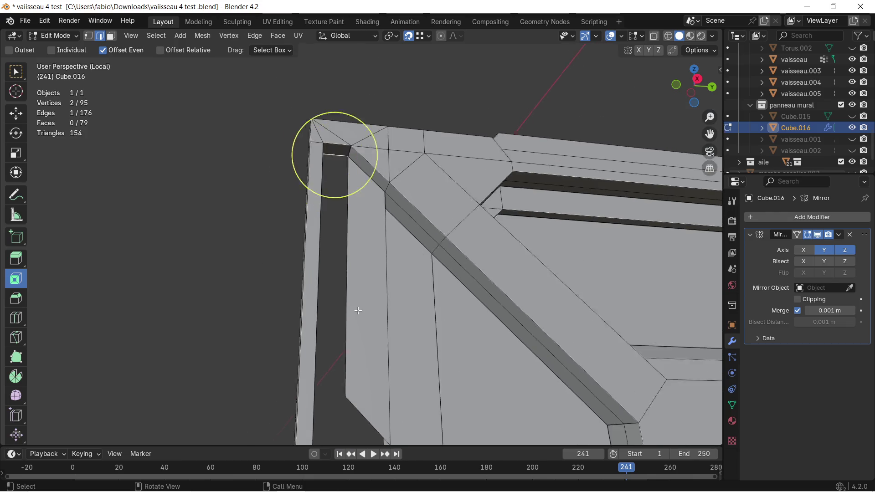
Extrude another edge near the diagonal notch about 0.51 m downward
key("e")
left_click(336, 361)
mouse_move(335, 361)
middle_mouse_down()
mouse_move(273, 178)
mouse_move(272, 223)
mouse_move(290, 226)
middle_mouse_up()
mouse_move(337, 243)
middle_mouse_down()
mouse_move(290, 262)
mouse_move(324, 220)
mouse_move(289, 201)
middle_mouse_up()
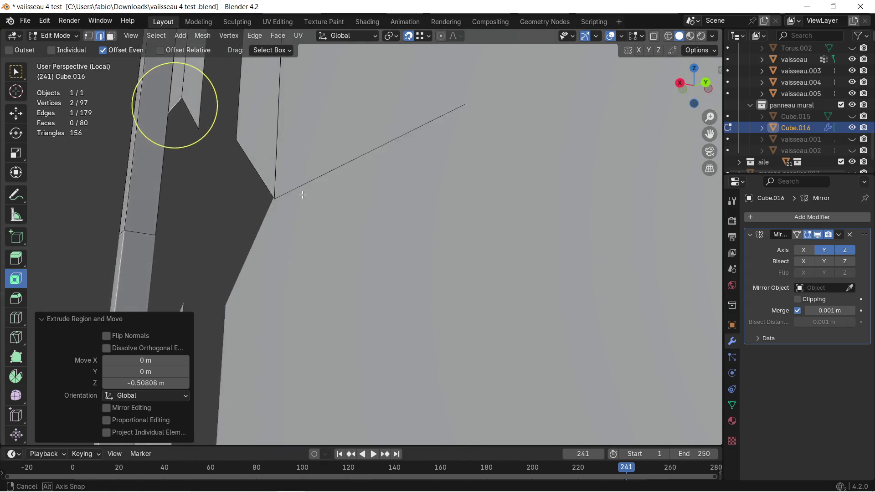
middle_click_drag(289, 201, 334, 208)
scroll(332, 206, "up", 4)
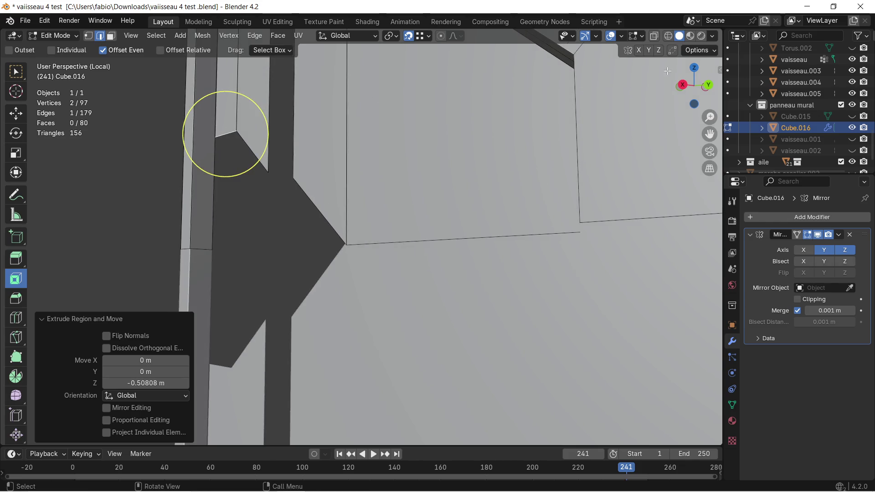
Inspect the notch tip vertex, then select the vertical edge beside the notch
left_click(90, 36)
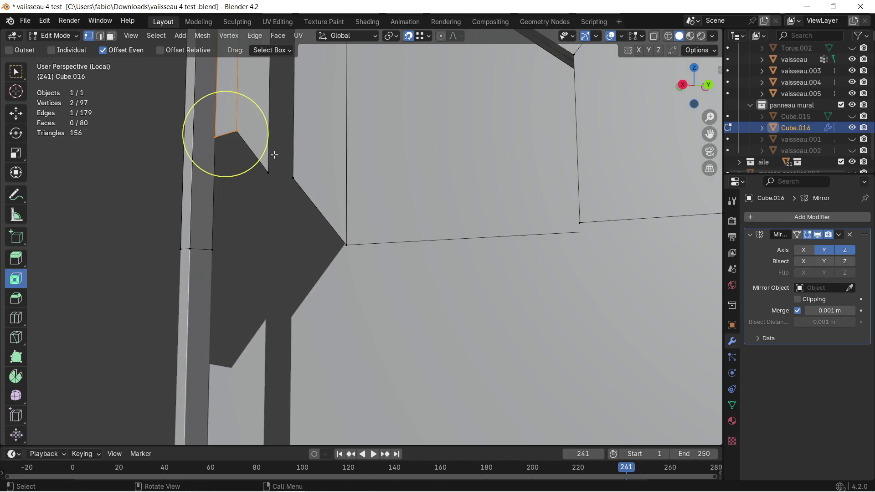
left_click(266, 171)
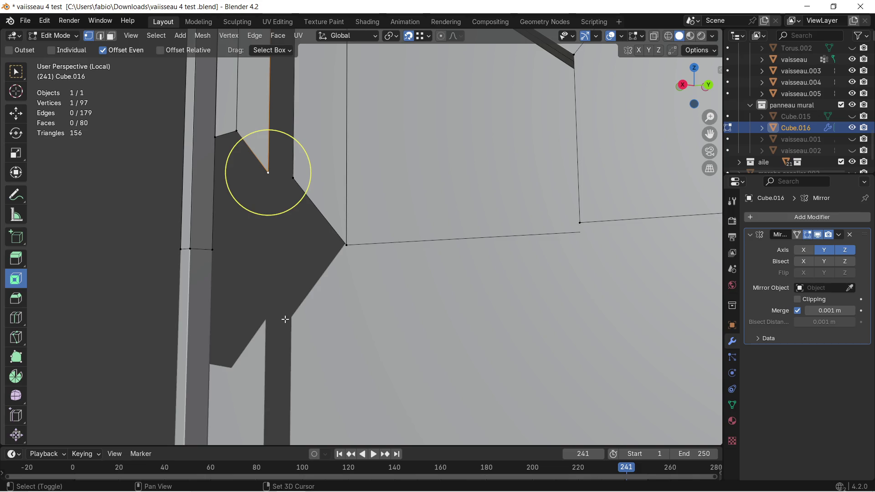
middle_click_drag(274, 260, 281, 260)
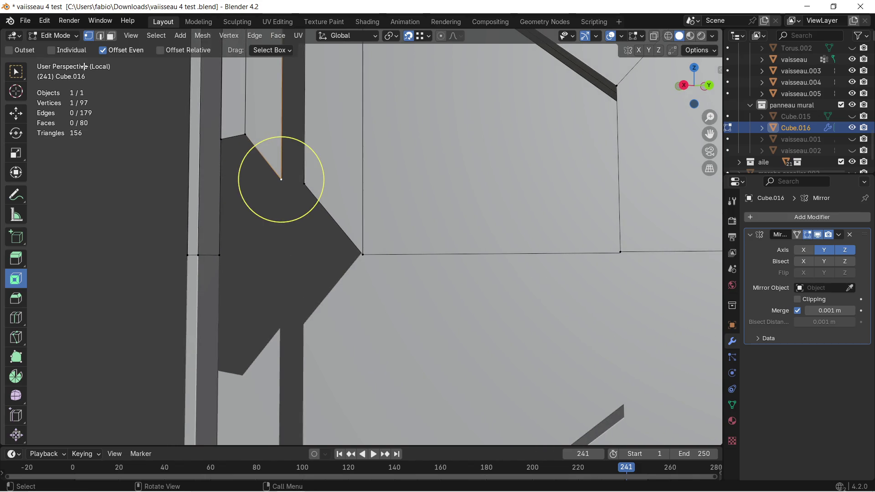
left_click(100, 36)
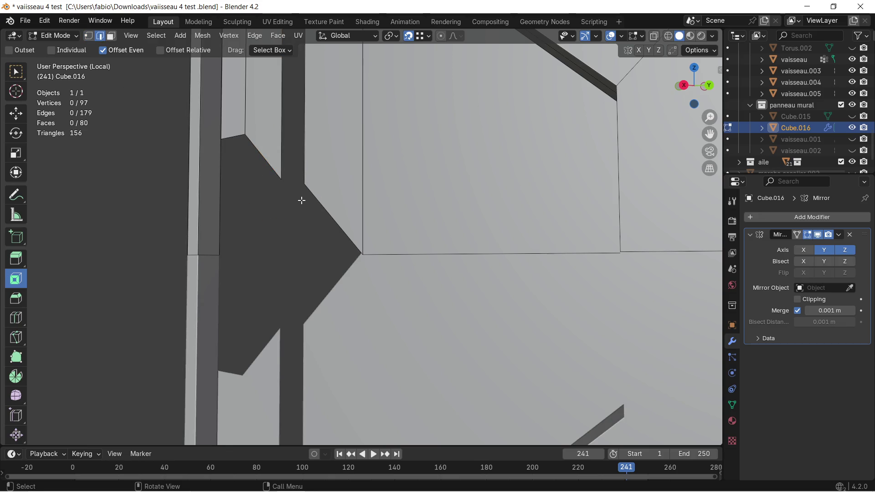
left_click(283, 174)
middle_click_drag(289, 183, 196, 242)
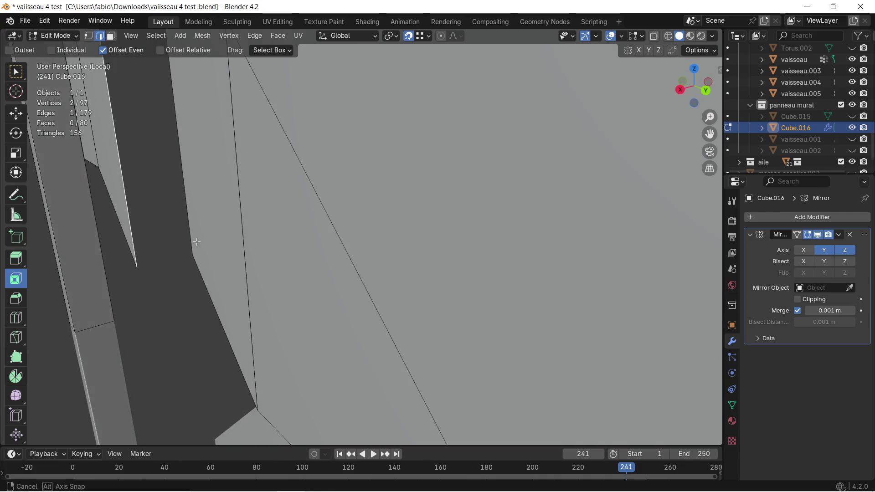
mouse_move(196, 241)
middle_mouse_down()
mouse_move(305, 273)
mouse_move(330, 291)
mouse_move(334, 276)
middle_mouse_up()
scroll(352, 256, "up", 2)
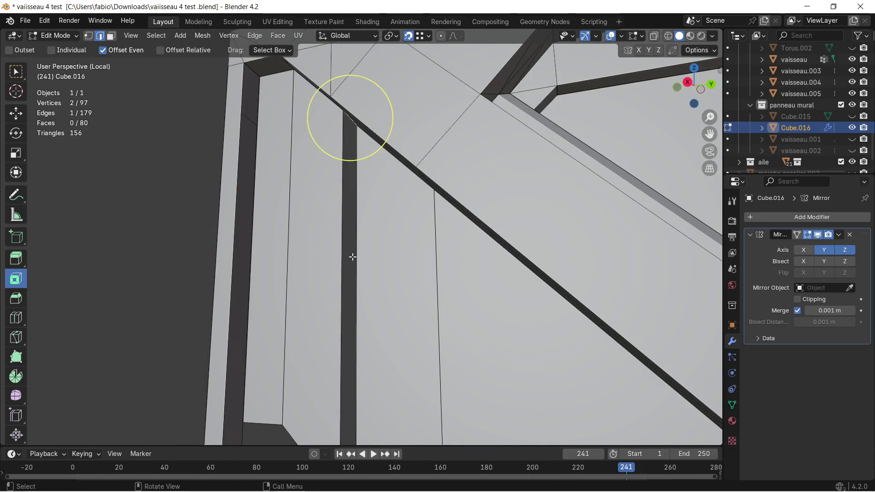
scroll(338, 343, "up", 2)
scroll(340, 212, "up", 2)
middle_click_drag(340, 212, 333, 228, "shift")
Extrude the notch edges downward along Z and fill a triangular face between them
key("e")
left_click(327, 245)
mouse_move(357, 289)
middle_mouse_down()
mouse_move(340, 247)
mouse_move(342, 254)
middle_mouse_up()
key("e")
key("z")
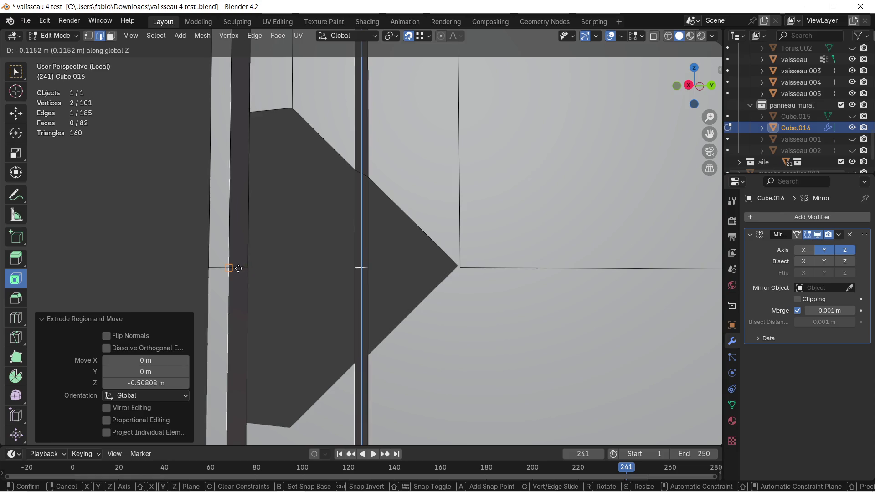
left_click(238, 270)
mouse_move(290, 265)
middle_mouse_down()
mouse_move(299, 271)
mouse_move(157, 124)
middle_mouse_up()
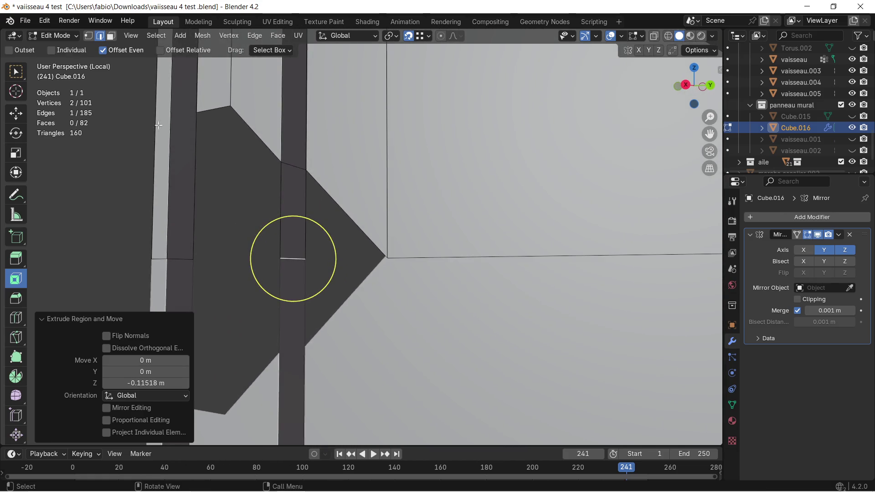
left_click_drag(293, 258, 302, 199)
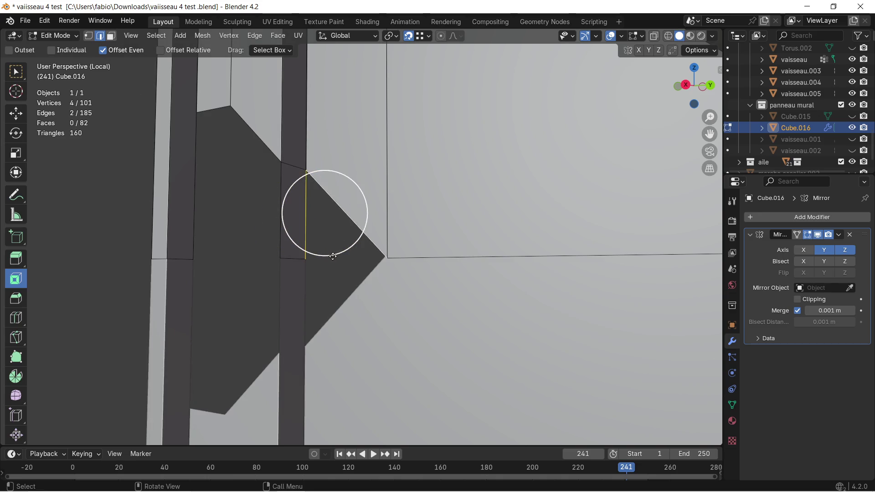
key("f")
middle_click_drag(333, 256, 328, 251)
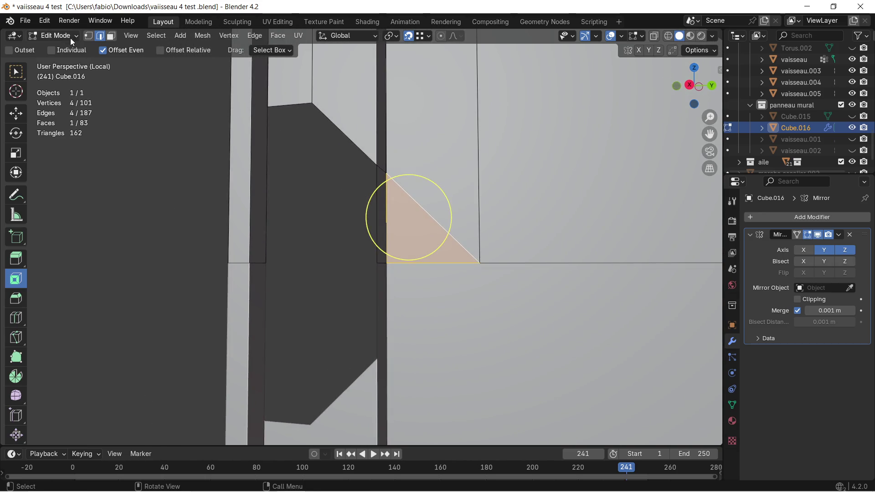
Extrude the notch's top vertex down along Z and fill a quad face from four corner vertices
left_click(88, 35)
left_click(313, 101)
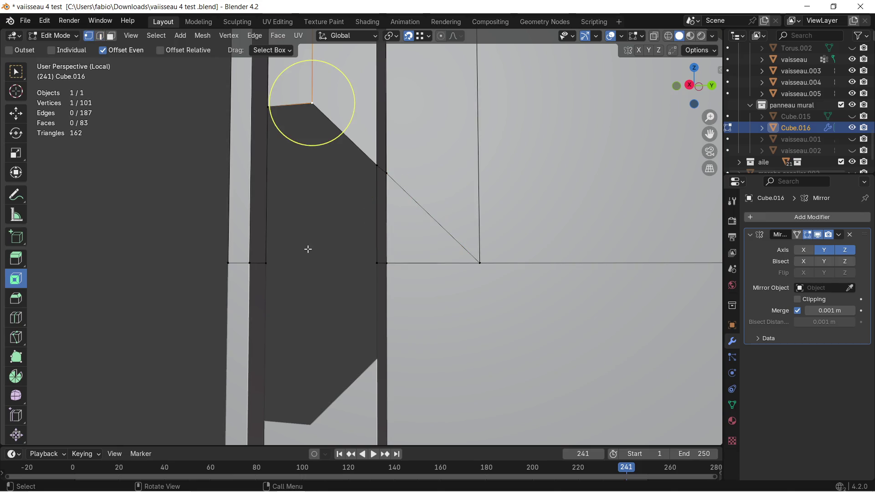
key("e")
key("z")
left_click(312, 262)
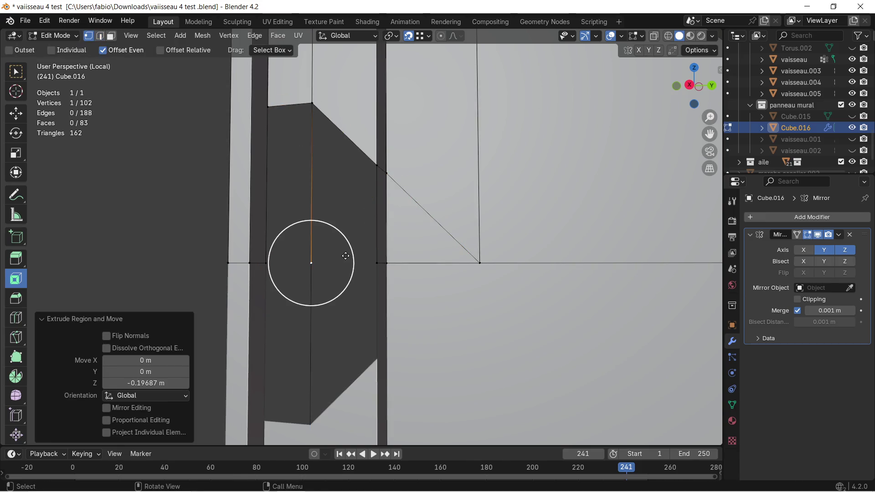
left_click(372, 263, "shift")
left_click(374, 165, "shift")
left_click(313, 104, "shift")
key("f")
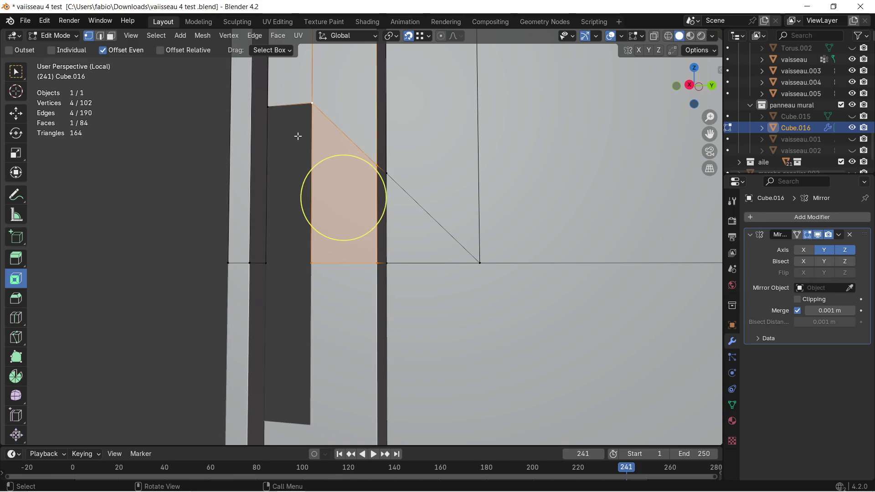
Fill another quad in the notch, undo it, and snap the selected vertices onto their neighbours
left_click(311, 102)
left_click(269, 105, "shift")
left_click(263, 259, "shift")
left_click(295, 260, "shift")
key("f")
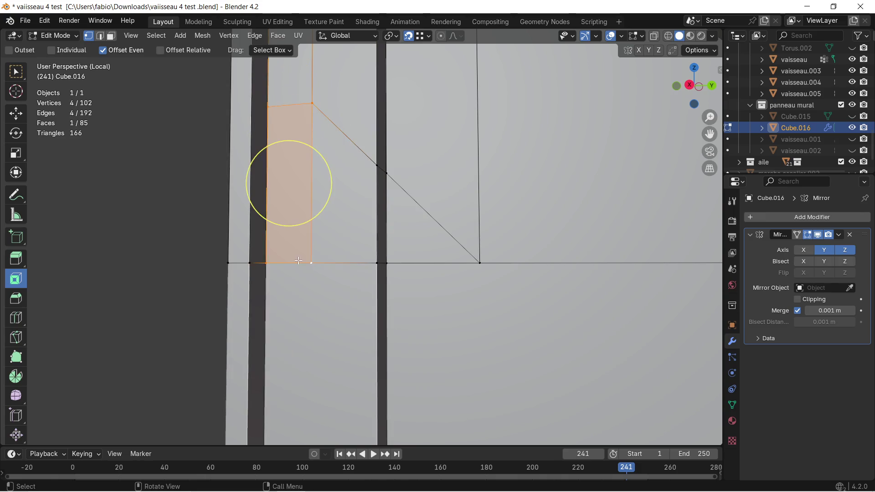
scroll(294, 251, "down", 3)
scroll(277, 250, "down", 3)
scroll(276, 251, "up", 2)
scroll(276, 250, "up", 1)
scroll(276, 250, "up", 2)
scroll(351, 246, "up", 2)
scroll(354, 245, "up", 1)
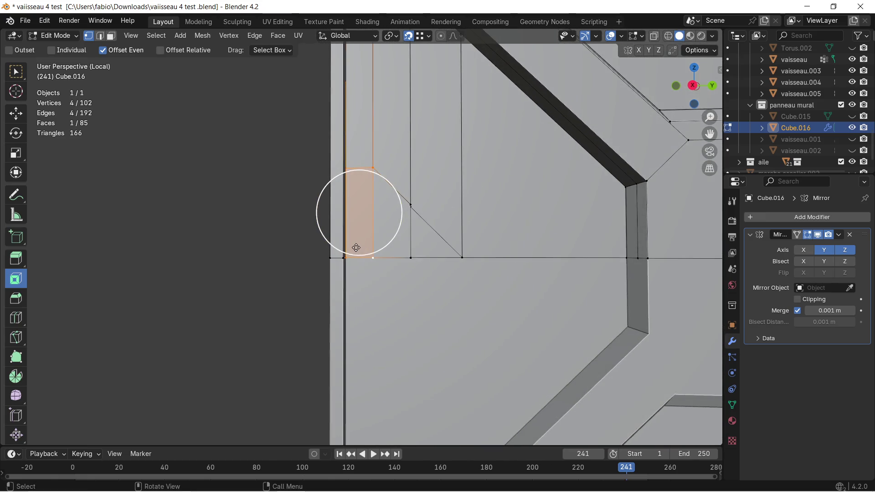
key("ctrl+z")
left_click_drag(358, 243, 369, 240)
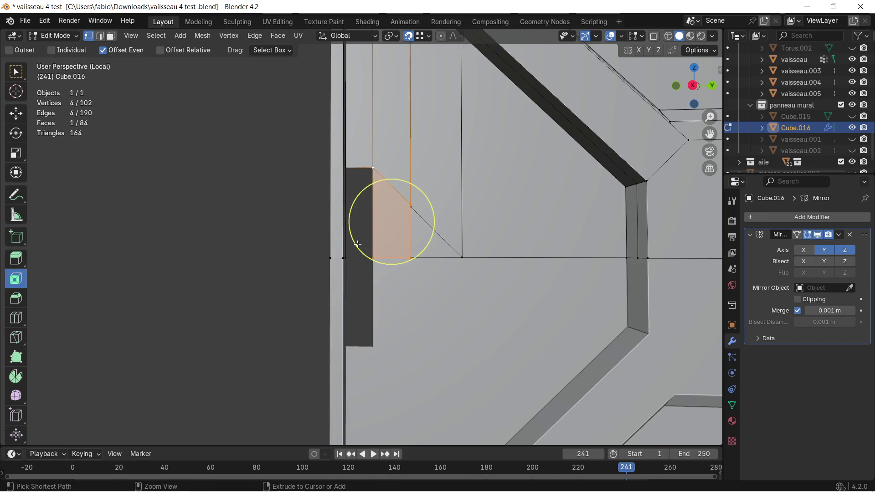
middle_click_drag(369, 240, 289, 227)
scroll(355, 244, "up", 2)
left_click(283, 221)
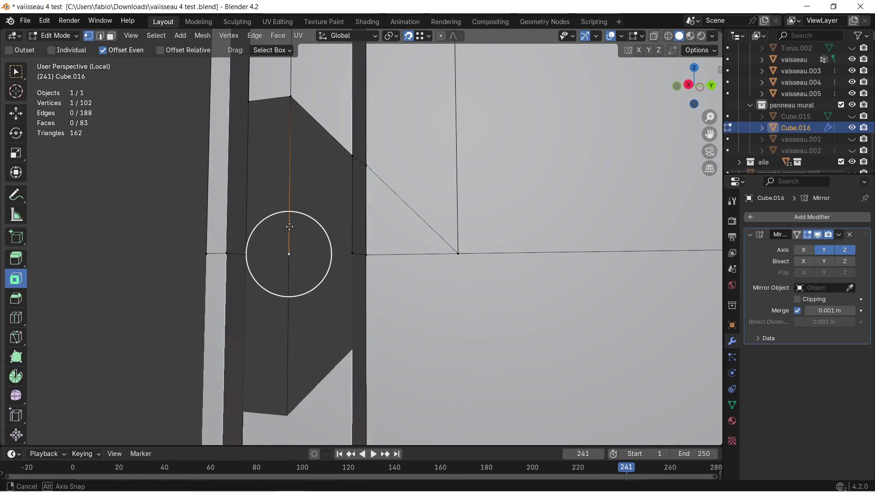
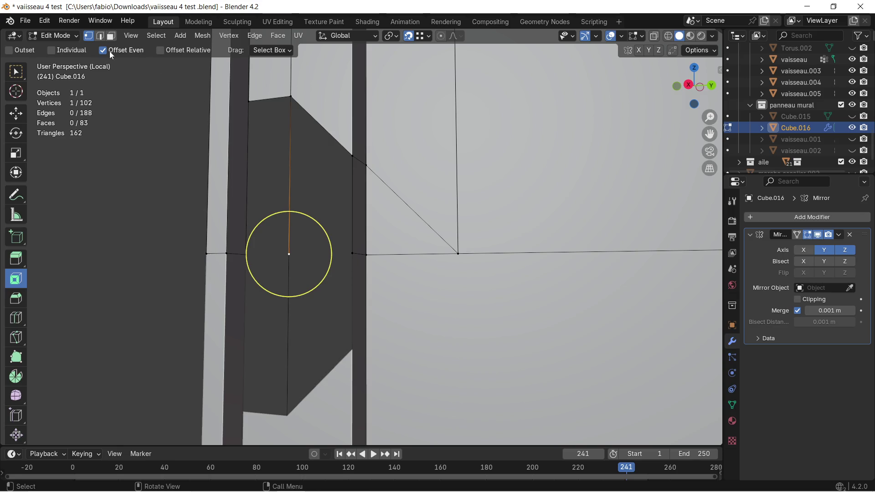
Fill a first face across the hole from four shift-selected vertices beside the vertical groove
left_click(249, 255, "shift")
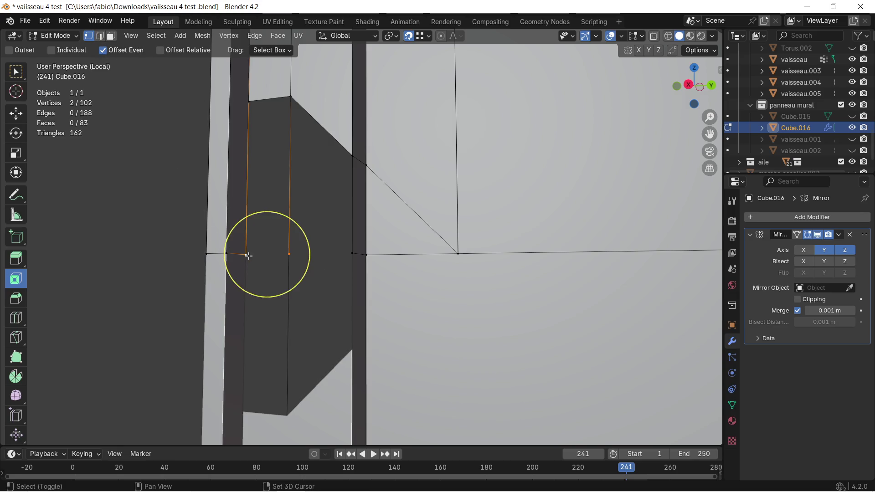
left_click(249, 101, "shift")
left_click(291, 97, "shift")
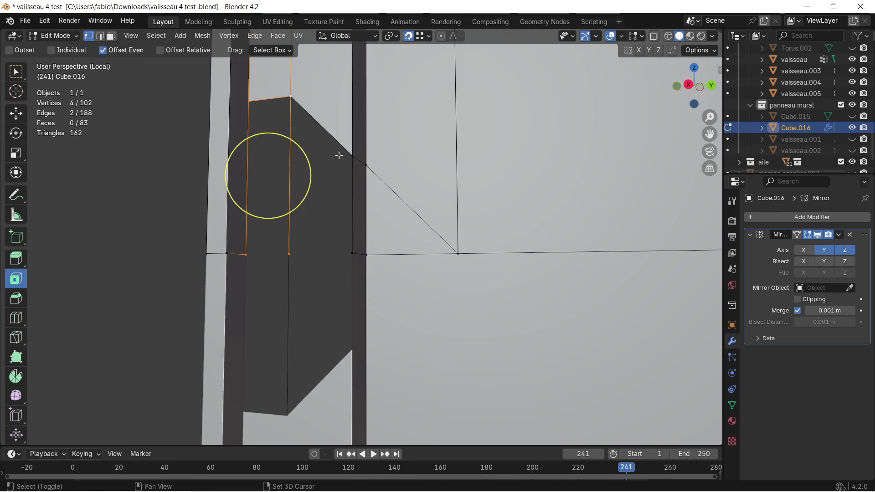
left_click(347, 154, "shift")
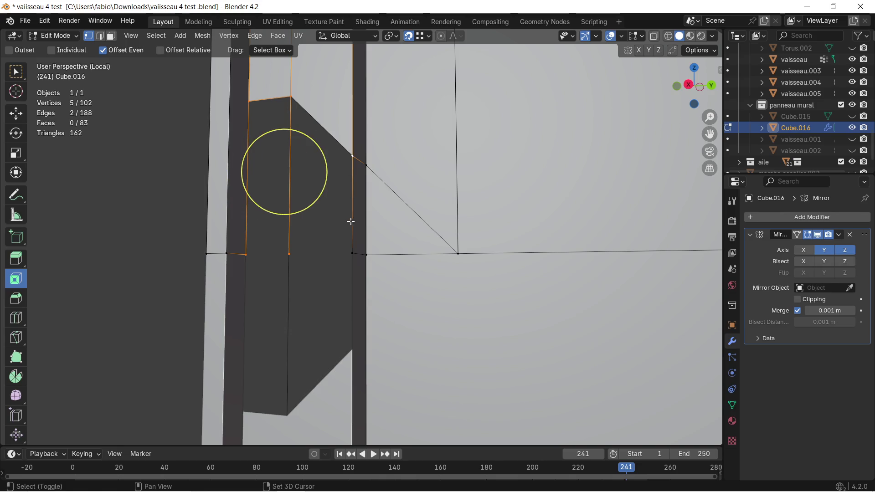
left_click(348, 157, "shift")
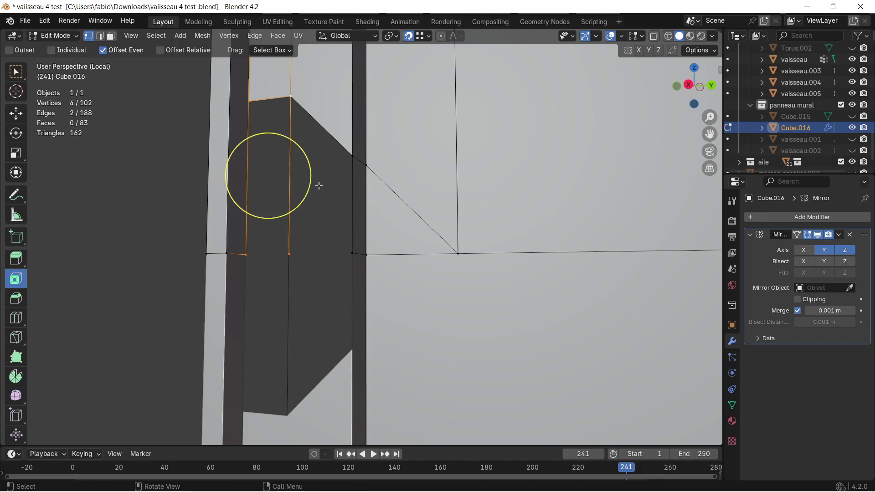
key("f")
Fill a second face across the hole using the neighbouring and inner vertical edges
left_click(289, 97, "shift")
left_click(287, 252, "shift")
left_click(290, 253)
left_click(292, 98, "shift")
left_click(349, 251, "shift")
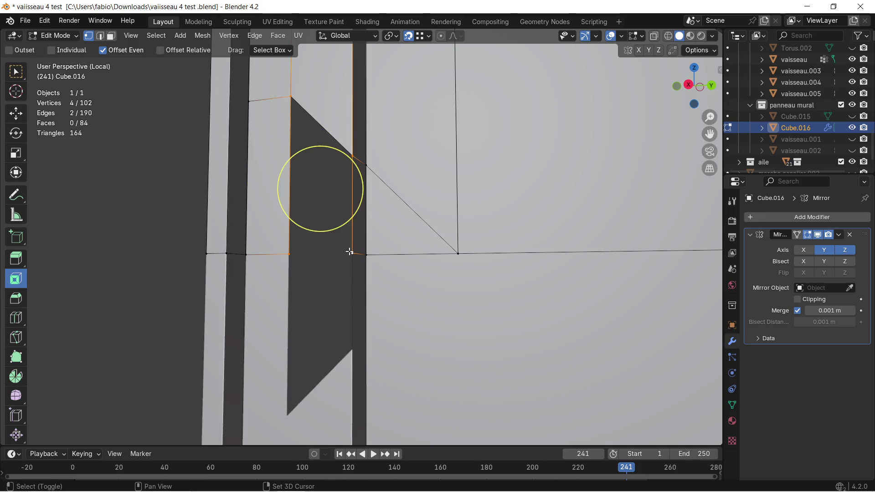
key("f")
scroll(313, 225, "down", 1)
scroll(307, 228, "down", 1)
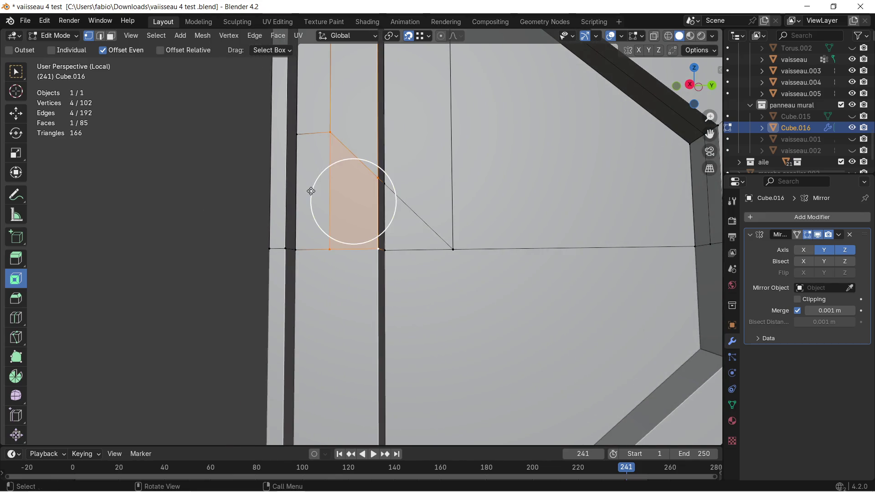
Try an inset with depth on the two new faces, then undo it
left_click(110, 35)
left_click(322, 209)
middle_click_drag(337, 207, 329, 236)
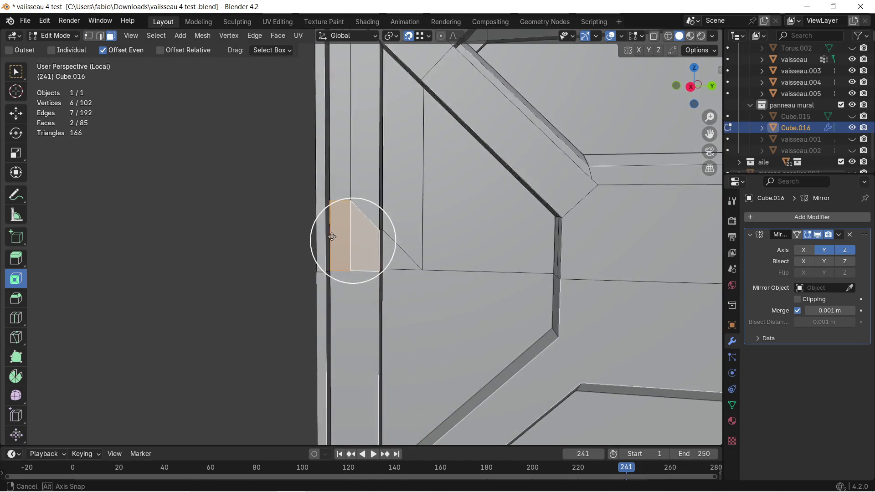
left_click_drag(390, 219, 348, 255)
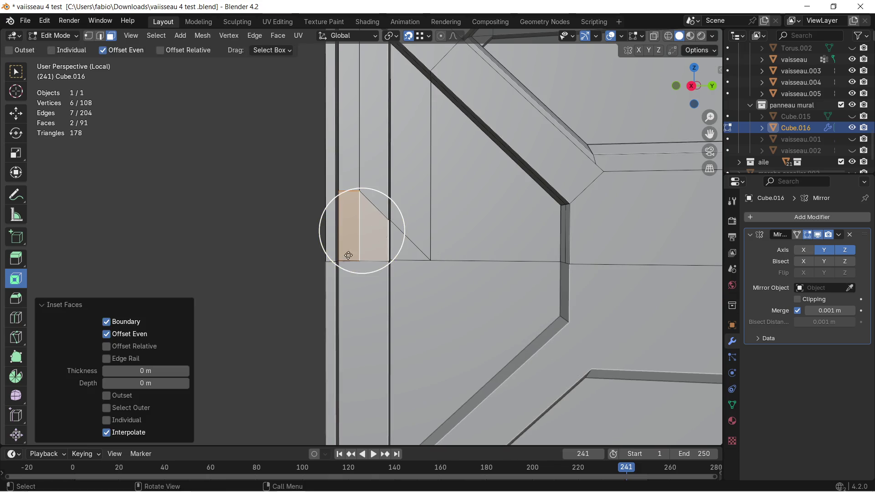
left_click_drag(156, 370, 171, 370)
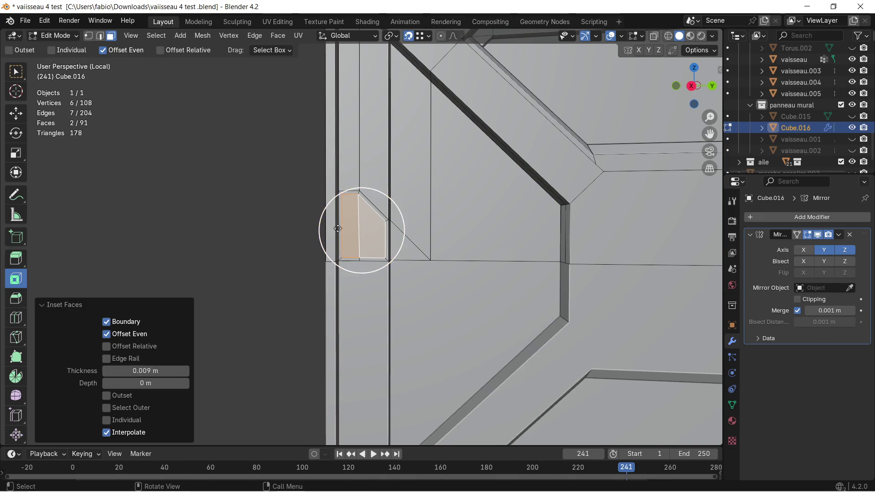
scroll(361, 230, "up", 3)
middle_click_drag(302, 253, 294, 241)
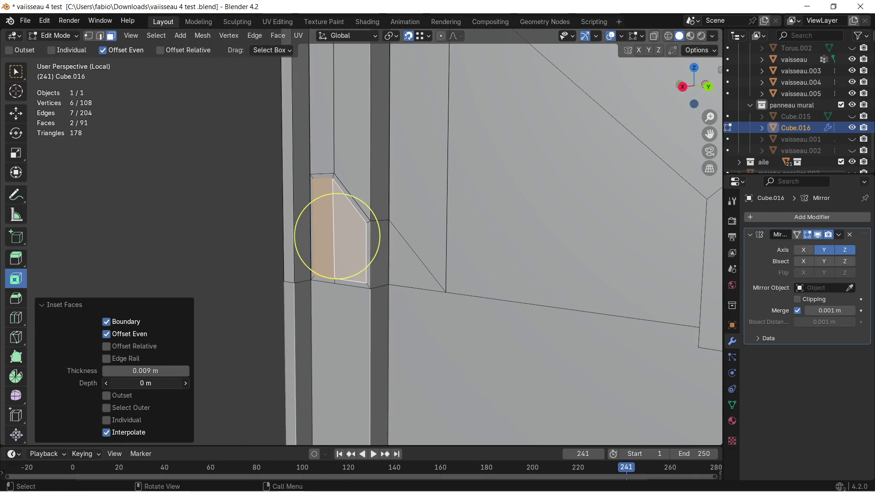
left_click_drag(145, 383, 123, 382)
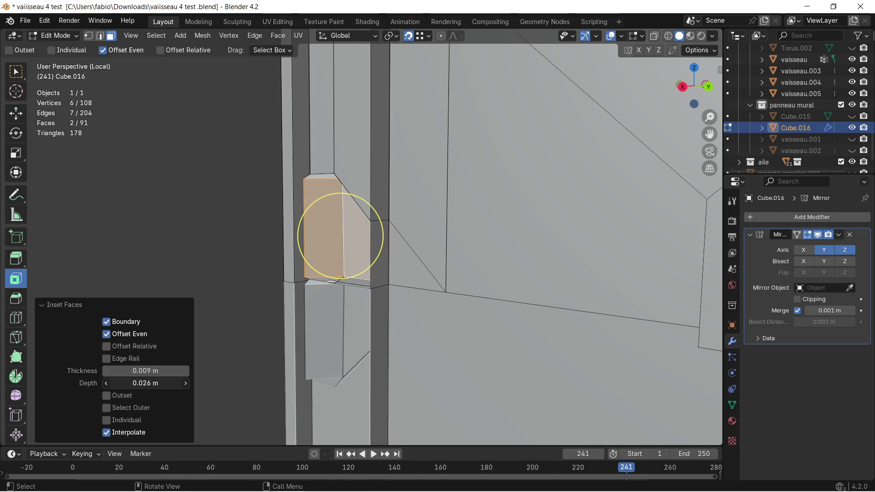
key("ctrl+z")
middle_click_drag(281, 288, 303, 285)
key("ctrl+z")
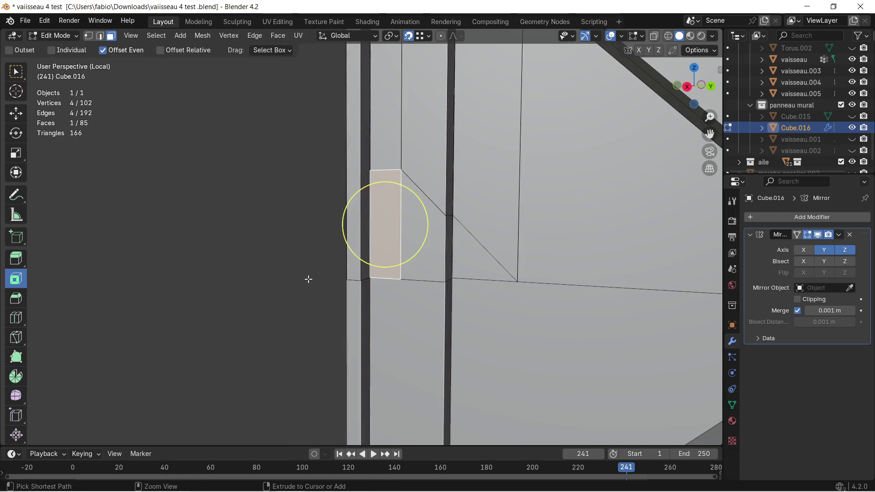
Undo the face fills and enable the Face Orientation overlay on the panel
key("ctrl+z")
key("ctrl+z")
left_click(399, 279)
key("ctrl+z")
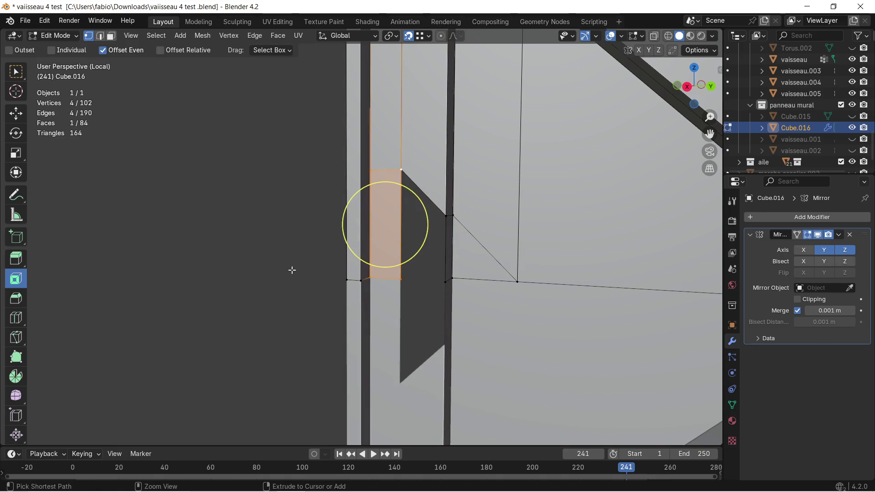
key("ctrl+z")
middle_click_drag(371, 225, 379, 228)
scroll(292, 270, "down", 2)
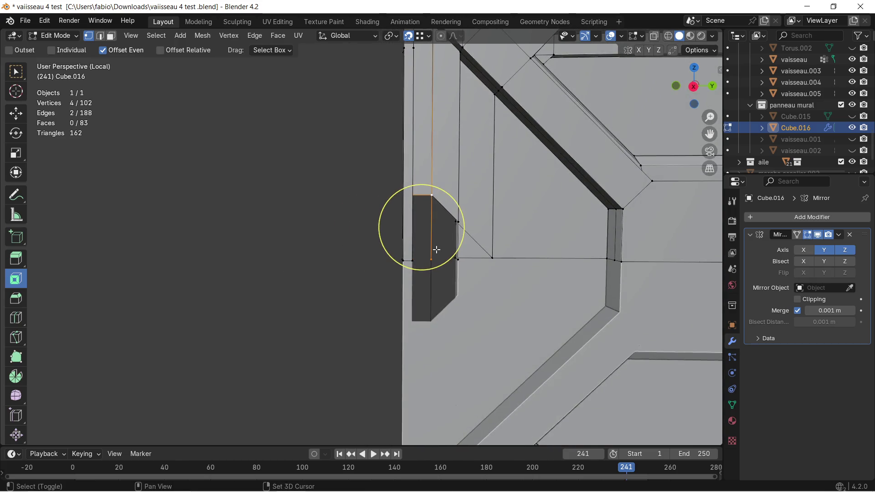
scroll(315, 267, "down", 2)
scroll(328, 233, "down", 2)
mouse_move(327, 234)
middle_mouse_down()
mouse_move(275, 242)
mouse_move(324, 243)
middle_mouse_up()
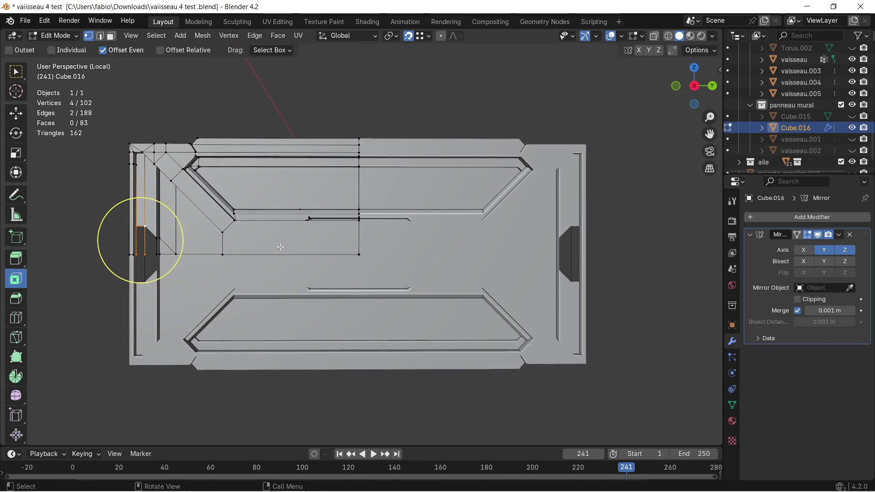
middle_click_drag(325, 242, 316, 137)
left_click(622, 36)
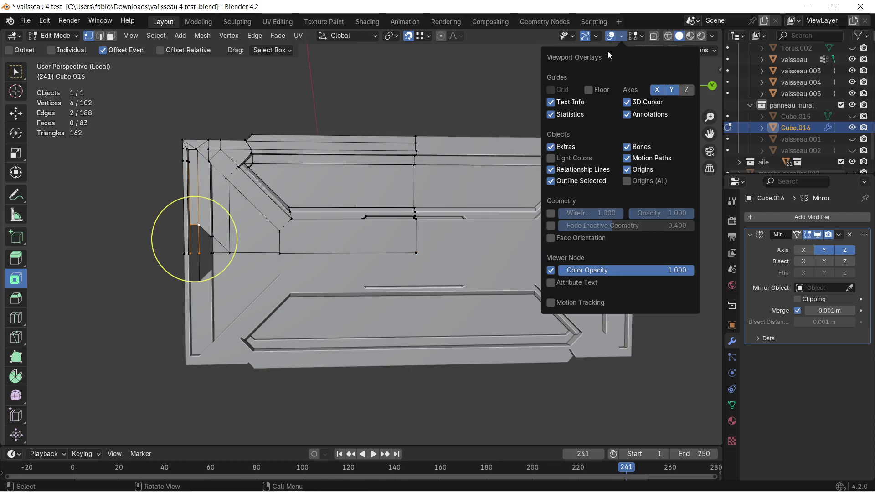
left_click(551, 239)
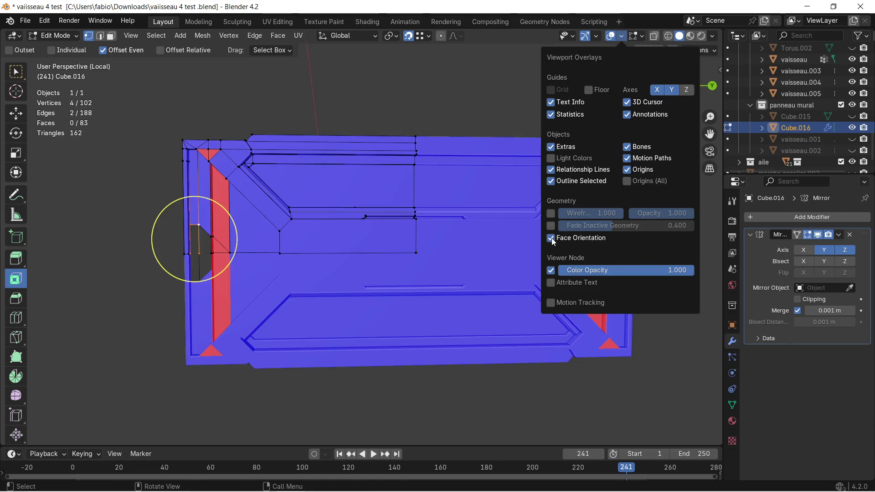
scroll(185, 218, "up", 5)
Brush-select the red strip and corner faces and flip their normals so they show blue
middle_click_drag(130, 215, 256, 225)
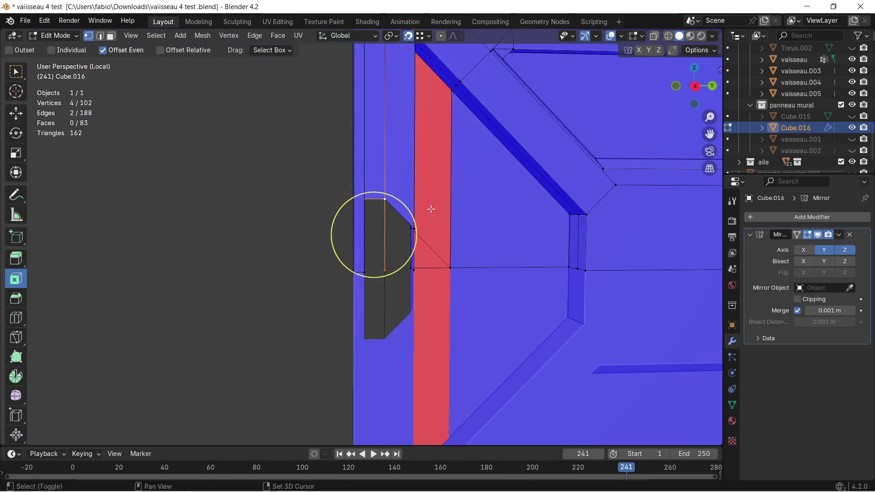
left_click(110, 36)
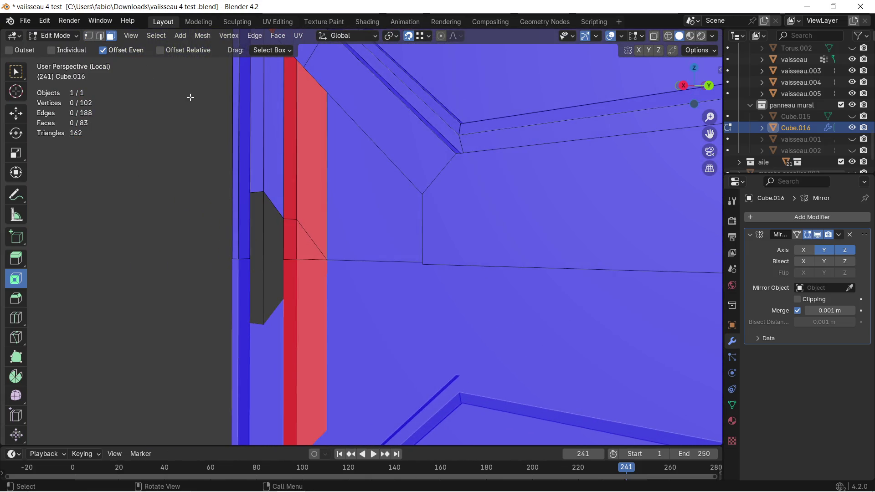
scroll(255, 160, "up", 2)
key("c")
left_click_drag(270, 98, 306, 231)
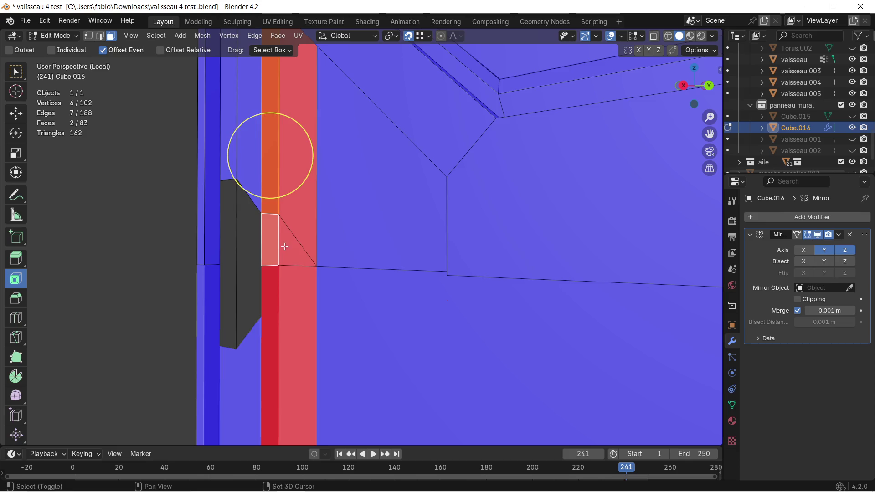
mouse_move(294, 92)
middle_mouse_down()
mouse_move(289, 198)
mouse_move(445, 246)
mouse_move(397, 232)
middle_mouse_up()
left_click(289, 197, "shift")
scroll(288, 197, "down", 2)
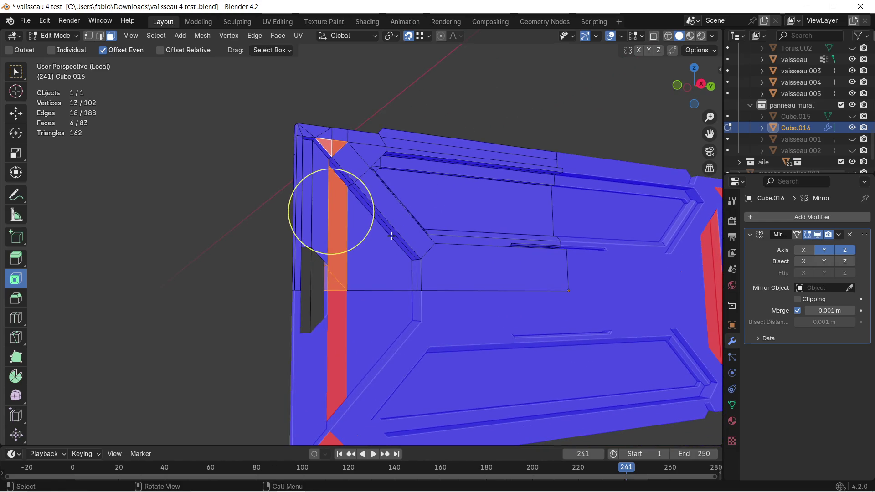
key("alt+n")
left_click(390, 236)
scroll(380, 214, "up", 2)
mouse_move(380, 214)
middle_mouse_down()
mouse_move(308, 216)
mouse_move(307, 196)
middle_mouse_up()
left_click(212, 186)
mouse_move(213, 186)
middle_mouse_down()
mouse_move(262, 209)
mouse_move(253, 211)
mouse_move(319, 192)
mouse_move(275, 215)
mouse_move(239, 264)
mouse_move(304, 166)
mouse_move(335, 140)
mouse_move(319, 156)
mouse_move(340, 150)
mouse_move(326, 160)
mouse_move(332, 153)
mouse_move(292, 141)
middle_mouse_up()
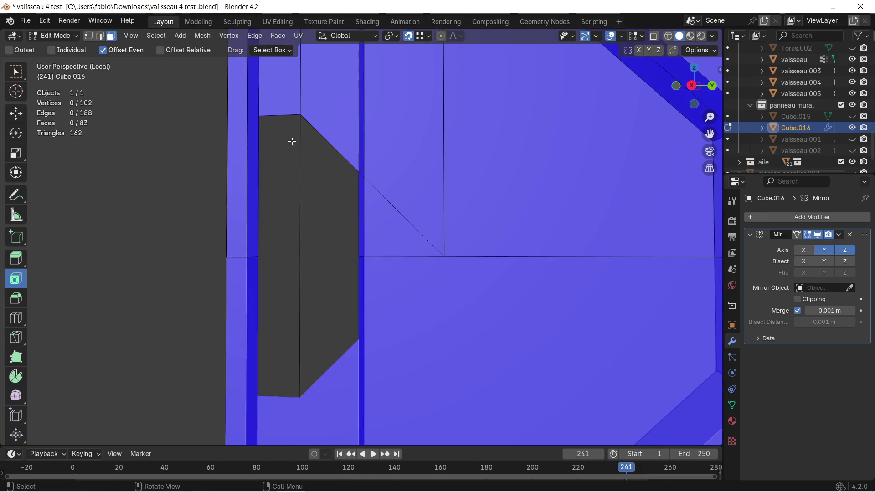
Delete the stray vertex on the notch edge in vertex select mode
left_click(89, 36)
left_click(300, 257)
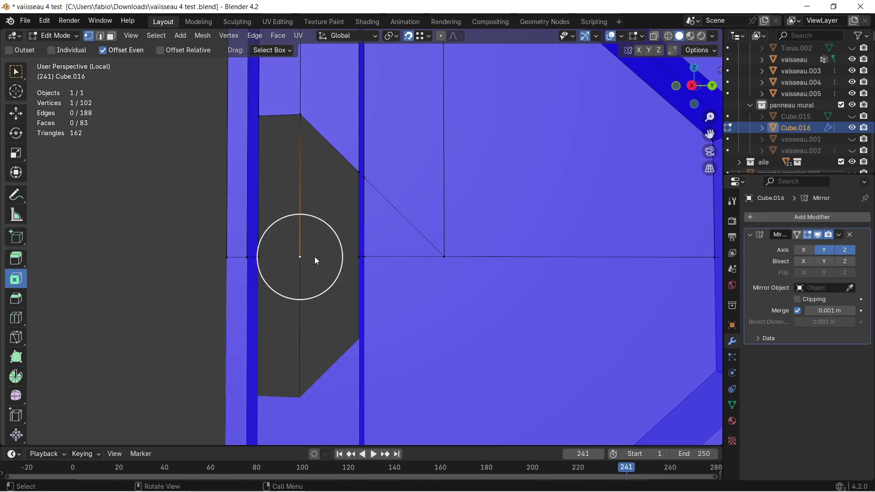
key("x")
left_click(299, 235)
middle_click_drag(296, 238, 290, 230)
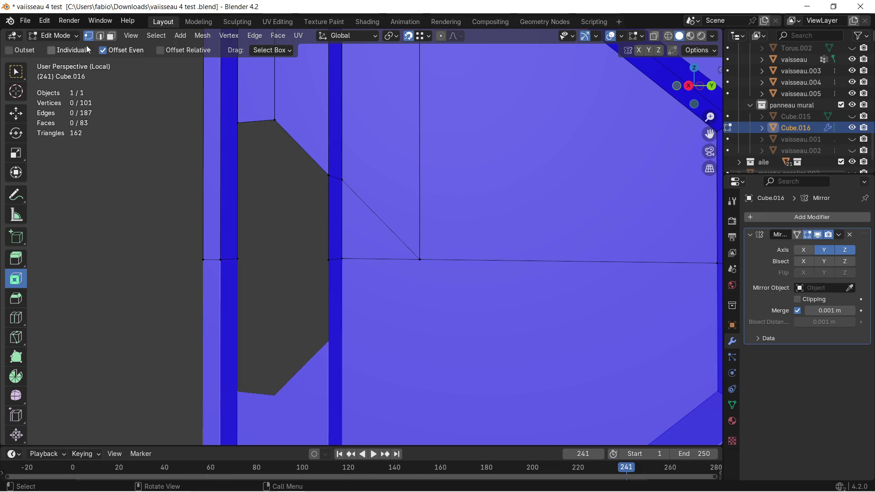
Fill a face from four notch vertices, then delete it again, leaving the opening unfilled
left_click(239, 122)
left_click(239, 258, "shift")
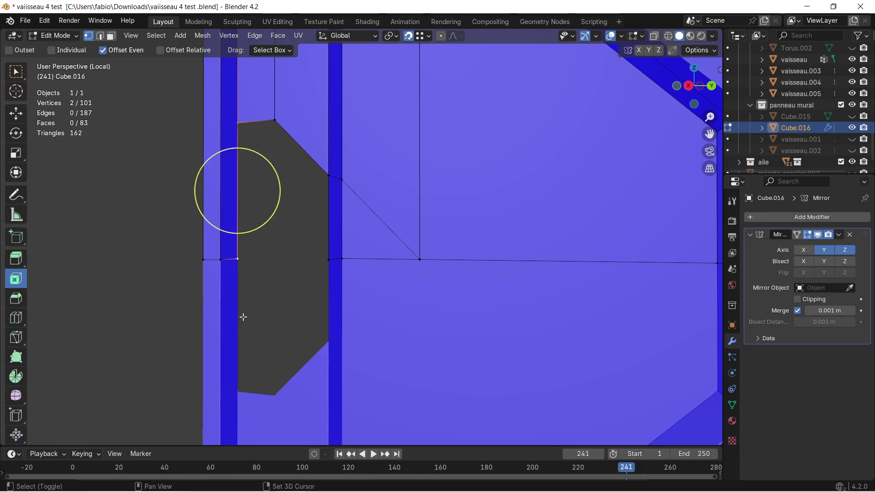
left_click(319, 255, "shift")
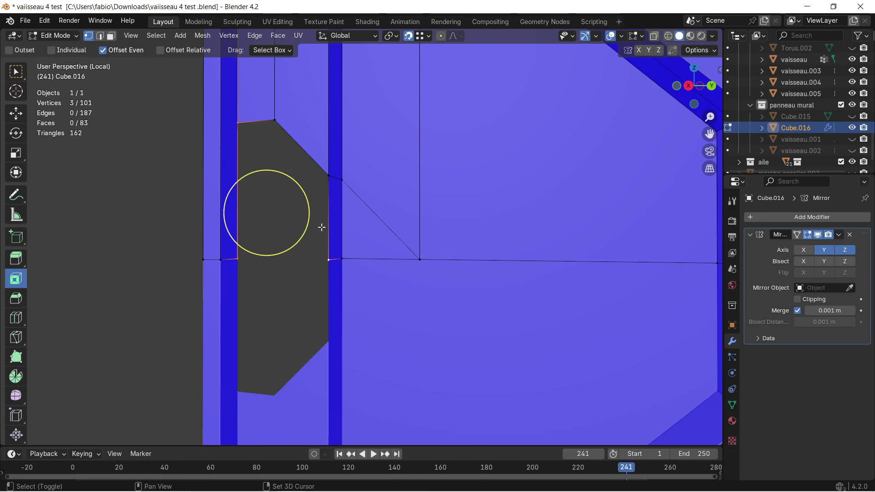
left_click(276, 120, "shift")
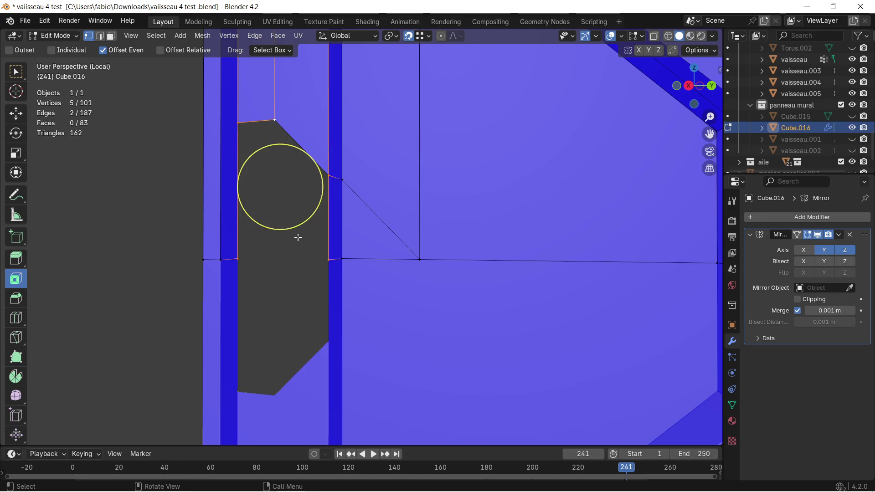
key("f")
middle_click_drag(275, 228, 290, 234)
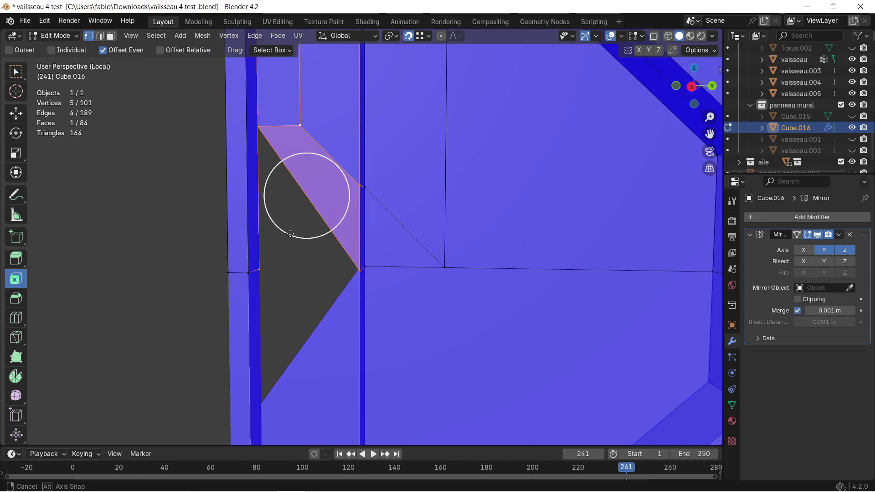
key("Delete")
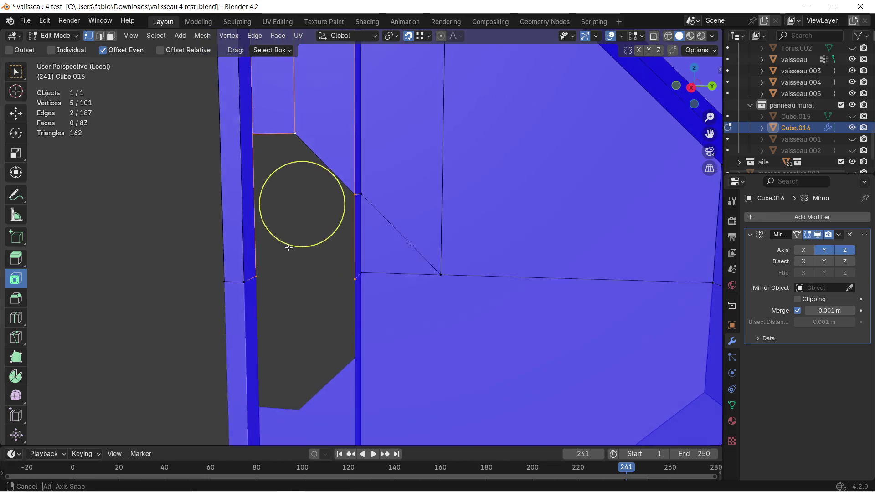
middle_click_drag(290, 235, 200, 243)
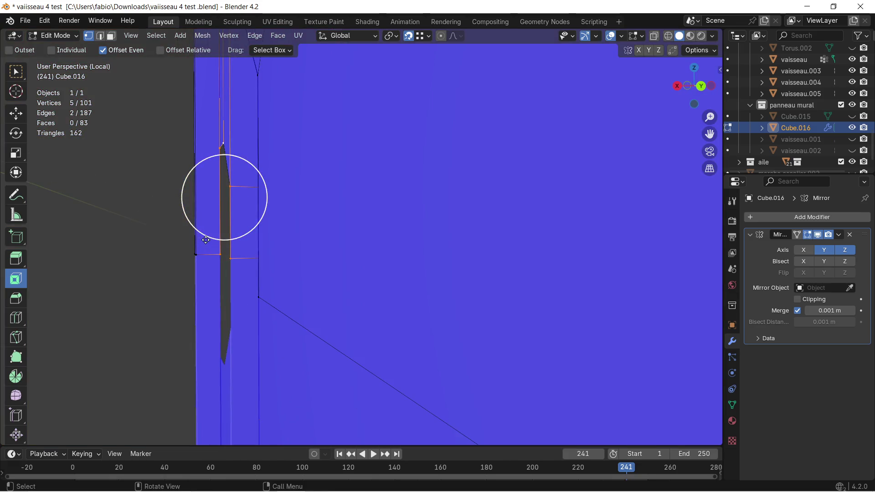
mouse_move(200, 243)
middle_mouse_down()
mouse_move(308, 257)
mouse_move(281, 270)
middle_mouse_up()
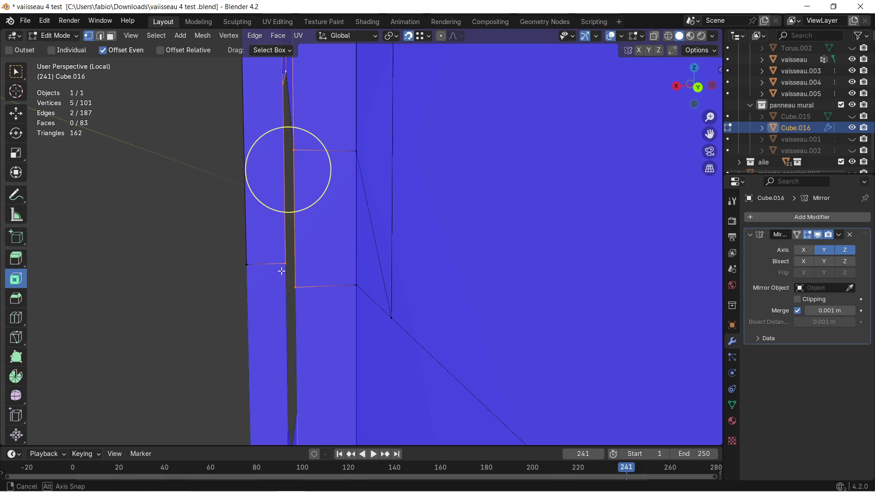
mouse_move(281, 271)
middle_mouse_down()
mouse_move(329, 266)
mouse_move(392, 234)
mouse_move(389, 336)
mouse_move(383, 198)
mouse_move(360, 218)
middle_mouse_up()
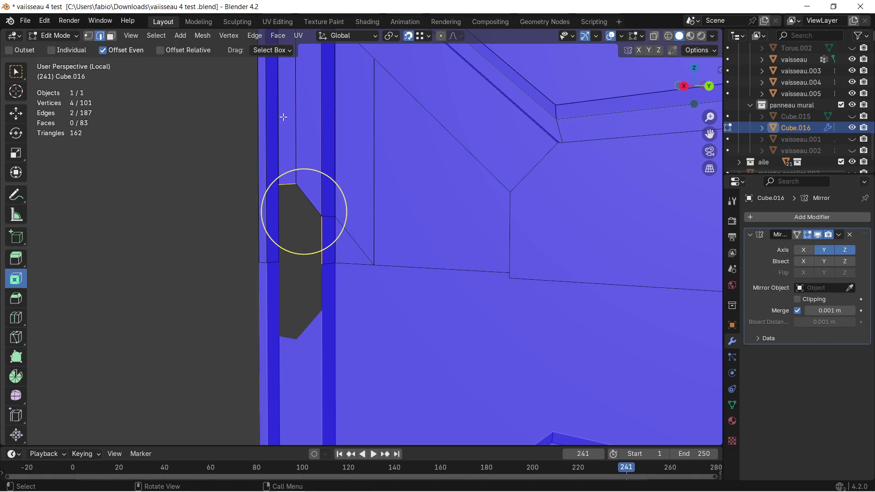
Test an X-axis move on the selected edge and undo an unwanted face fill in the opening
mouse_move(318, 231)
middle_mouse_down()
mouse_move(313, 244)
mouse_move(209, 260)
mouse_move(284, 237)
mouse_move(281, 252)
middle_mouse_up()
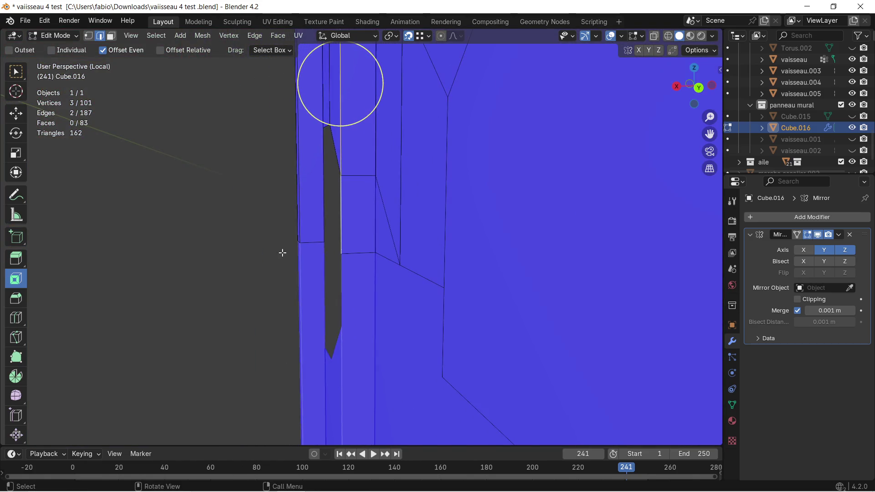
scroll(281, 252, "up", 2)
key("g")
key("x")
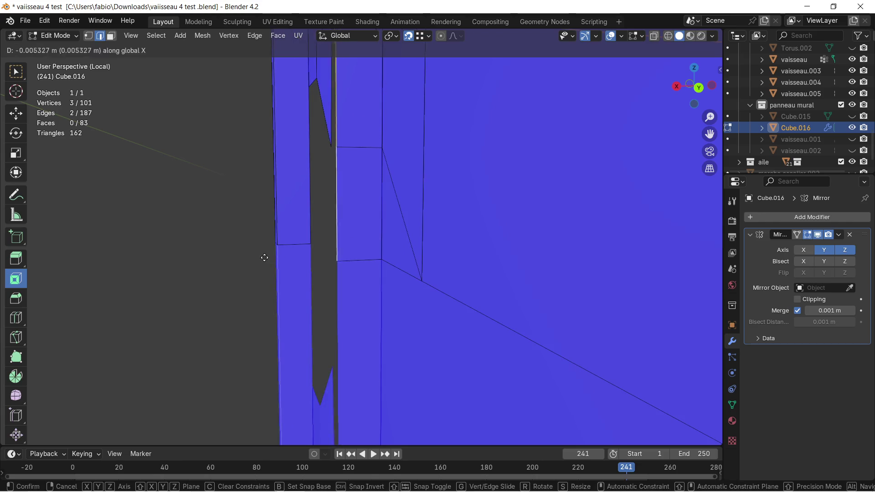
left_click(306, 244)
mouse_move(298, 239)
middle_mouse_down()
mouse_move(404, 237)
mouse_move(395, 273)
mouse_move(356, 287)
mouse_move(352, 236)
mouse_move(362, 230)
mouse_move(328, 250)
mouse_move(290, 240)
mouse_move(294, 231)
mouse_move(541, 235)
mouse_move(311, 244)
mouse_move(373, 237)
middle_mouse_up()
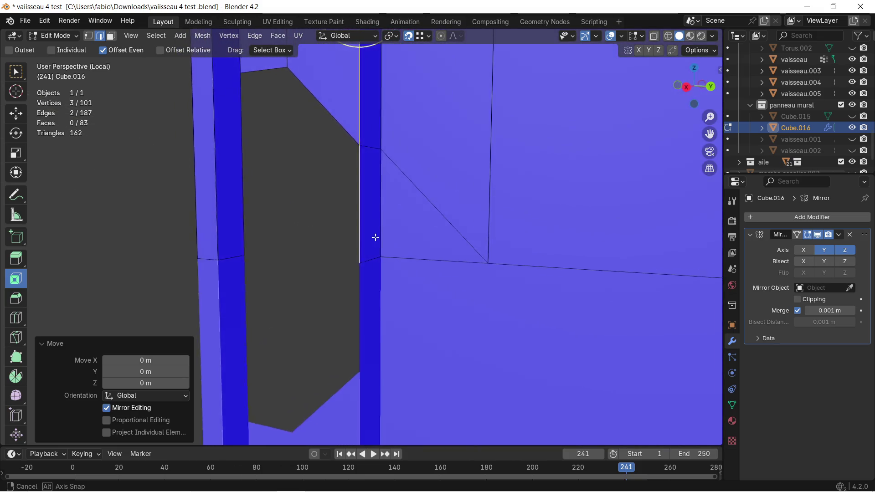
left_click(89, 36)
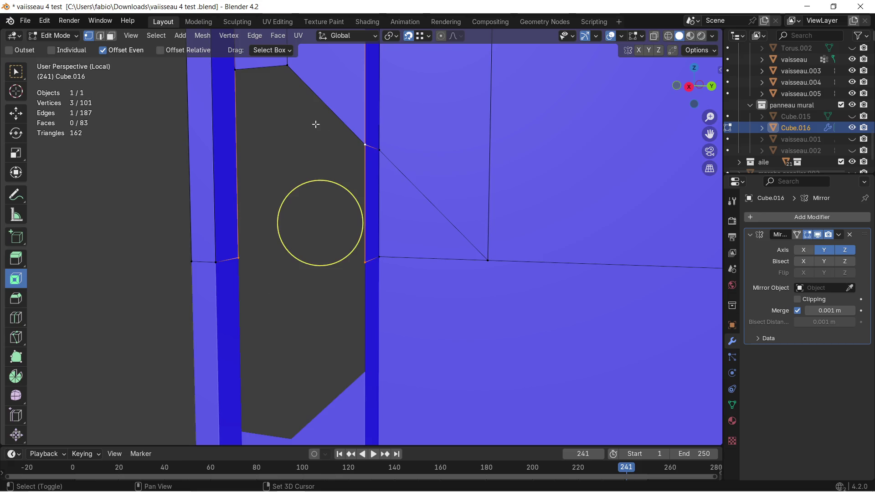
middle_click_drag(315, 124, 318, 121, "shift")
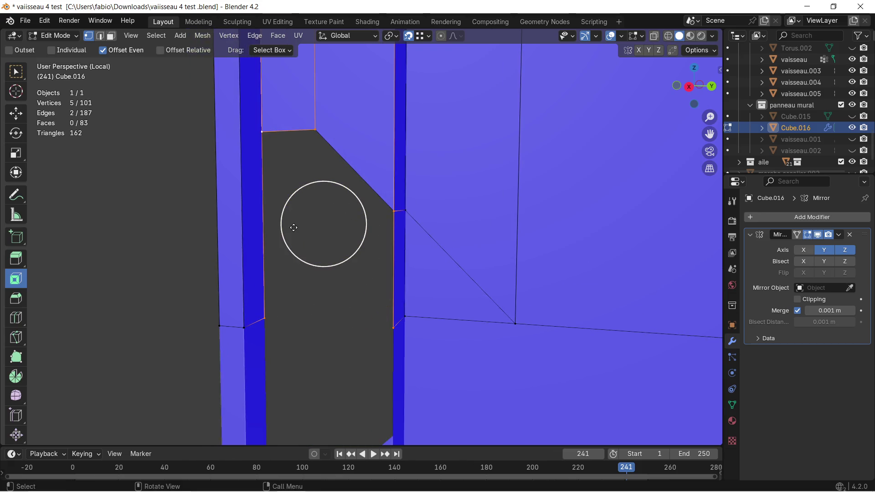
key("f")
key("ctrl+z")
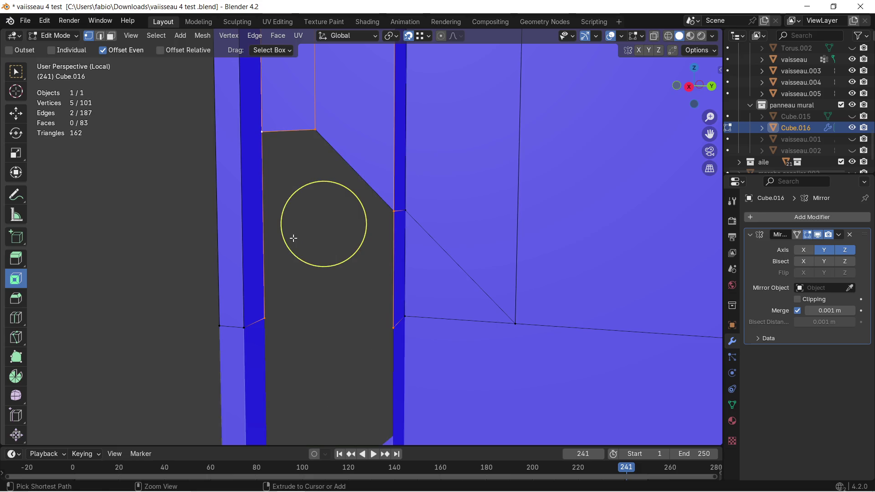
Extrude the top corner vertex straight down along Z and fill a face to the opposite vertex
mouse_move(276, 217)
middle_mouse_down()
mouse_move(269, 211)
mouse_move(288, 201)
middle_mouse_up()
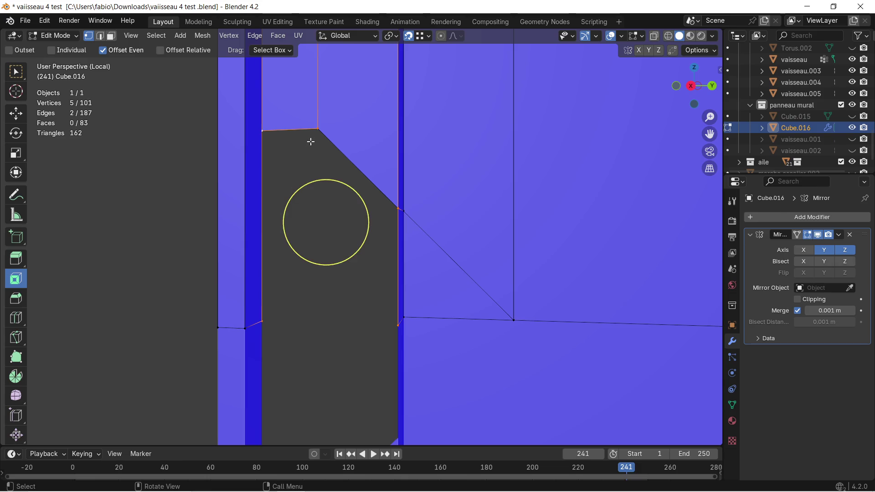
key("e")
key("z")
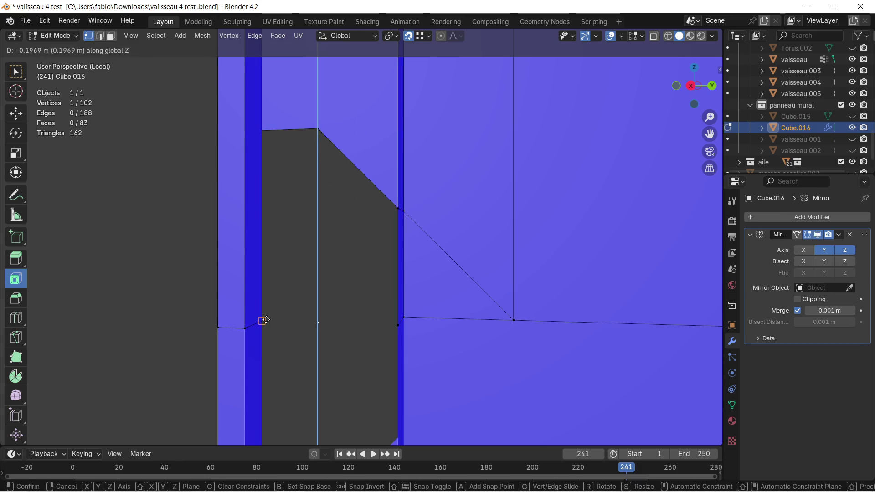
left_click(270, 318)
left_click(264, 322, "shift")
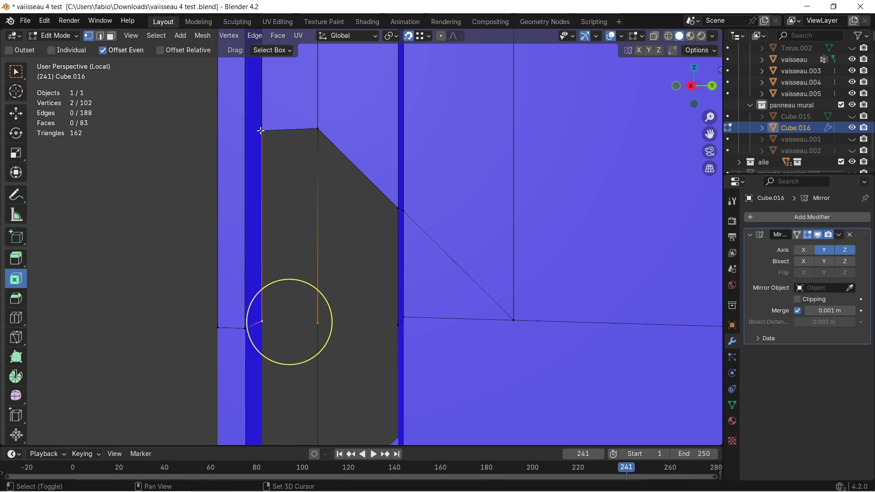
key("f")
Fill a rectangular face across the upper part of the gap from the corner vertices
left_click(320, 130)
left_click(391, 322, "shift")
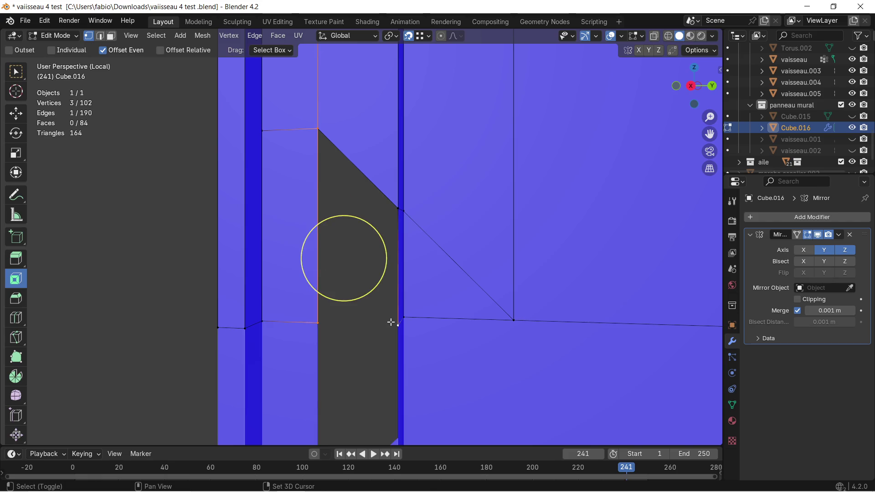
mouse_move(396, 217)
middle_mouse_down()
mouse_move(375, 225)
mouse_move(331, 218)
mouse_move(64, 52)
middle_mouse_up()
key("f")
Select the new rectangle and triangle faces and start extruding them along their normal
left_click(111, 36)
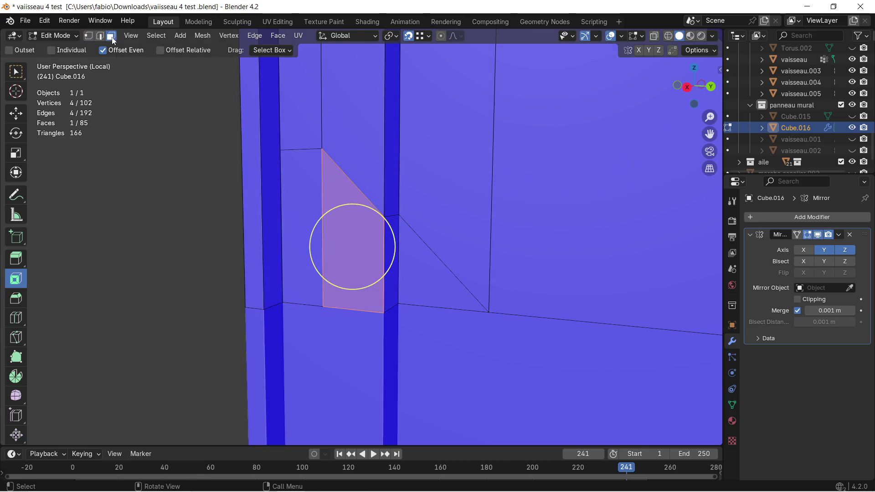
left_click(303, 211)
left_click(342, 221, "shift")
middle_click_drag(342, 221, 341, 238)
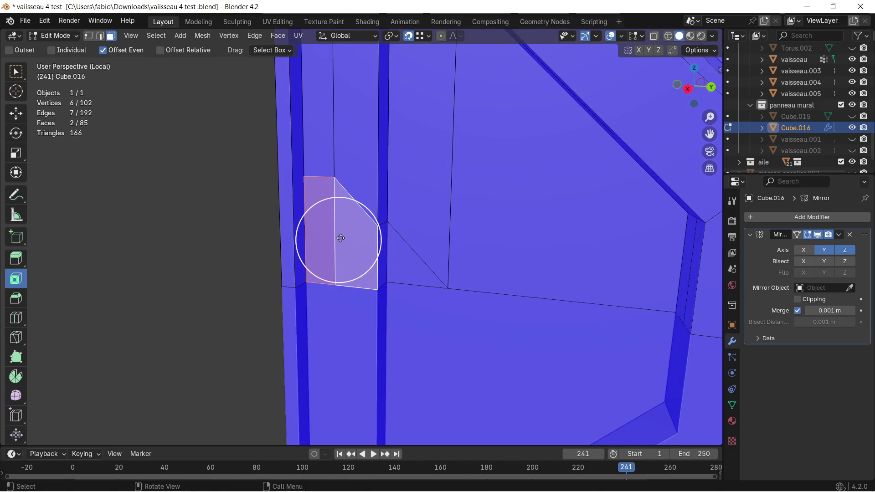
key("e")
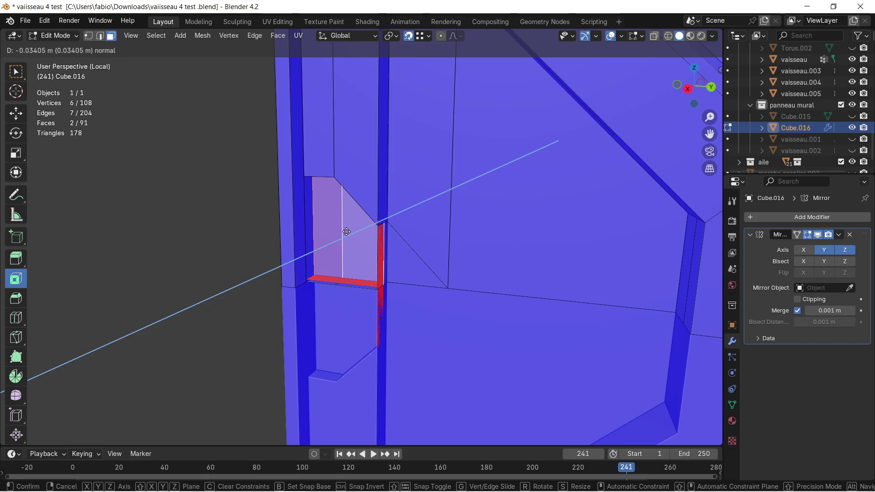
left_click(347, 232)
mouse_move(346, 232)
middle_mouse_down()
mouse_move(309, 245)
mouse_move(359, 231)
mouse_move(311, 299)
middle_mouse_up()
scroll(286, 316, "up", 2)
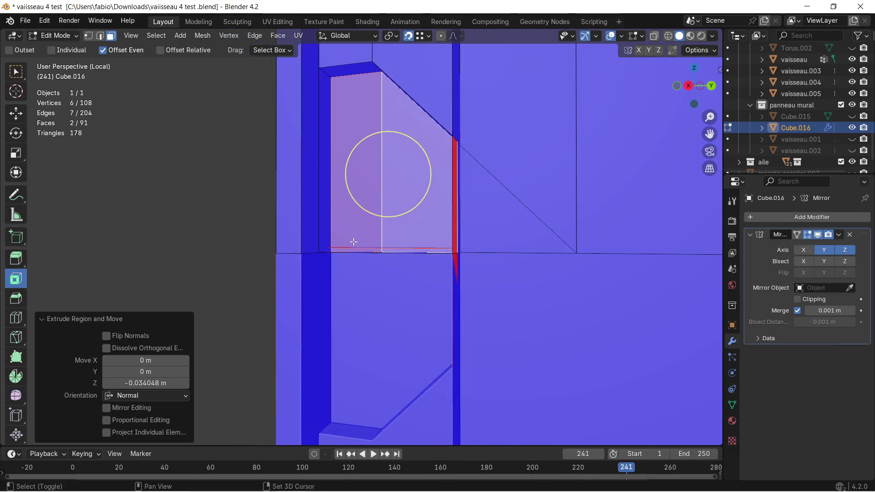
scroll(339, 251, "up", 4)
mouse_move(315, 264)
middle_mouse_down()
mouse_move(334, 256)
mouse_move(390, 268)
mouse_move(506, 259)
mouse_move(474, 280)
mouse_move(392, 282)
mouse_move(319, 279)
mouse_move(312, 265)
mouse_move(400, 267)
mouse_move(419, 225)
mouse_move(407, 251)
mouse_move(376, 264)
mouse_move(396, 274)
mouse_move(437, 265)
middle_mouse_up()
left_click(320, 259)
key("ctrl+z")
scroll(377, 263, "down", 3)
scroll(386, 263, "down", 2)
mouse_move(514, 252)
middle_mouse_down()
mouse_move(285, 260)
mouse_move(498, 254)
mouse_move(462, 276)
mouse_move(458, 262)
mouse_move(441, 259)
mouse_move(280, 259)
mouse_move(406, 244)
mouse_move(303, 244)
mouse_move(396, 260)
mouse_move(344, 260)
mouse_move(363, 260)
middle_mouse_up()
Extrude the two patch faces again into a shallow block
key("e")
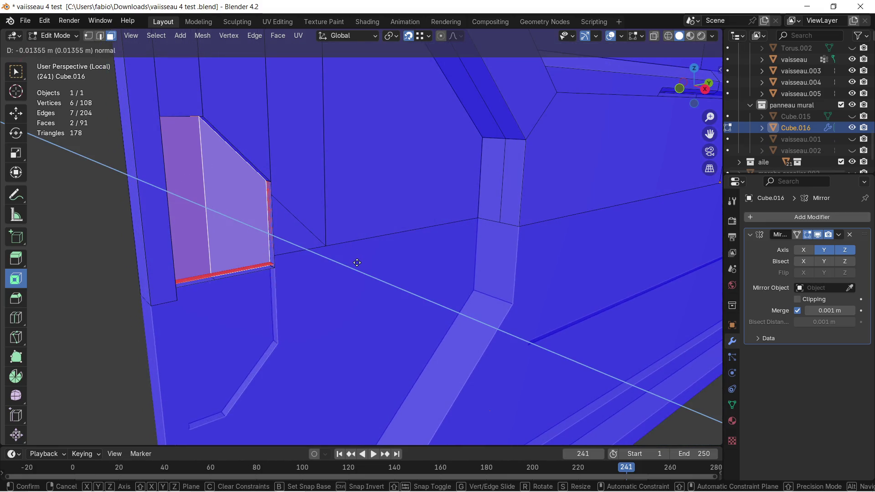
left_click(357, 263)
mouse_move(322, 267)
middle_mouse_down()
mouse_move(263, 273)
mouse_move(275, 242)
mouse_move(263, 231)
middle_mouse_up()
middle_click_drag(168, 193, 113, 176)
Circle-select the thin lower strip, snap it up along Z, then select the whole mesh
key("c")
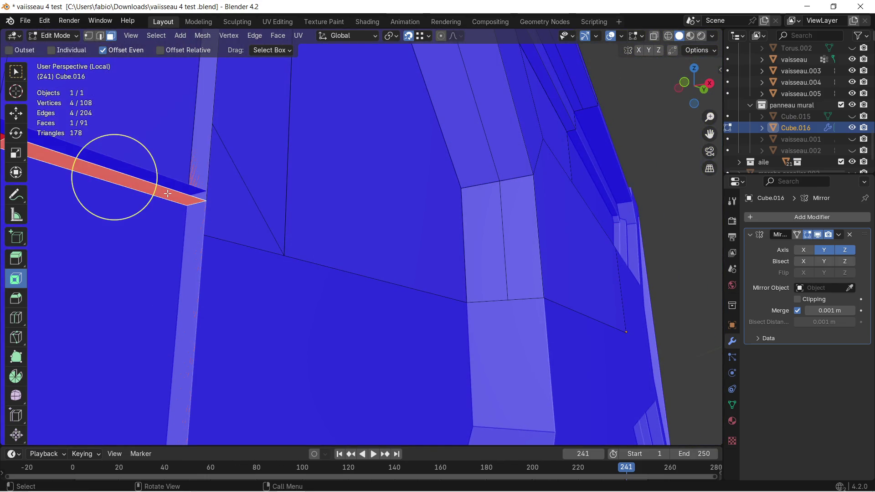
left_click_drag(113, 176, 225, 204)
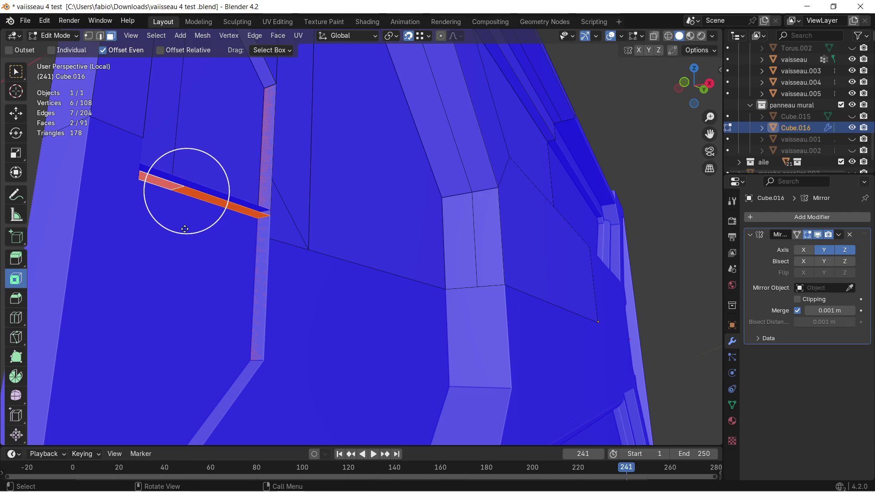
key("Escape")
key("g")
key("z")
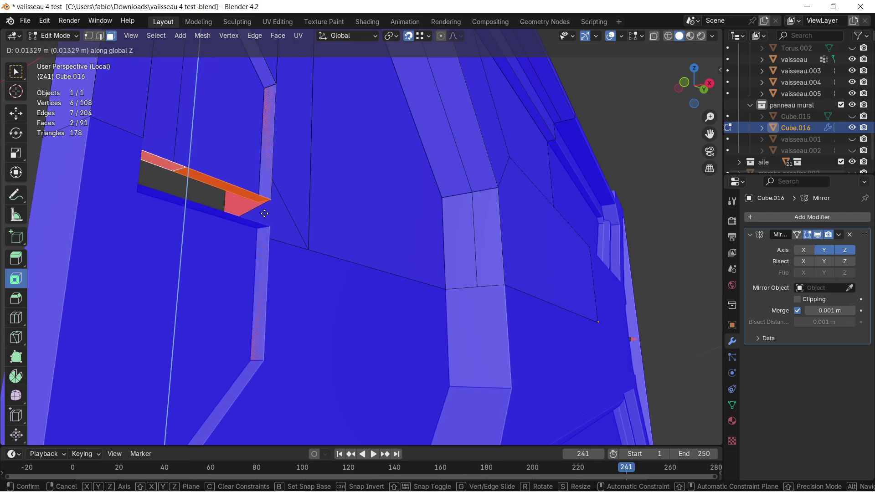
key("ctrl")
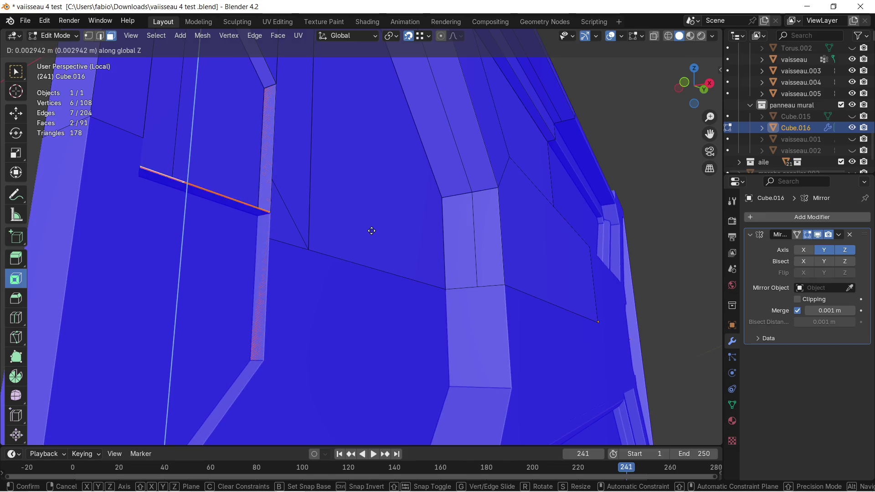
left_click(371, 231)
mouse_move(372, 229)
middle_mouse_down()
mouse_move(284, 231)
mouse_move(416, 253)
mouse_move(431, 271)
mouse_move(389, 248)
mouse_move(350, 278)
middle_mouse_up()
key("a")
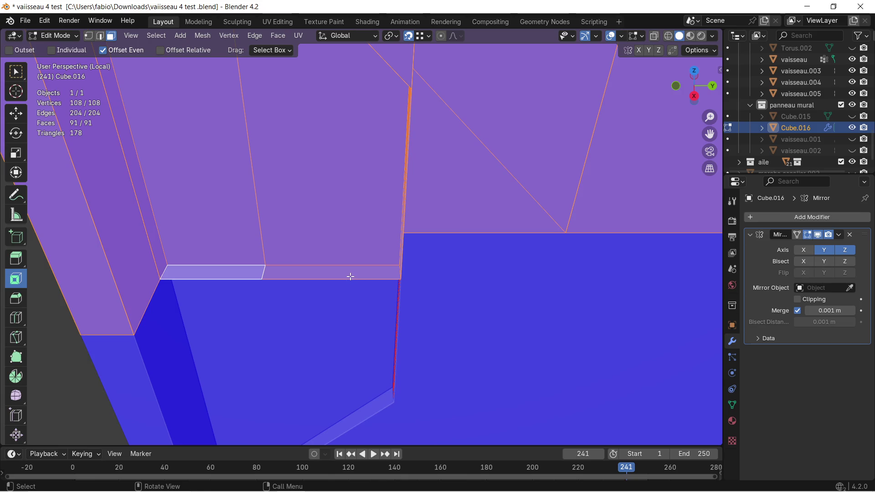
Merge overlapping vertices by distance and delete the selected strip faces
key("m")
left_click(340, 276)
left_click(319, 308)
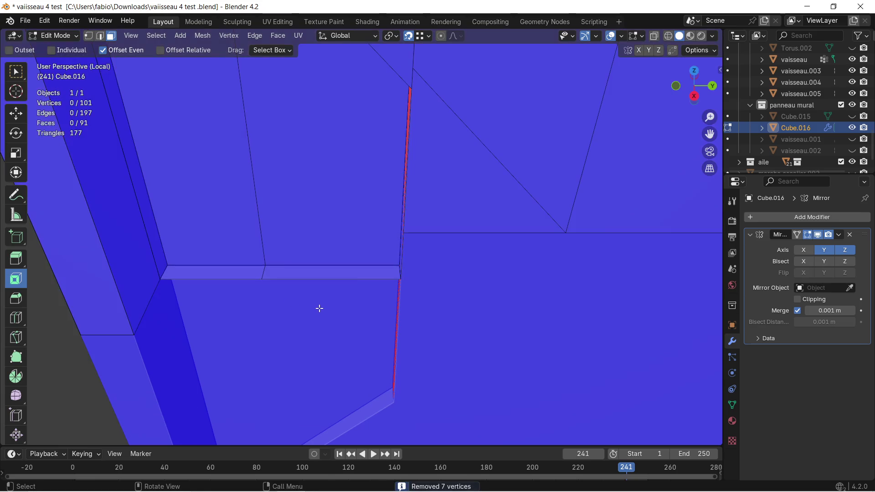
key("x")
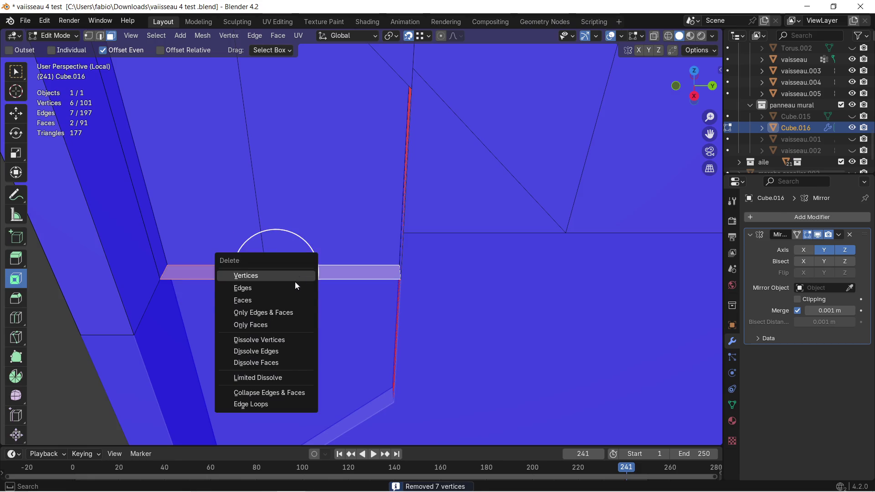
left_click(282, 299)
middle_click_drag(288, 288, 393, 240)
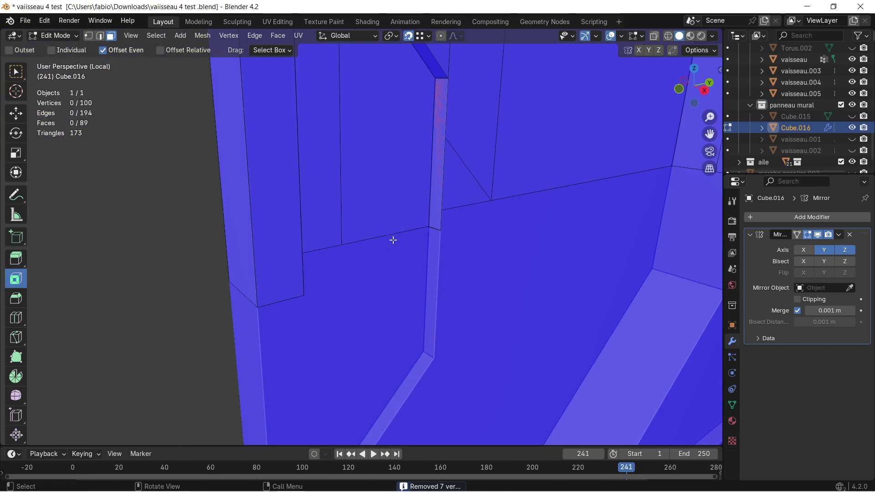
Delete the two leftover thin strip faces inside the groove
left_click(436, 217)
middle_click_drag(436, 219, 290, 212)
key("x")
left_click(298, 214)
key("x")
left_click(305, 213)
mouse_move(309, 295)
middle_mouse_down()
mouse_move(440, 287)
mouse_move(305, 272)
mouse_move(293, 253)
middle_mouse_up()
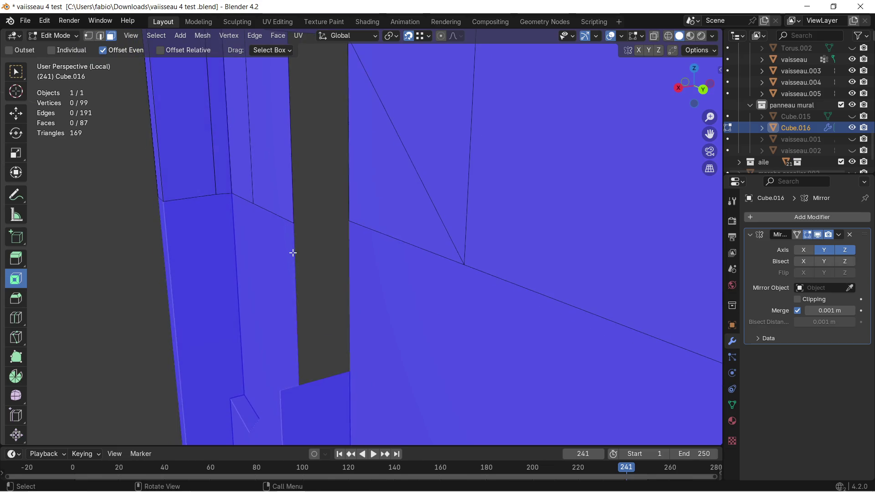
scroll(293, 253, "up", 2)
Select the gap's corner vertex and centre the view on it to inspect the gap
left_click(88, 36)
key("c")
left_click(229, 207)
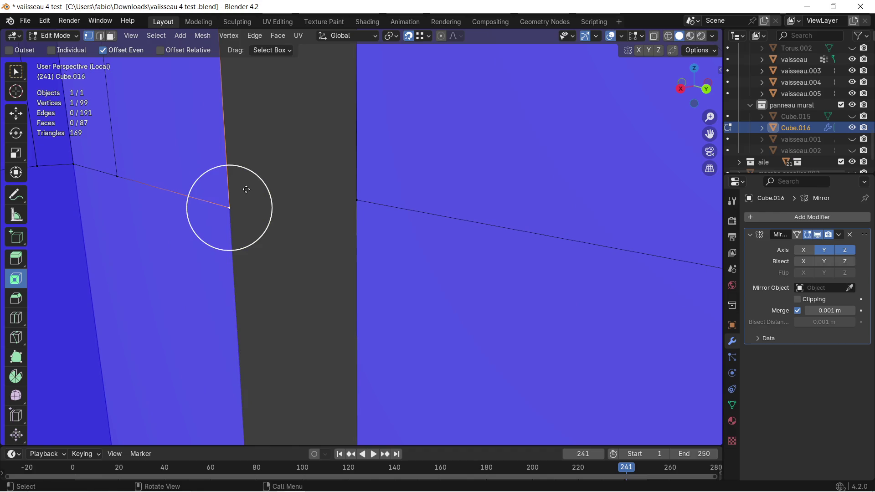
key("KP_Decimal")
middle_click_drag(240, 190, 341, 227)
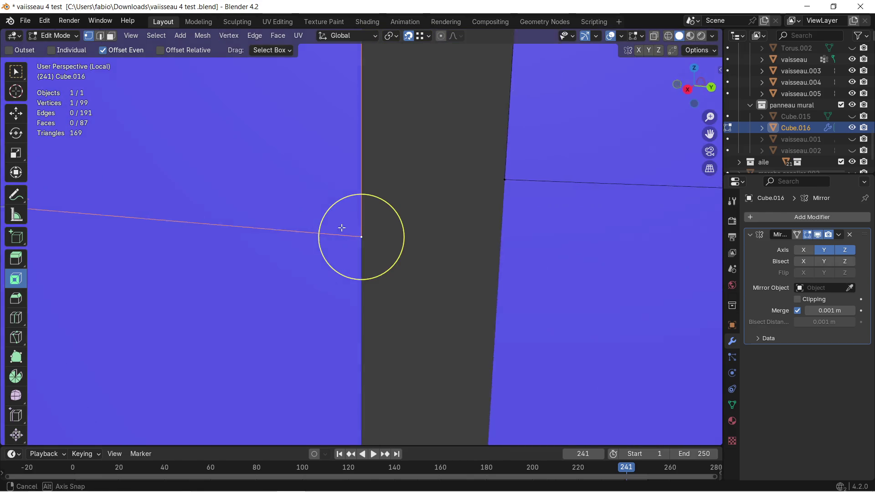
middle_click_drag(341, 228, 363, 221)
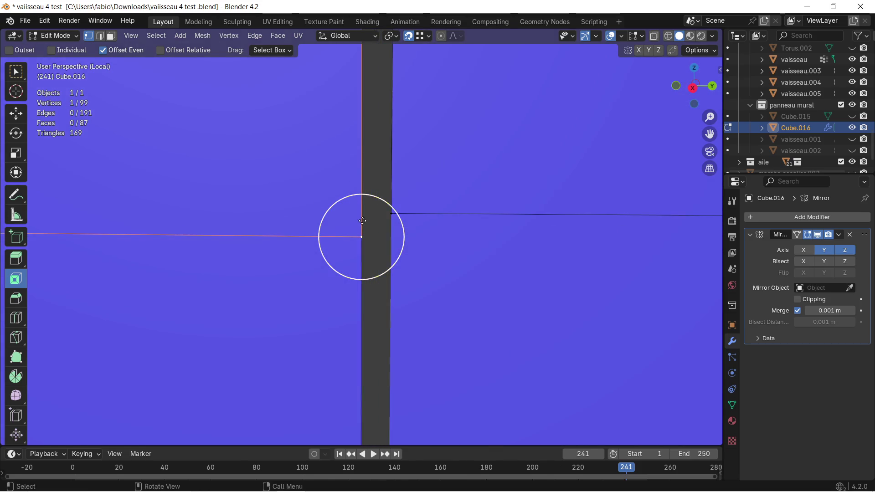
scroll(365, 217, "down", 1)
scroll(364, 217, "down", 1)
scroll(364, 217, "down", 2)
scroll(397, 247, "down", 1)
mouse_move(397, 246)
middle_mouse_down()
mouse_move(436, 255)
mouse_move(371, 228)
middle_mouse_up()
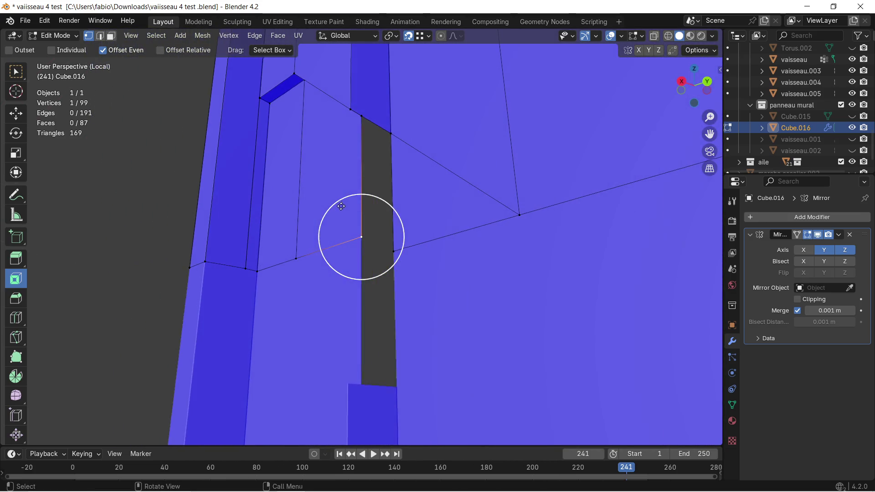
middle_click_drag(371, 228, 247, 83)
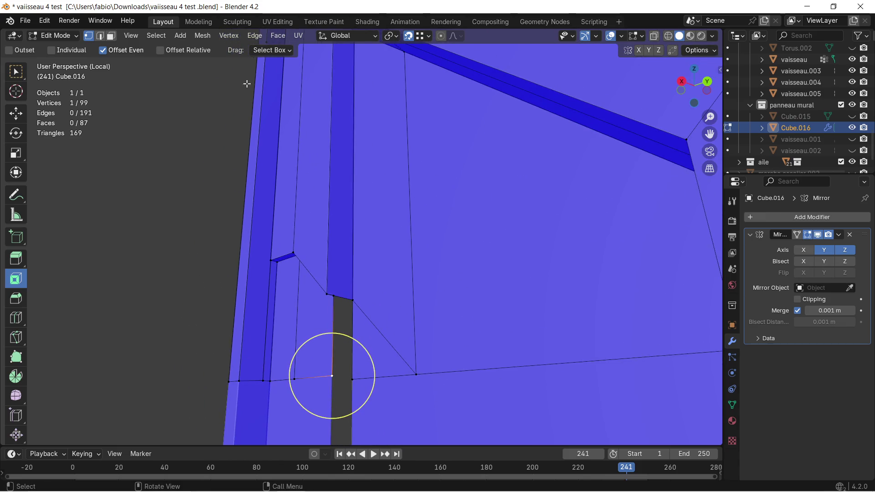
Delete another narrow strip face, then switch to edge select to inspect the pillar top
left_click(111, 35)
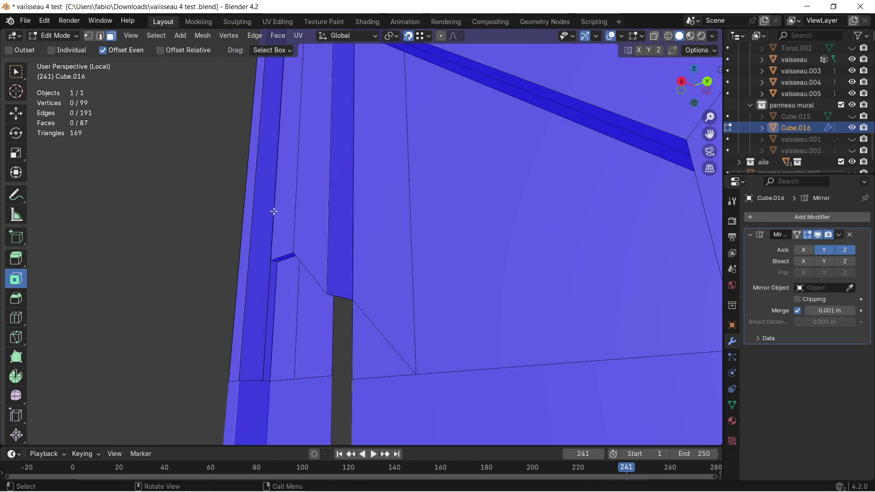
left_click(332, 272)
key("x")
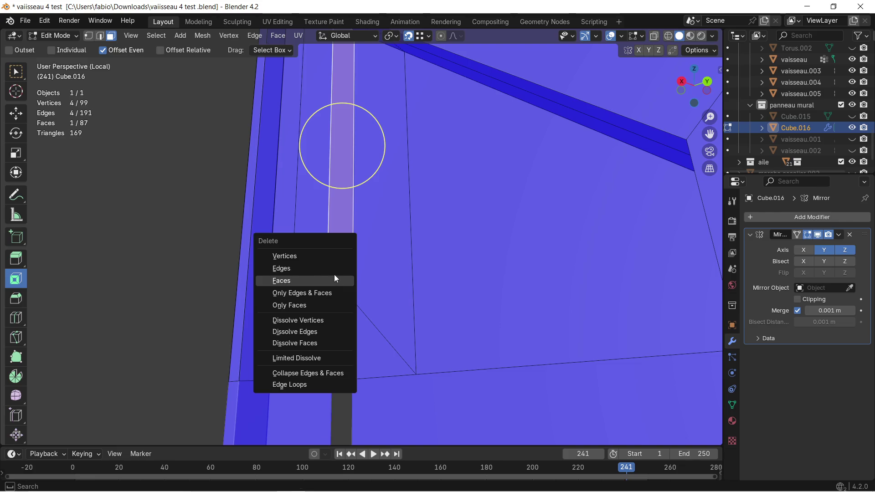
left_click(335, 278)
middle_click_drag(335, 277, 304, 283)
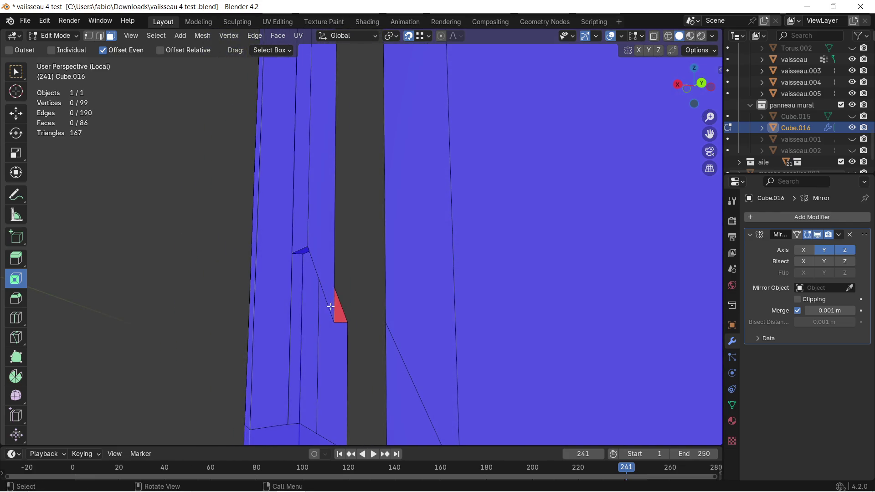
left_click(101, 36)
middle_click_drag(345, 314, 343, 208)
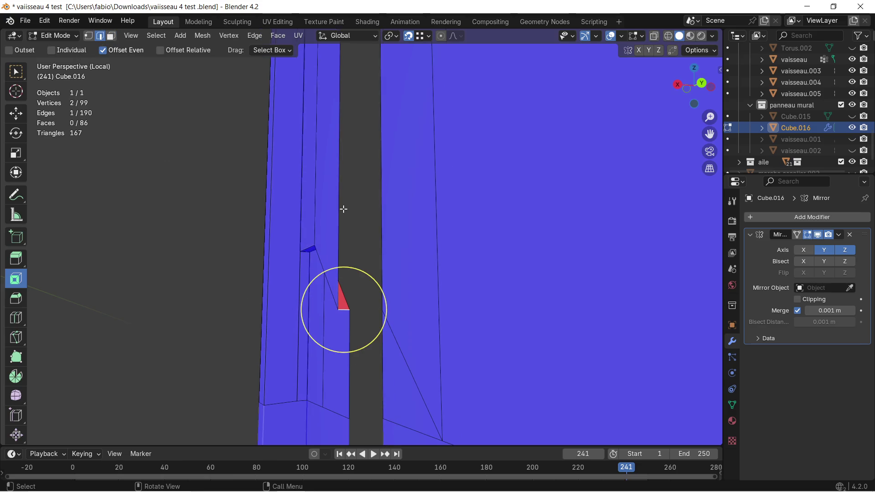
middle_click_drag(348, 137, 368, 416, "shift")
middle_click_drag(360, 262, 365, 216)
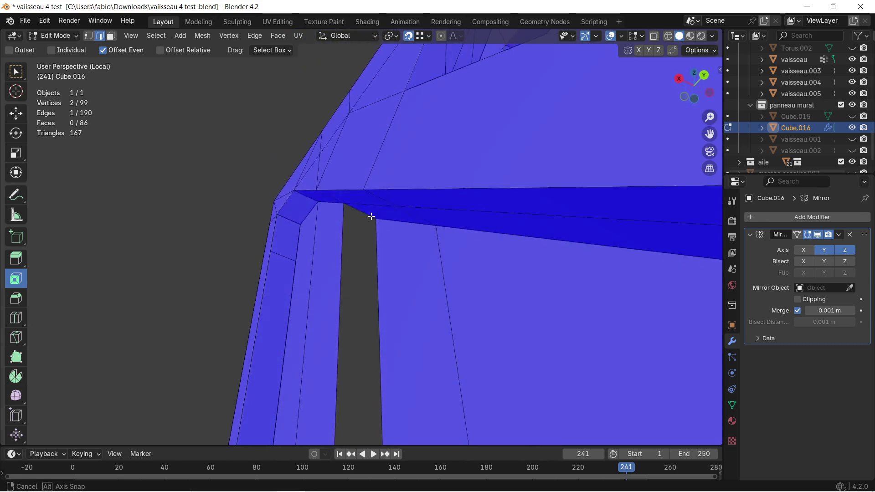
Extrude the groove's inner edge upward along Z so it reaches the arch
key("e")
key("z")
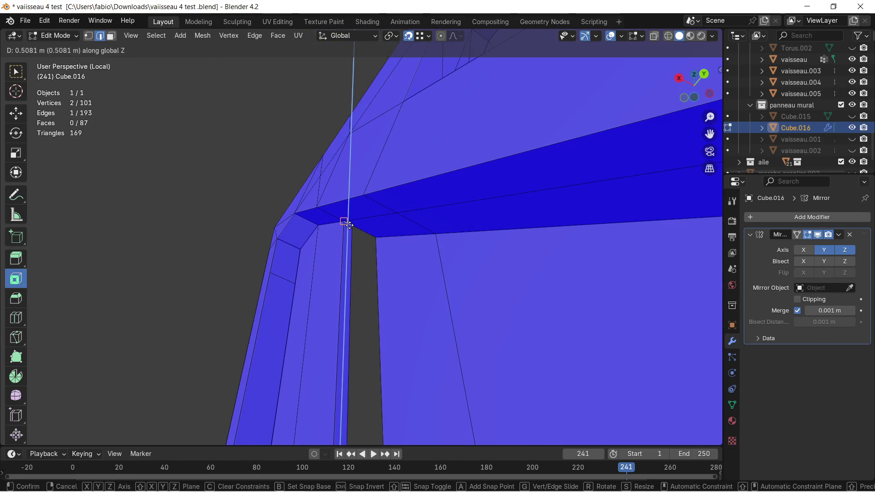
left_click(348, 225)
mouse_move(350, 302)
middle_mouse_down()
mouse_move(355, 321)
mouse_move(348, 209)
middle_mouse_up()
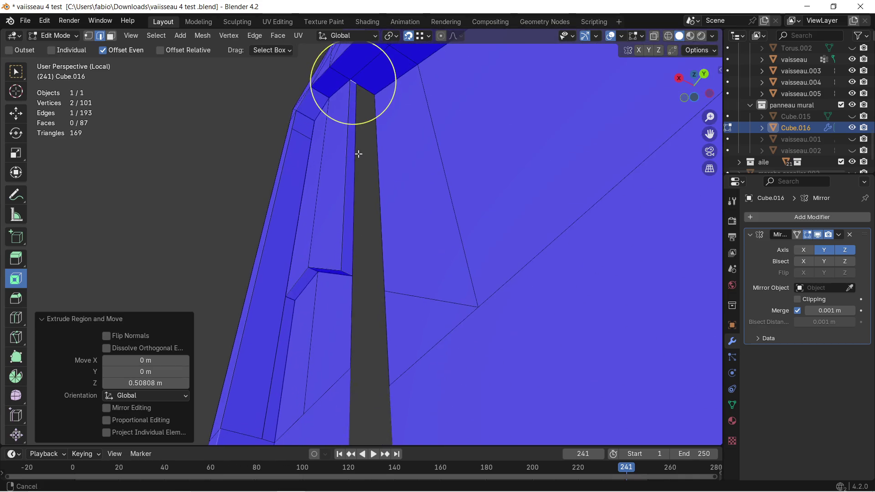
Extrude the adjacent vertical edge sideways along X into a narrow strip
left_click(343, 260)
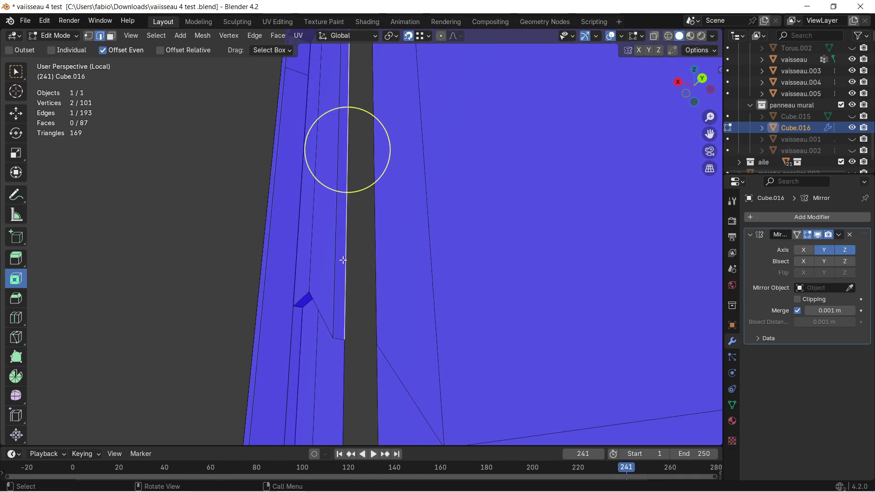
middle_click_drag(346, 260, 390, 293)
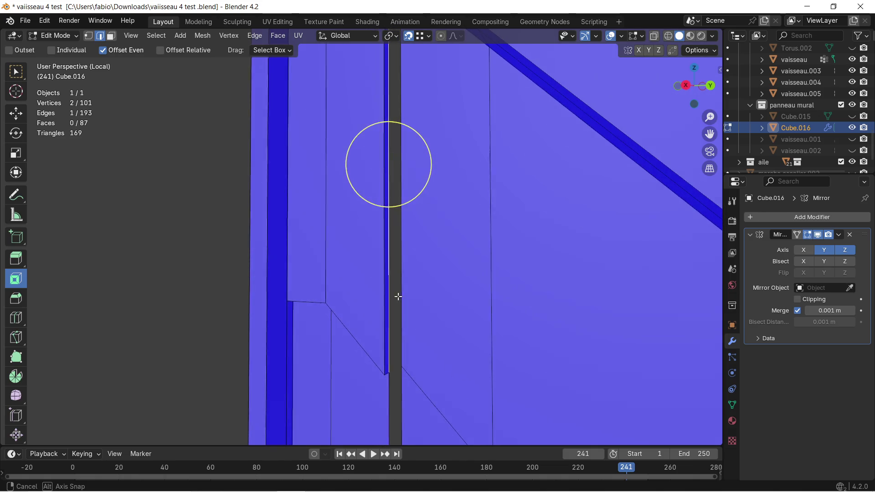
key("y")
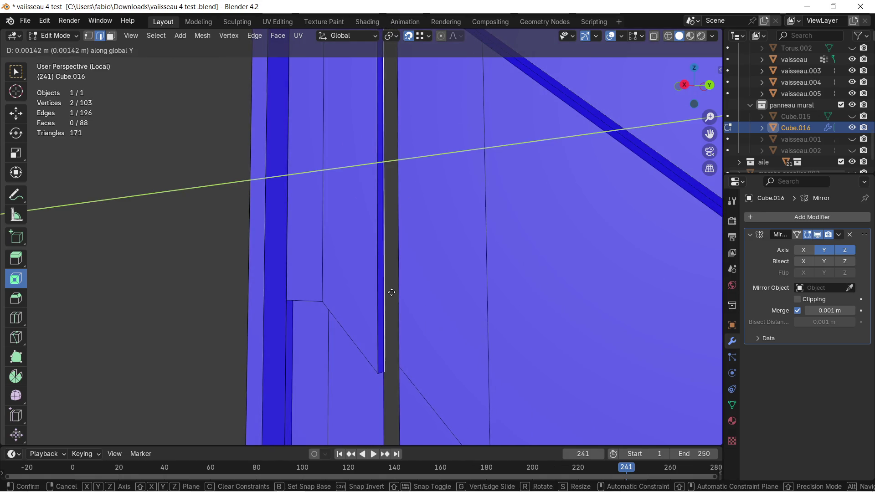
key("x")
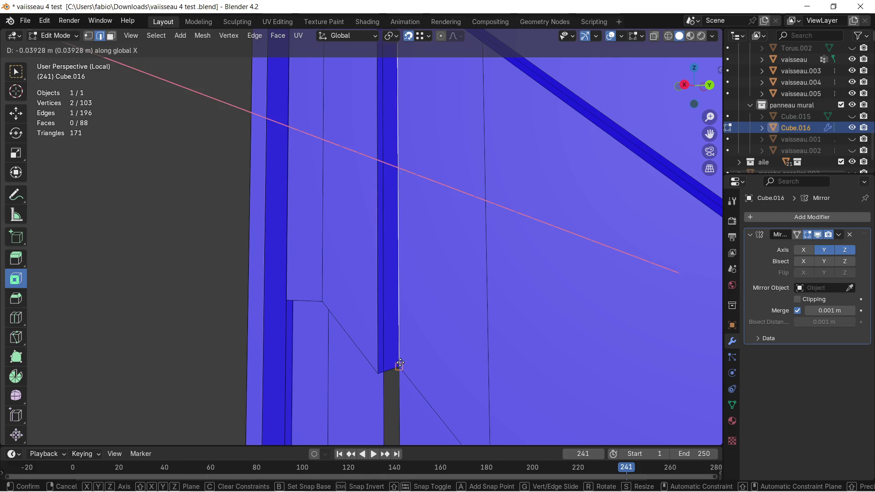
left_click(399, 364)
mouse_move(402, 221)
middle_mouse_down()
mouse_move(393, 227)
mouse_move(398, 303)
middle_mouse_up()
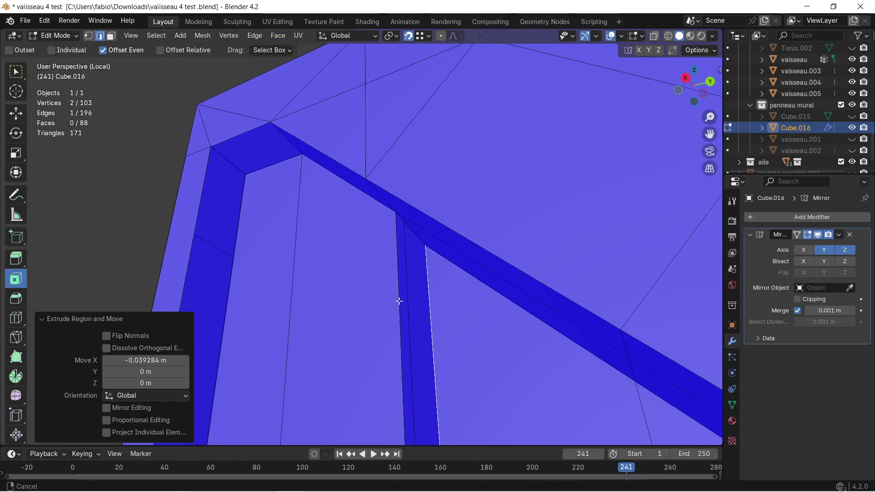
scroll(422, 265, "up", 2)
In Vertex select mode, nudge one corner vertex along X
middle_click_drag(422, 265, 379, 239)
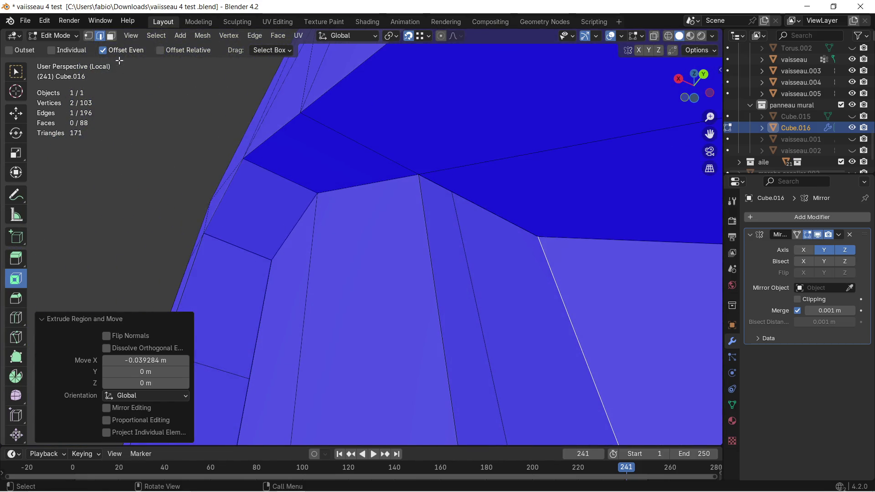
left_click(87, 36)
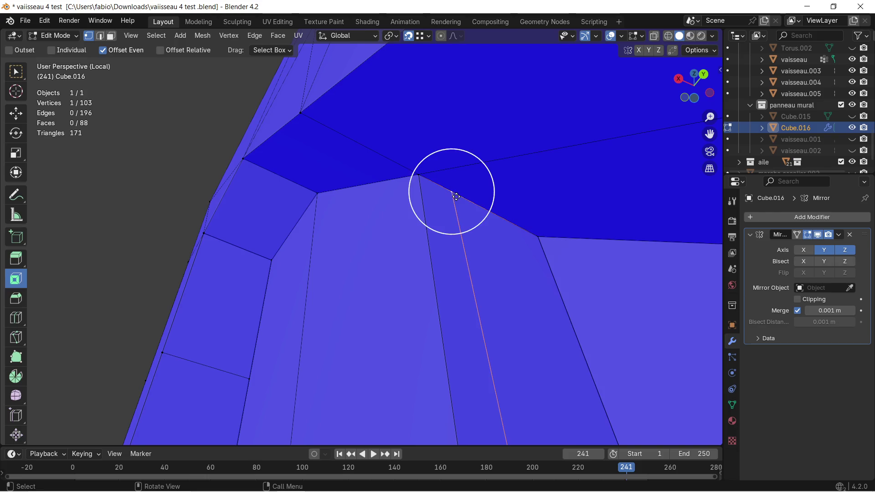
key("g")
key("x")
left_click(432, 233)
mouse_move(433, 242)
middle_mouse_down()
mouse_move(390, 335)
mouse_move(387, 102)
middle_mouse_up()
Select the vertical edge bordering the dark gap beside the groove
middle_click_drag(372, 297, 374, 153)
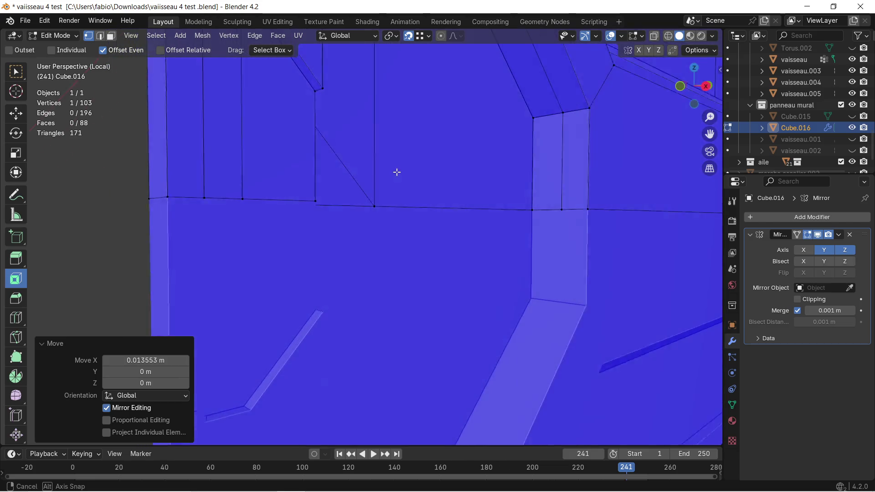
mouse_move(374, 152)
middle_mouse_down()
mouse_move(389, 177)
mouse_move(270, 158)
mouse_move(303, 156)
mouse_move(282, 158)
mouse_move(381, 254)
mouse_move(319, 220)
mouse_move(355, 226)
mouse_move(373, 207)
middle_mouse_up()
left_click(374, 209)
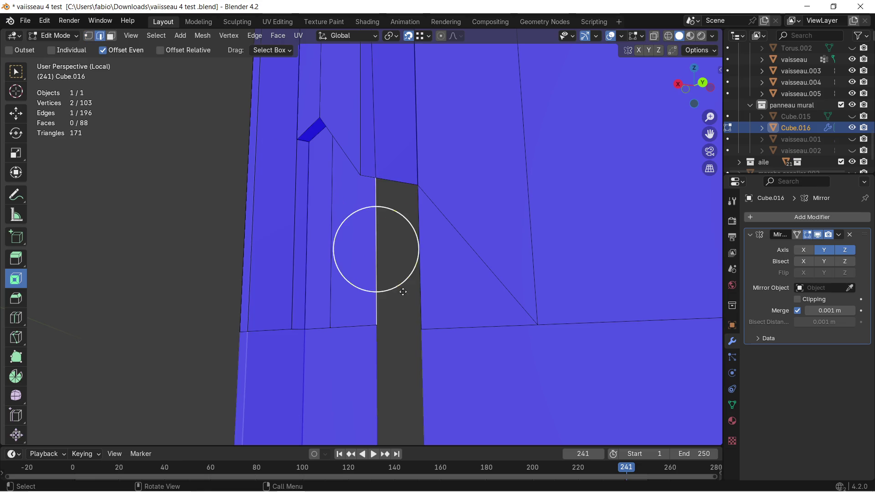
Extrude the gap edge about 3.9 cm along X to fill the dark gap, redoing it after an undo
key("e")
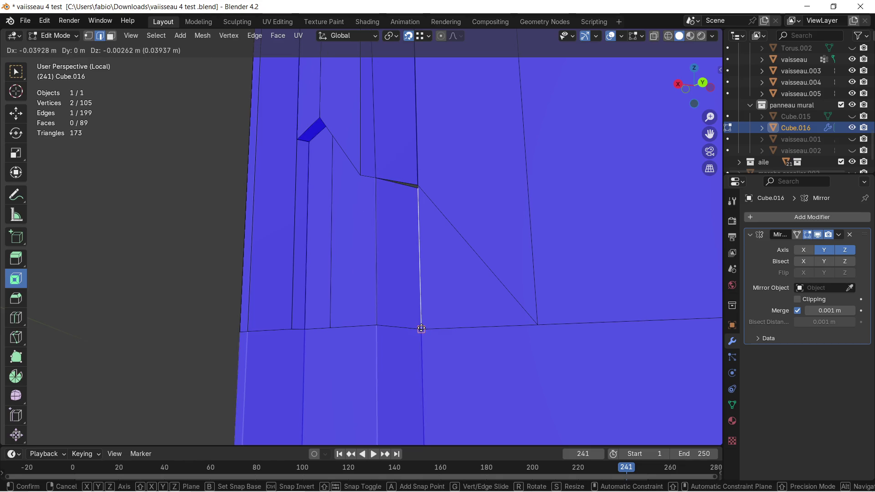
left_click(428, 323)
mouse_move(410, 254)
middle_mouse_down()
mouse_move(490, 232)
mouse_move(398, 241)
middle_mouse_up()
key("ctrl+z")
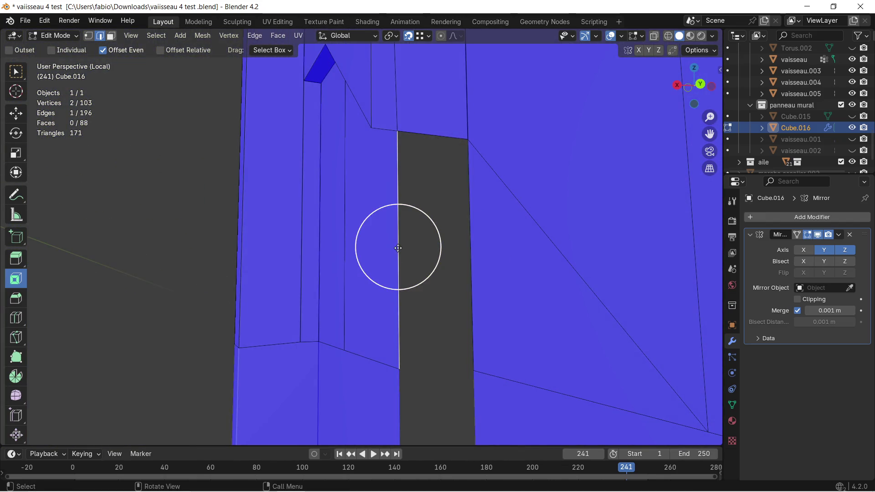
key("e")
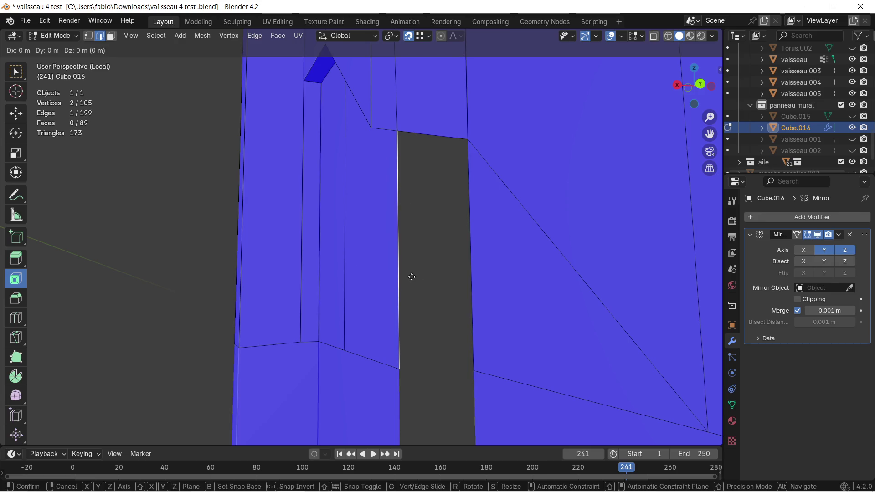
key("x")
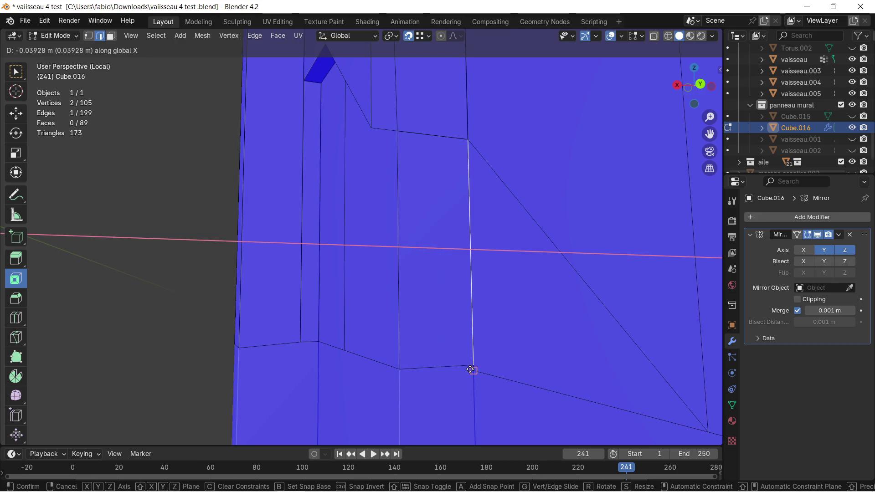
left_click(471, 369)
middle_click_drag(470, 365, 521, 281)
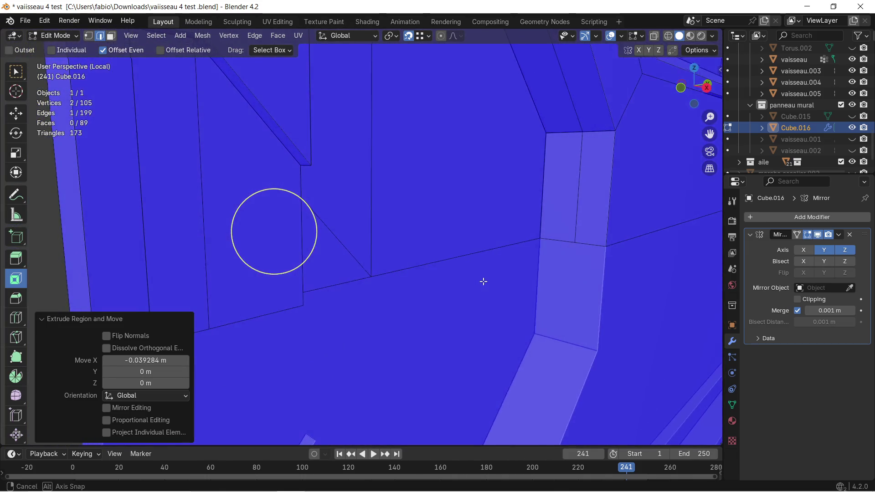
middle_click_drag(522, 282, 400, 261)
scroll(399, 262, "down", 2)
scroll(408, 250, "down", 2)
scroll(414, 269, "down", 1)
scroll(433, 287, "down", 1)
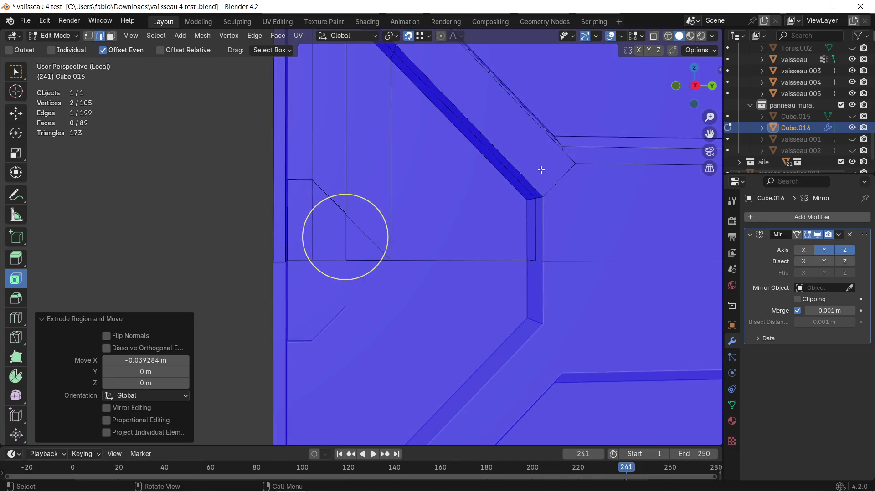
left_click(623, 37)
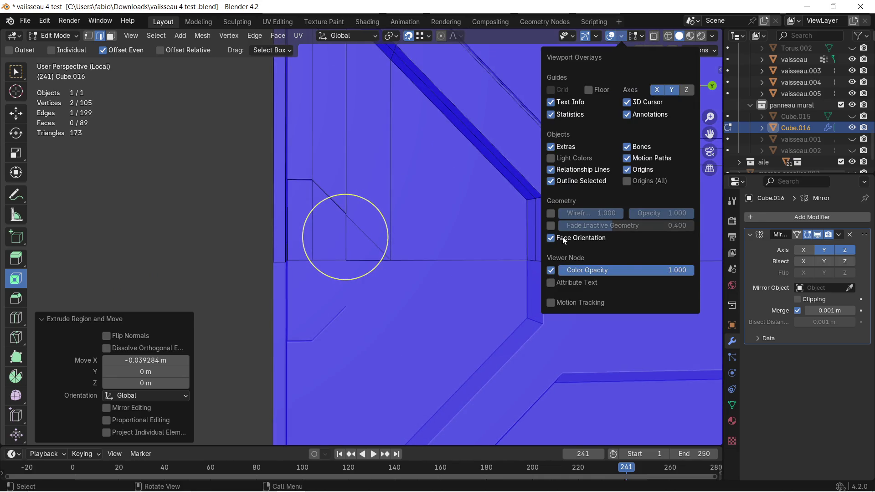
Turn off Face Orientation colouring in Overlays and review the whole panel
left_click(551, 239)
scroll(279, 189, "down", 1)
middle_click_drag(420, 233, 442, 238)
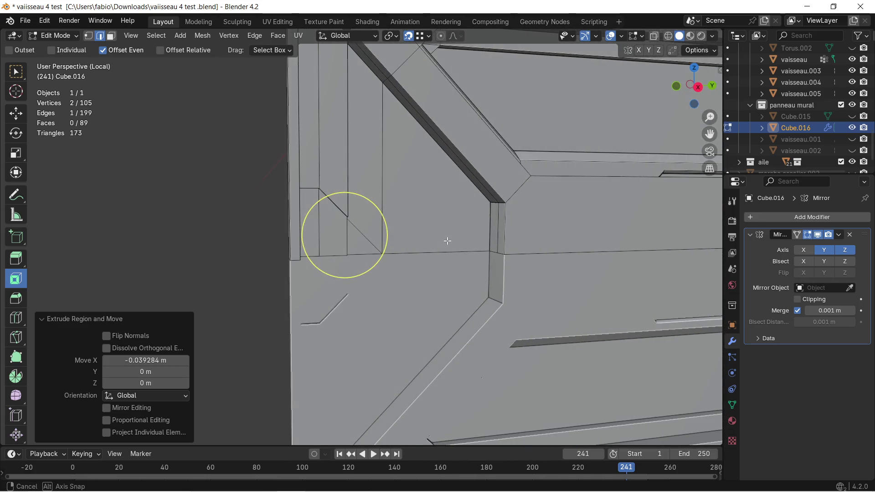
mouse_move(442, 237)
middle_mouse_down()
mouse_move(377, 209)
mouse_move(358, 153)
mouse_move(361, 127)
mouse_move(375, 155)
mouse_move(376, 235)
mouse_move(413, 235)
mouse_move(484, 203)
middle_mouse_up()
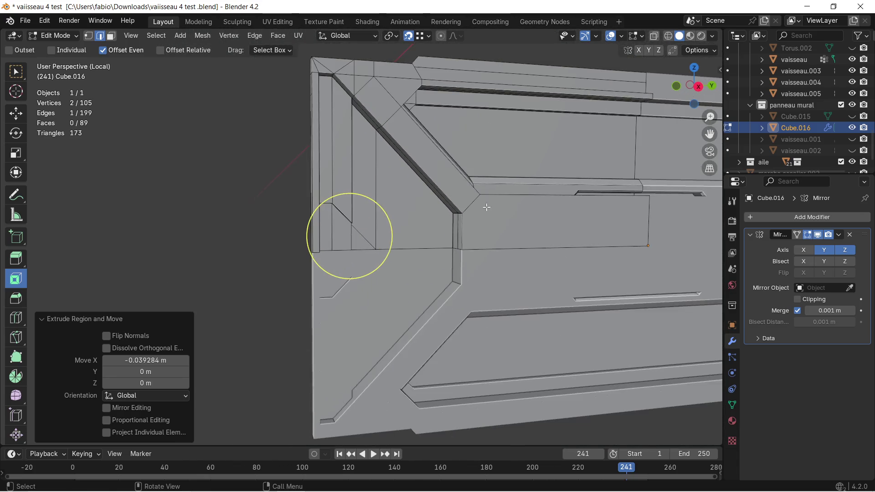
key("Tab")
scroll(464, 236, "up", 3)
scroll(470, 234, "up", 3)
Extrude another groove edge about 47 cm along Y, then return to Object Mode
key("Tab")
mouse_move(427, 228)
middle_mouse_down()
mouse_move(312, 223)
mouse_move(349, 202)
mouse_move(346, 215)
mouse_move(398, 215)
mouse_move(409, 226)
middle_mouse_up()
key("e")
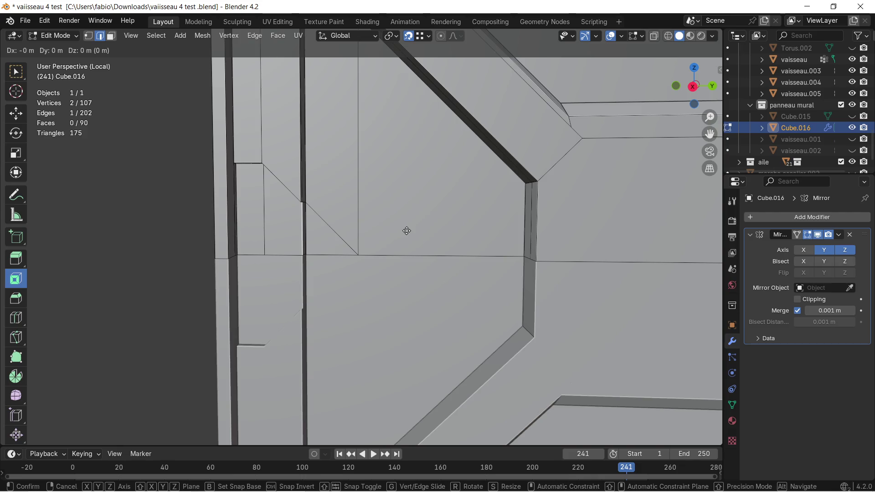
key("y")
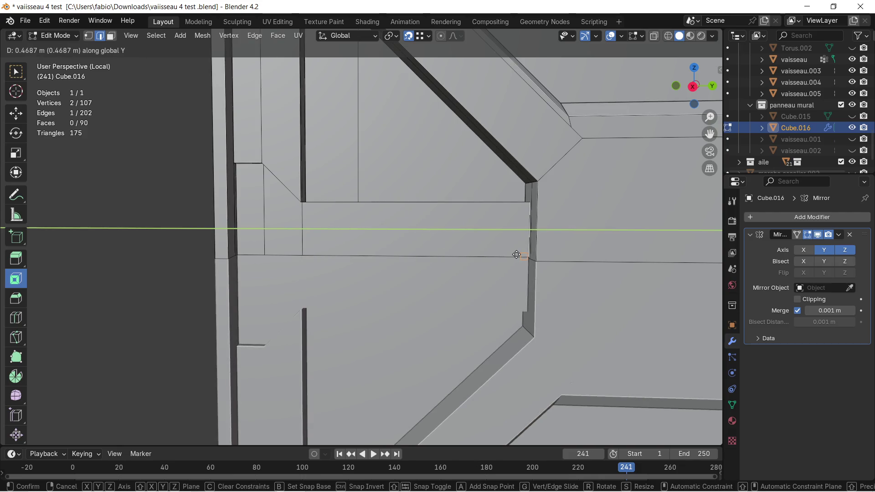
left_click(517, 254)
mouse_move(517, 254)
middle_mouse_down()
mouse_move(462, 231)
mouse_move(387, 244)
mouse_move(433, 246)
mouse_move(382, 248)
mouse_move(408, 290)
mouse_move(409, 242)
mouse_move(438, 232)
middle_mouse_up()
key("Tab")
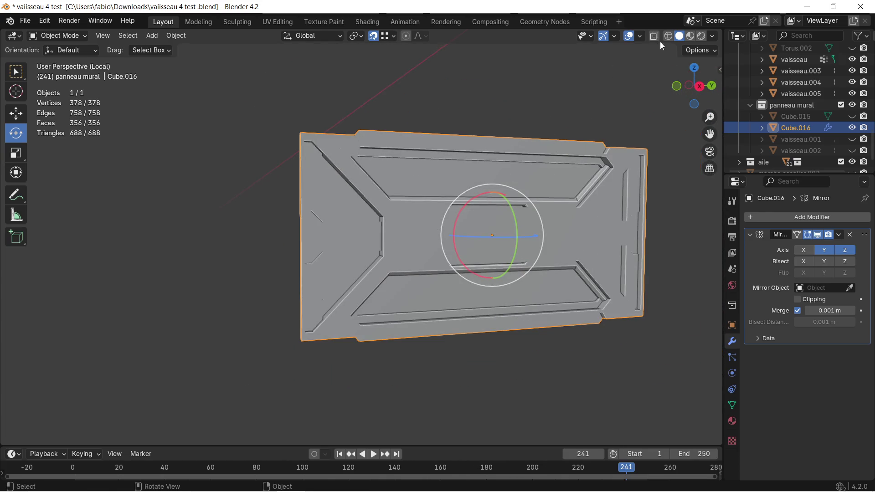
Compare shading modes and toggle cavity shading off and back on in Solid view
left_click(690, 36)
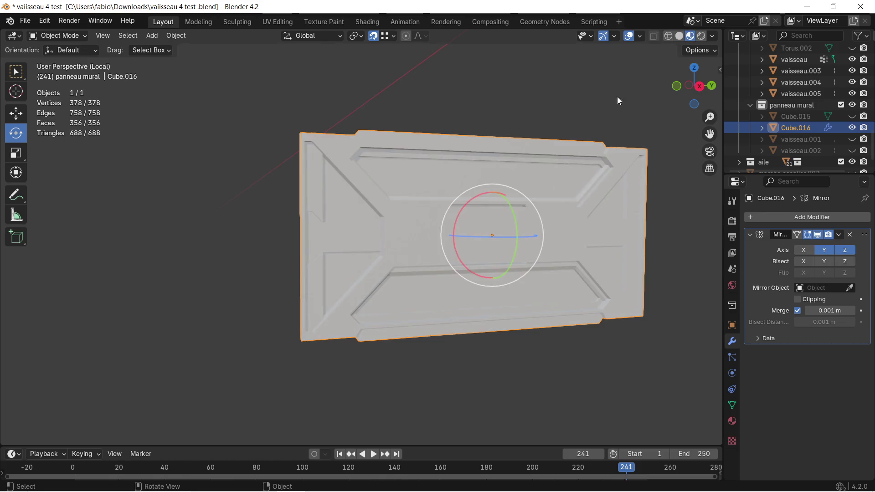
mouse_move(411, 225)
middle_mouse_down()
mouse_move(419, 250)
mouse_move(443, 251)
mouse_move(486, 153)
middle_mouse_up()
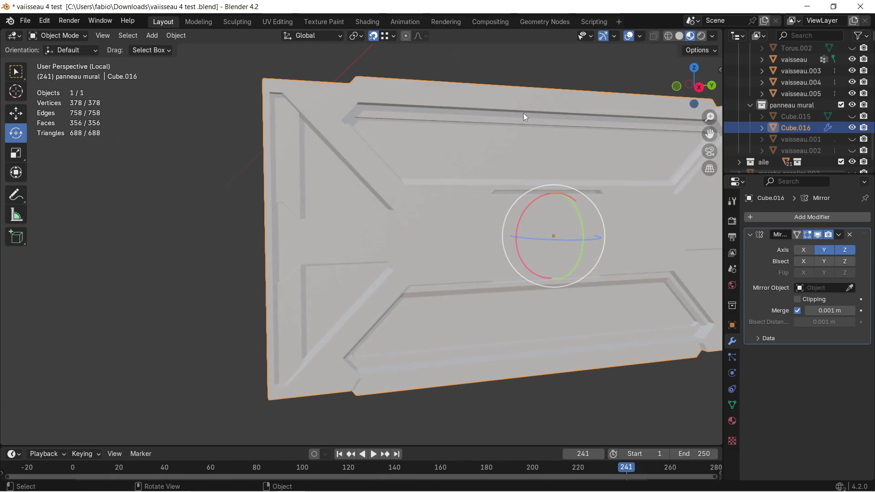
left_click(679, 36)
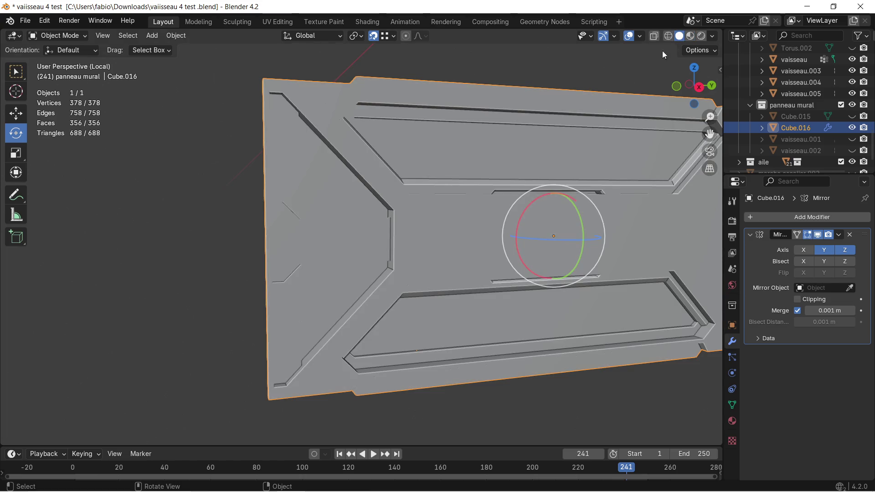
left_click(711, 36)
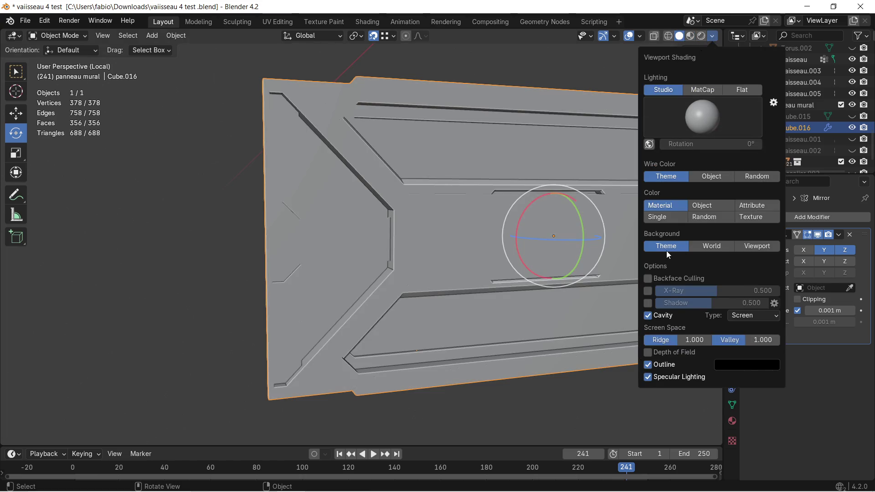
left_click(647, 316)
scroll(369, 247, "down", 2)
scroll(374, 243, "down", 2)
scroll(374, 240, "up", 2)
mouse_move(373, 240)
middle_mouse_down()
mouse_move(408, 271)
mouse_move(377, 237)
middle_mouse_up()
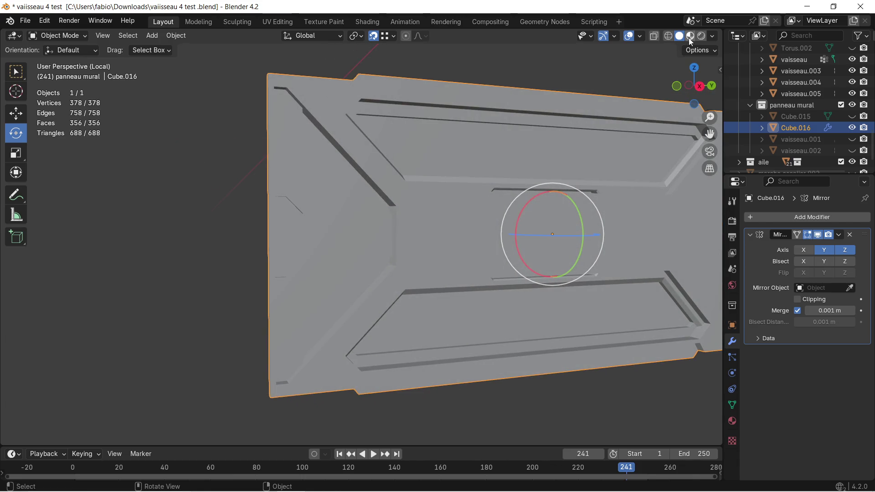
left_click(712, 36)
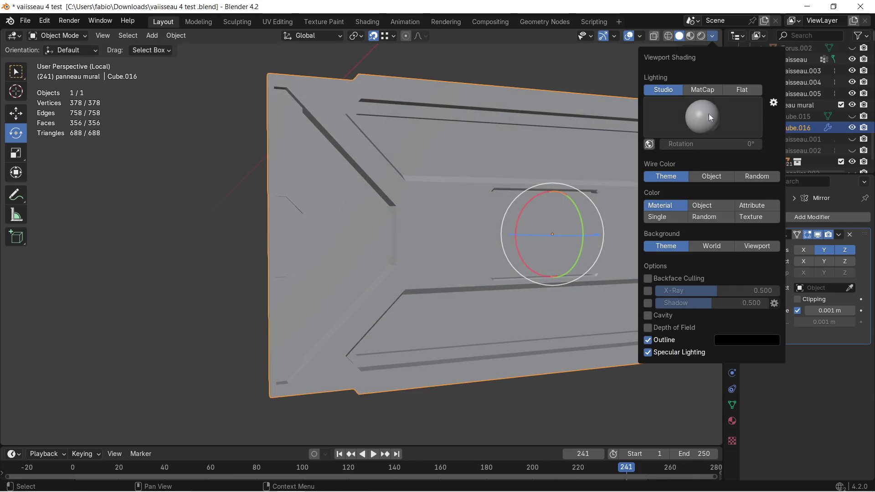
left_click(649, 316)
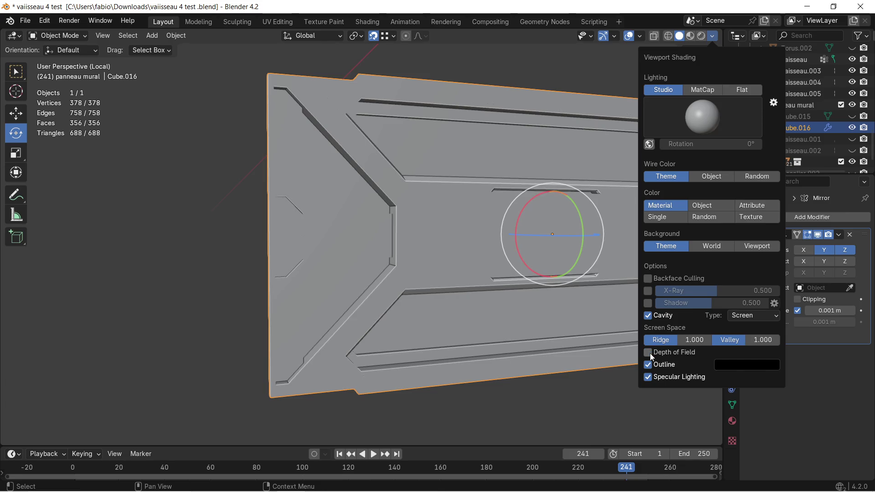
scroll(365, 270, "down", 3)
scroll(378, 256, "up", 4)
Show the panel in Material Preview and give it its own material, Material.006
mouse_move(378, 256)
middle_mouse_down()
mouse_move(328, 283)
mouse_move(379, 261)
mouse_move(400, 279)
mouse_move(288, 226)
middle_mouse_up()
scroll(245, 196, "up", 3)
mouse_move(244, 200)
middle_mouse_down()
mouse_move(406, 217)
mouse_move(381, 250)
mouse_move(440, 224)
mouse_move(475, 234)
middle_mouse_up()
scroll(440, 223, "down", 5)
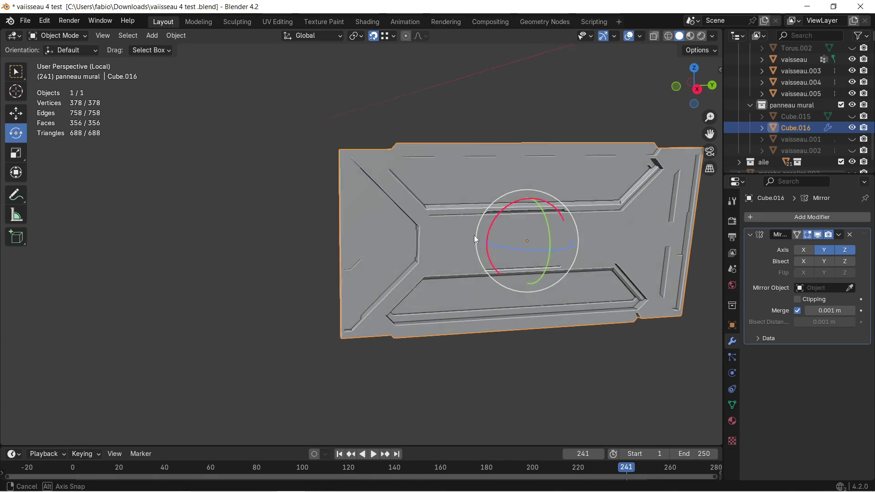
left_click(691, 36)
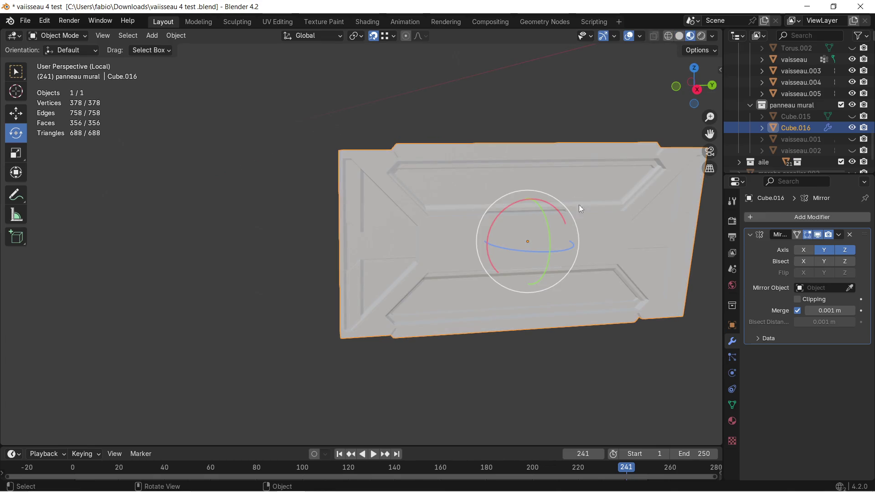
middle_click_drag(613, 227, 561, 220, "shift")
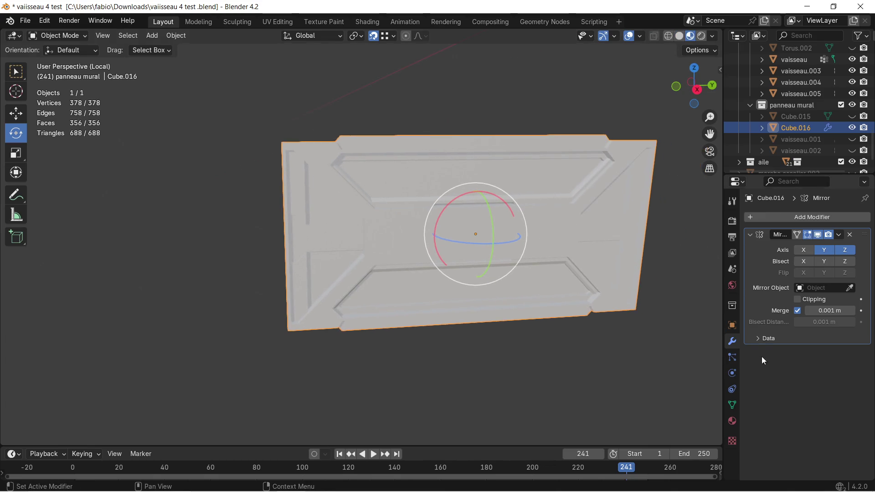
left_click(732, 421)
left_click(764, 261)
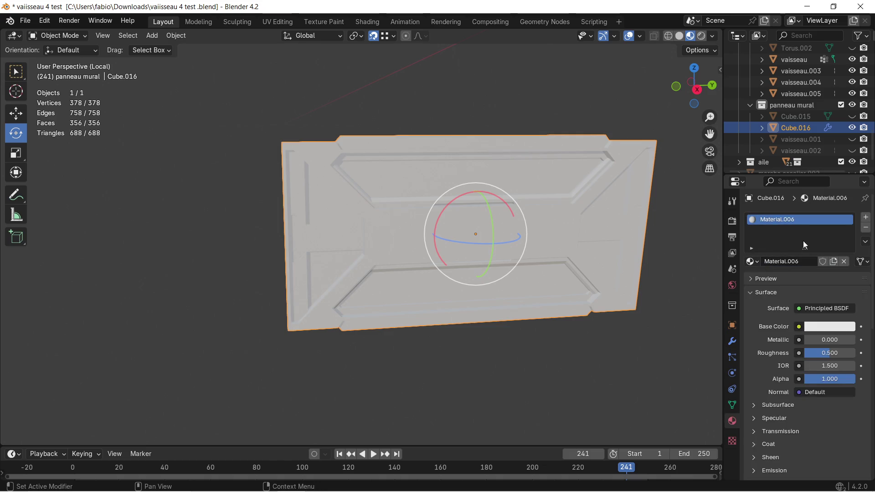
Set Material.006's base colour to a dark grey-green, then return to Solid shading
left_click(825, 327)
mouse_move(817, 214)
left_mouse_down()
mouse_move(795, 225)
mouse_move(778, 199)
left_mouse_up()
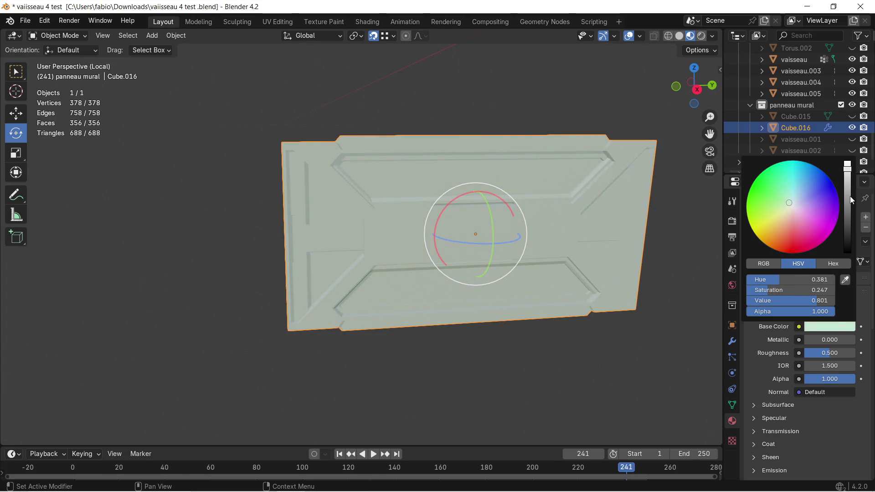
left_click_drag(852, 198, 847, 202)
mouse_move(338, 211)
middle_mouse_down()
mouse_move(372, 251)
mouse_move(367, 189)
mouse_move(348, 184)
mouse_move(280, 228)
mouse_move(308, 197)
mouse_move(334, 213)
mouse_move(303, 221)
mouse_move(337, 211)
mouse_move(321, 207)
mouse_move(334, 199)
mouse_move(362, 206)
middle_mouse_up()
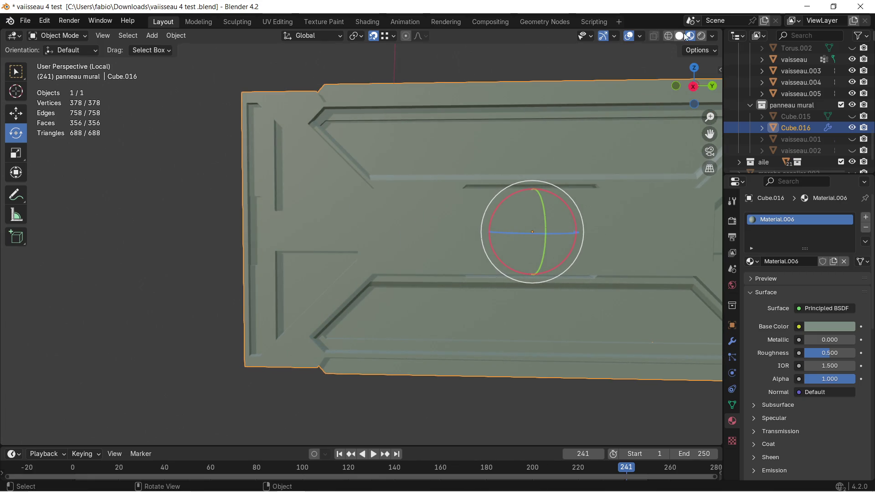
left_click(679, 36)
mouse_move(301, 185)
middle_mouse_down()
mouse_move(313, 220)
mouse_move(353, 224)
mouse_move(361, 237)
middle_mouse_up()
In Edit Mode, delete the narrow face on the panel's left section, leaving 89 faces
key("Tab")
scroll(366, 237, "up", 2)
scroll(324, 221, "up", 3)
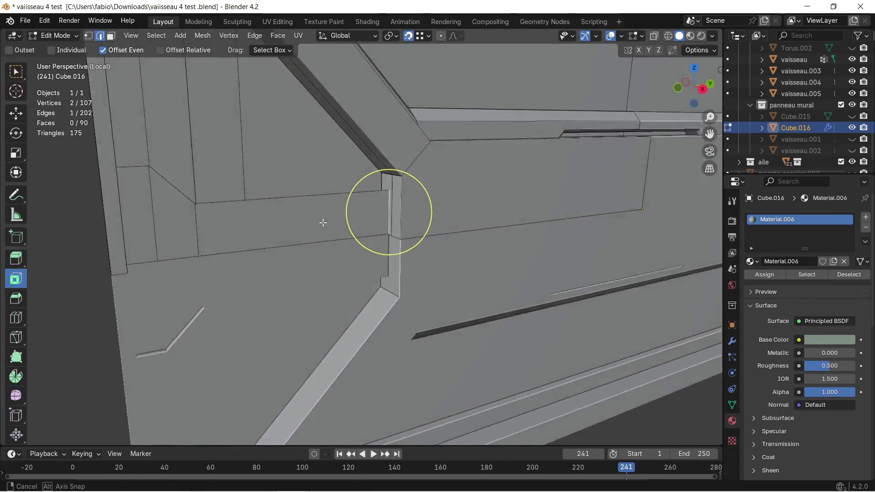
scroll(261, 198, "up", 2)
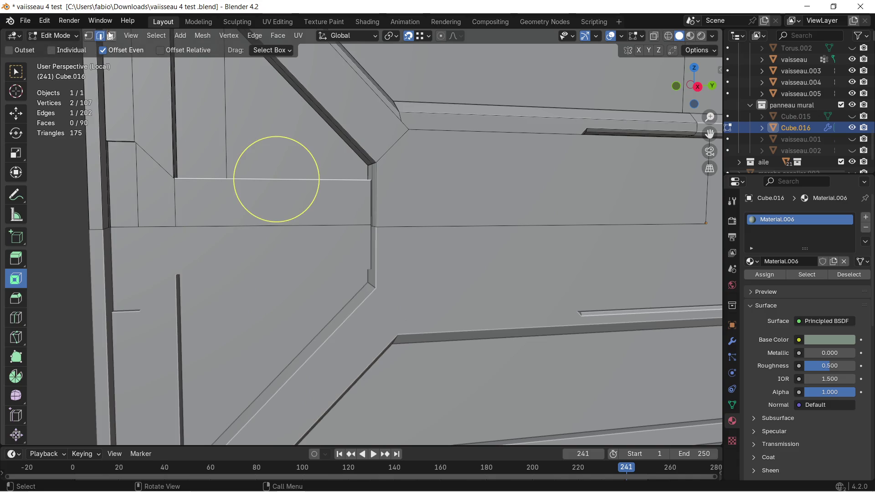
left_click(242, 196)
key("x")
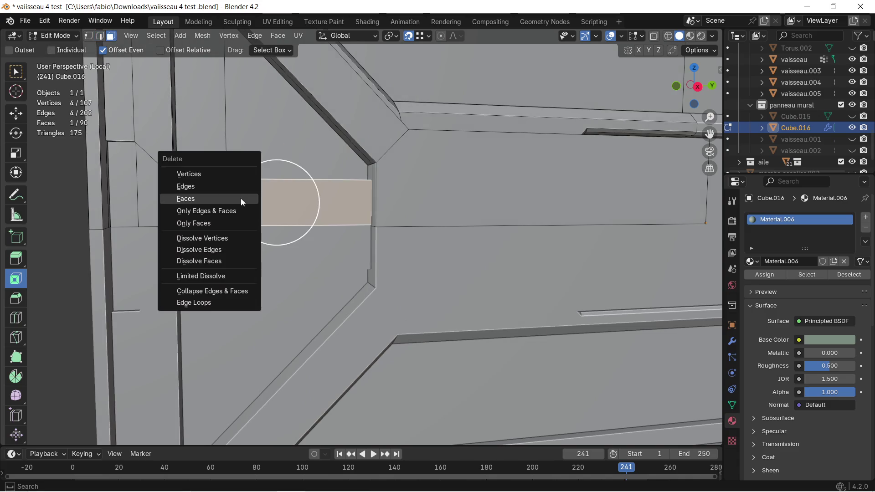
left_click(241, 198)
mouse_move(205, 204)
middle_mouse_down("shift")
mouse_move(282, 205)
mouse_move(295, 192)
mouse_move(344, 204)
middle_mouse_up("shift")
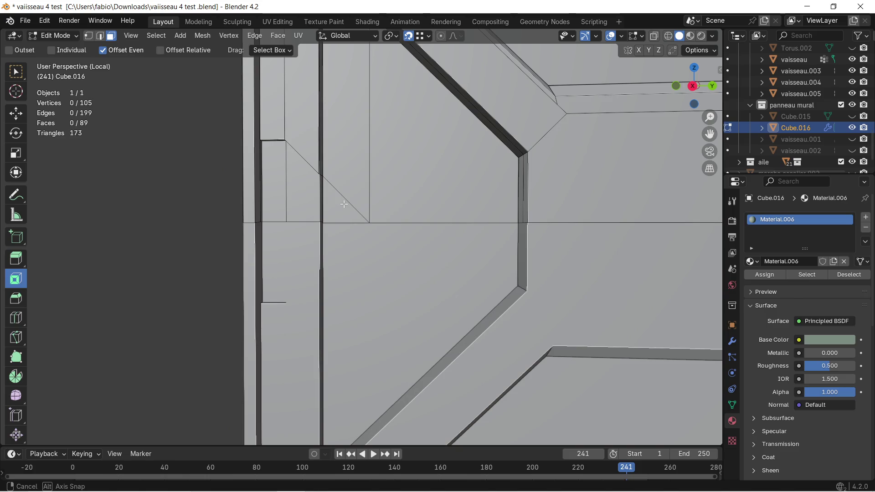
scroll(344, 204, "down", 5)
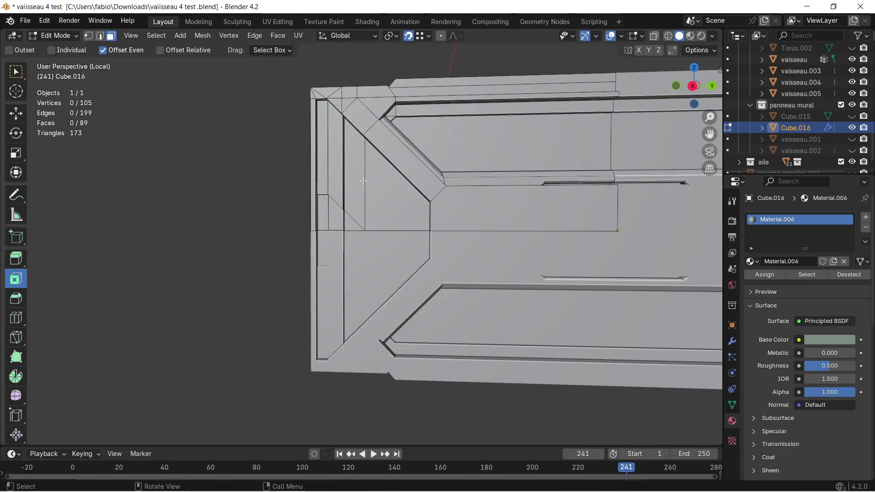
scroll(363, 181, "up", 2)
scroll(372, 179, "up", 2)
scroll(385, 175, "down", 2)
scroll(395, 178, "down", 3)
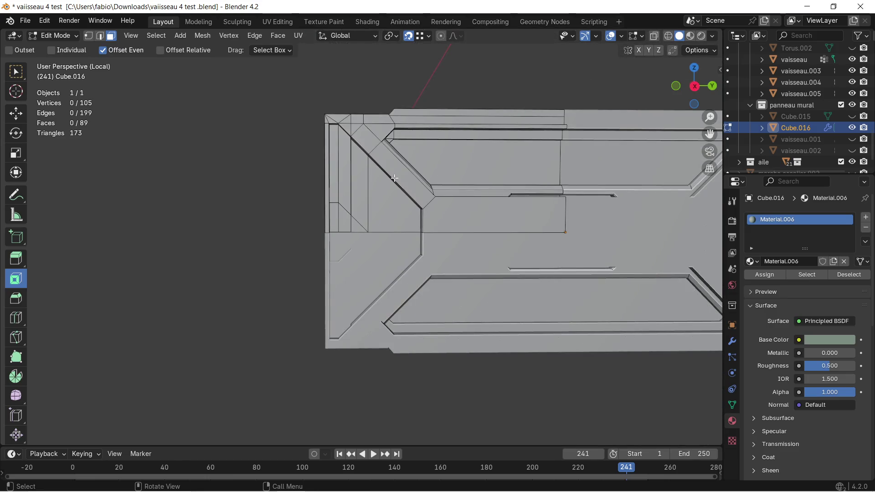
scroll(395, 170, "up", 2)
scroll(371, 176, "up", 1)
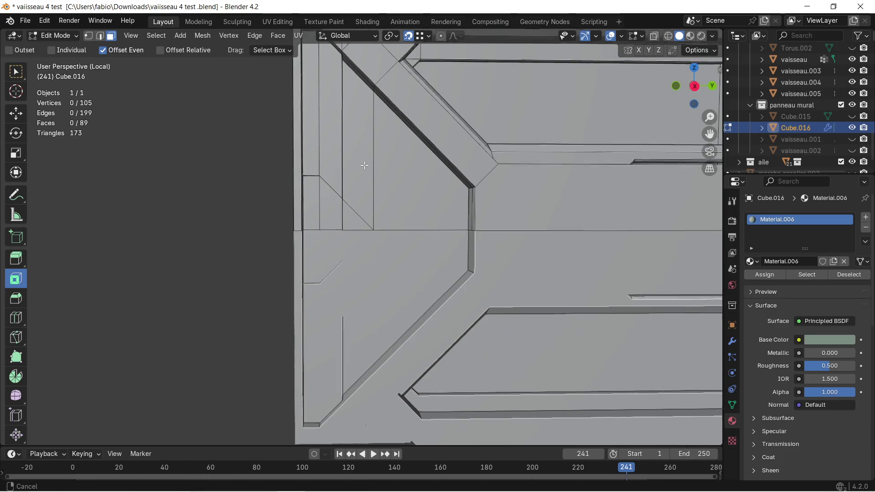
Shift a thin strip edge about 4.6 cm along Y at the groove corner, then undo it
middle_click_drag(364, 162, 356, 194)
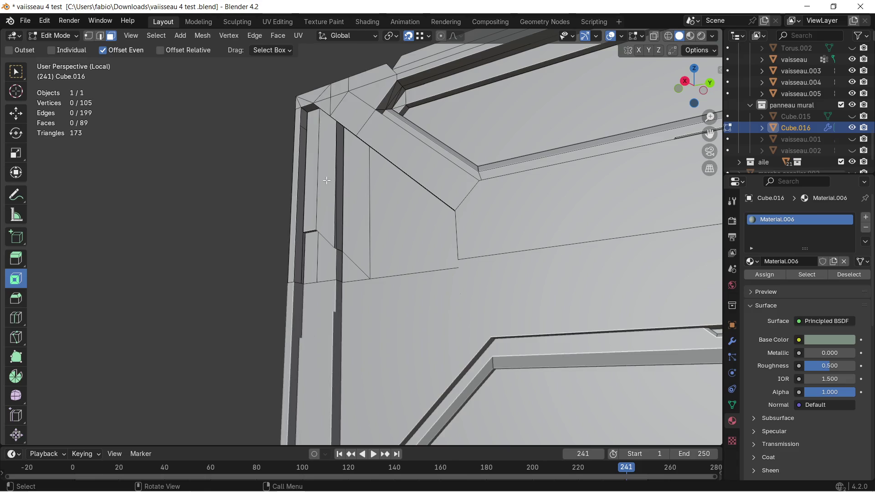
scroll(350, 209, "up", 1)
scroll(345, 219, "up", 1)
left_click(334, 229)
mouse_move(334, 229)
middle_mouse_down()
mouse_move(347, 274)
mouse_move(436, 276)
middle_mouse_up()
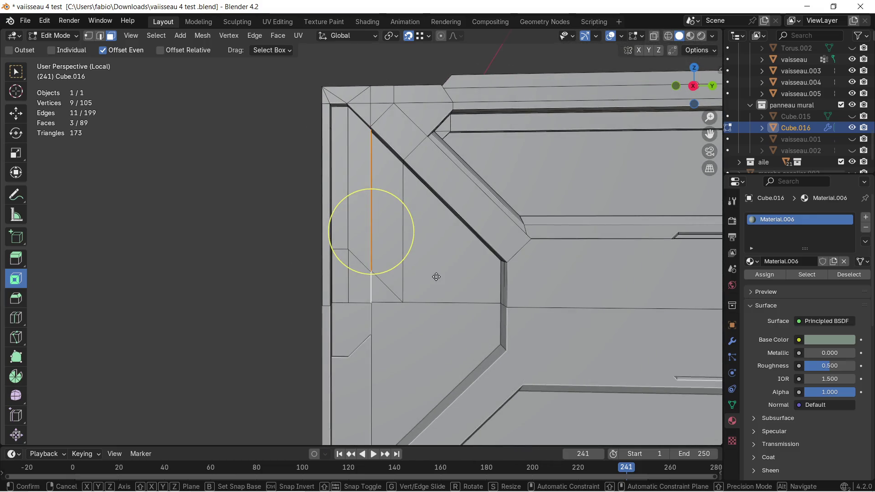
key("g")
key("x")
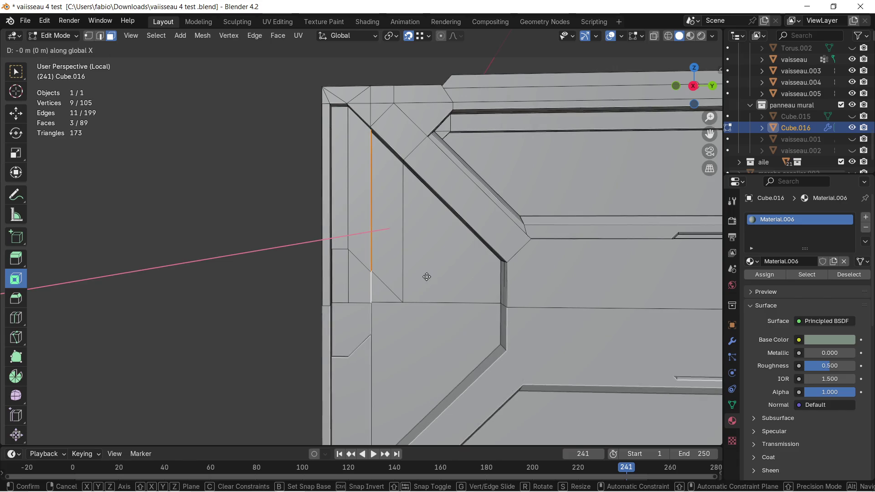
key("y")
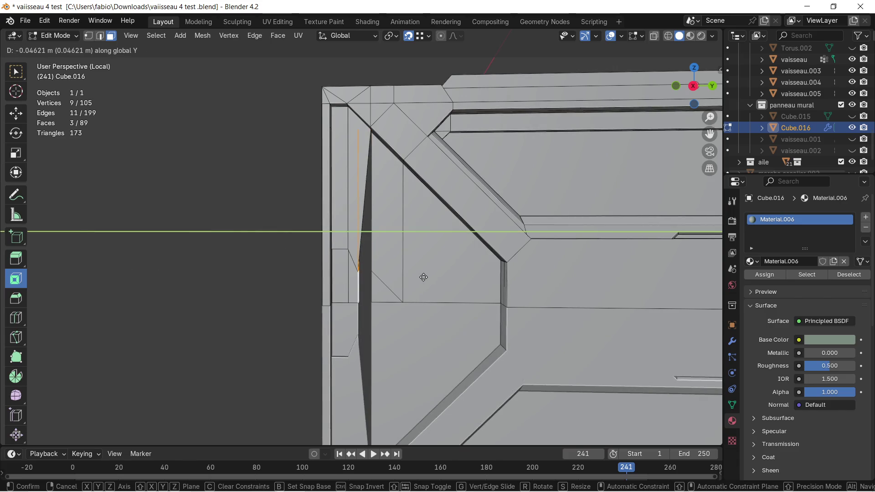
left_click(424, 277)
key("ctrl+z")
key("a")
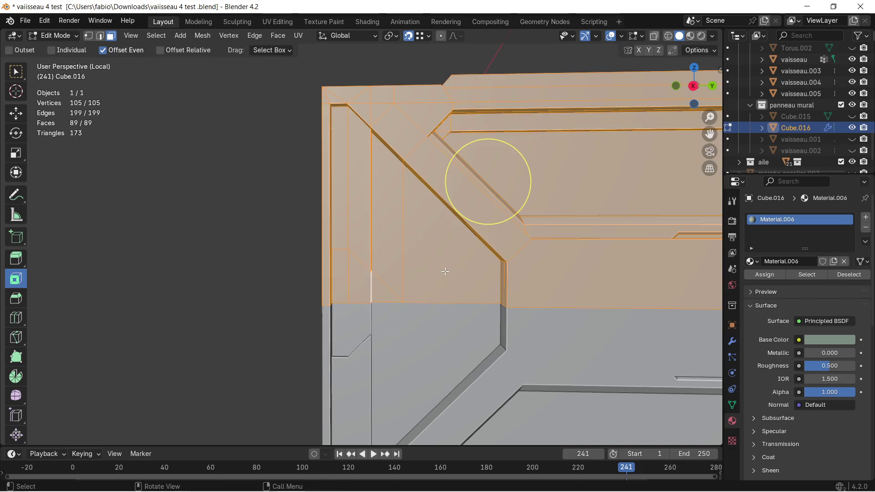
Merge overlapping vertices by distance, leaving 100 vertices
key("m")
left_click(445, 271)
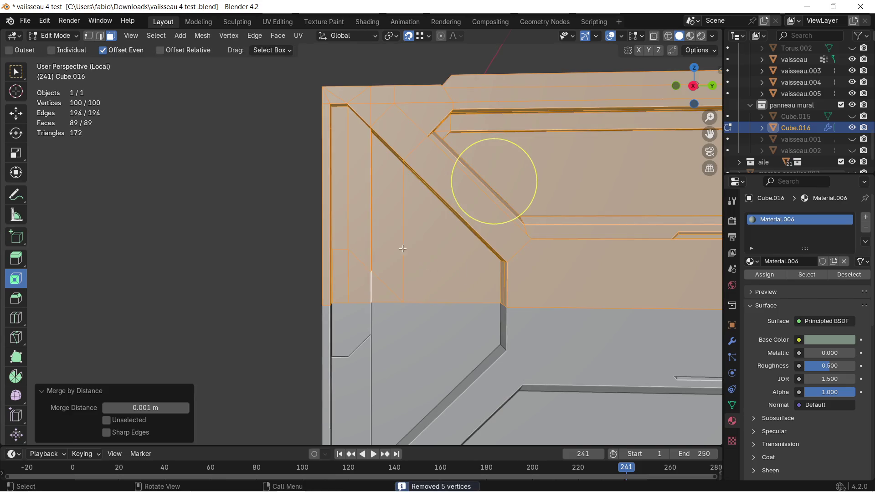
left_click(385, 244)
middle_click_drag(385, 243, 336, 245)
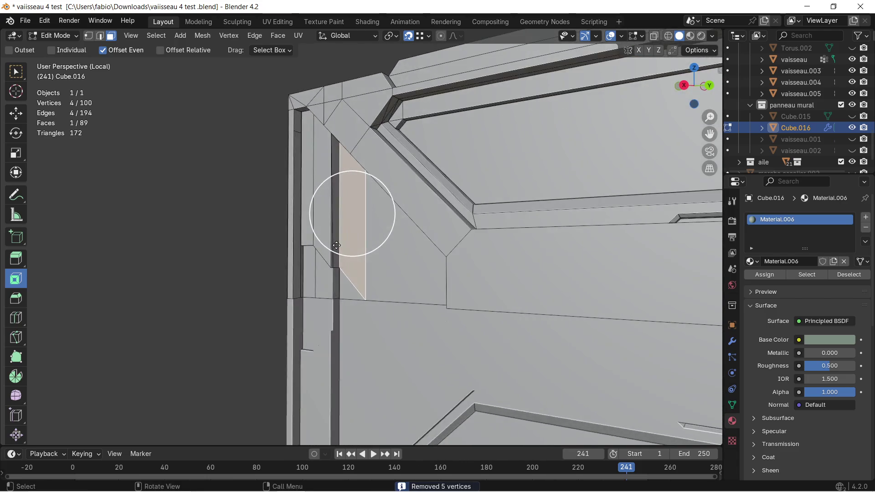
scroll(336, 268, "up", 3)
Select the strip faces and slide the vertical edge near the upper-left corner along Y
left_click(300, 281, "shift")
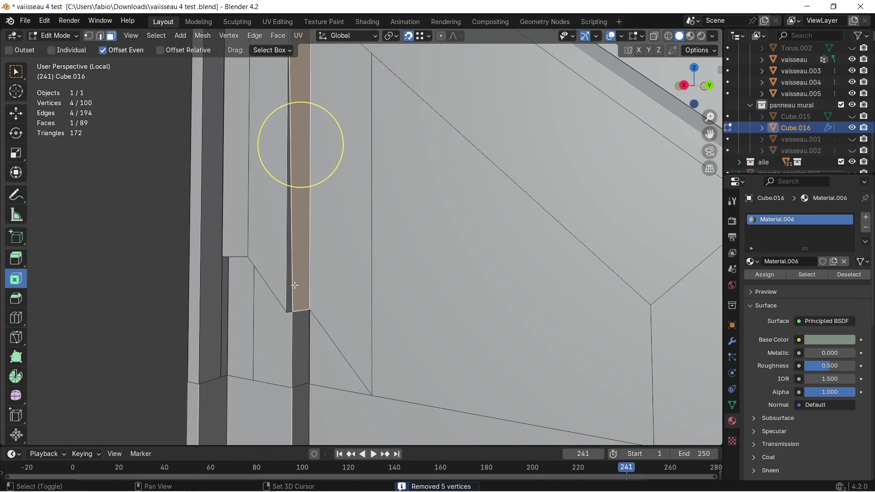
mouse_move(297, 320)
middle_mouse_down()
mouse_move(290, 310)
mouse_move(436, 307)
middle_mouse_up()
left_click(306, 319, "shift")
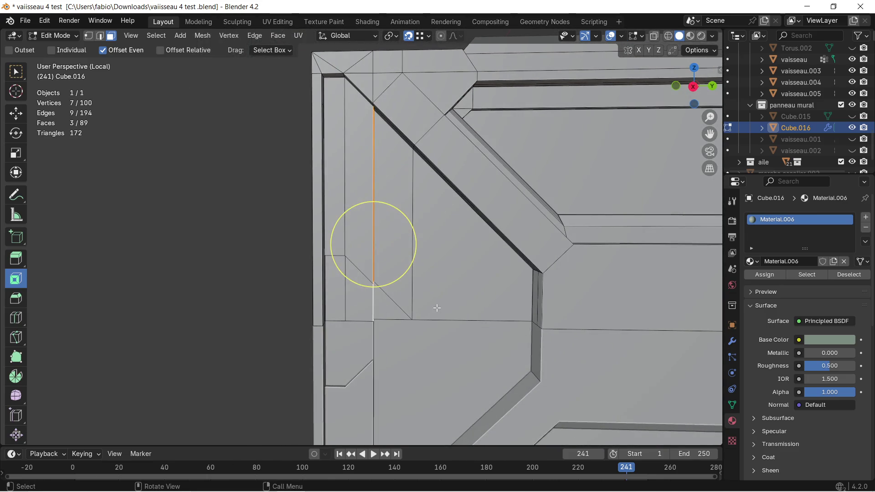
key("g")
key("y")
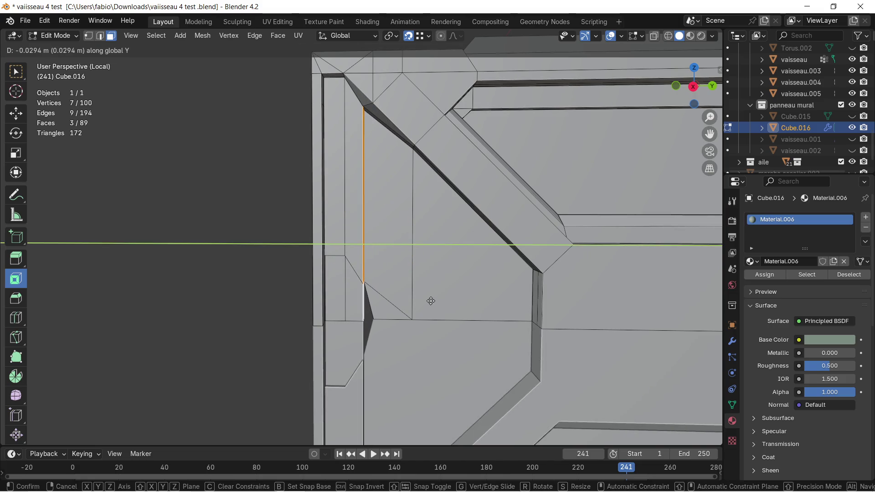
left_click(429, 301)
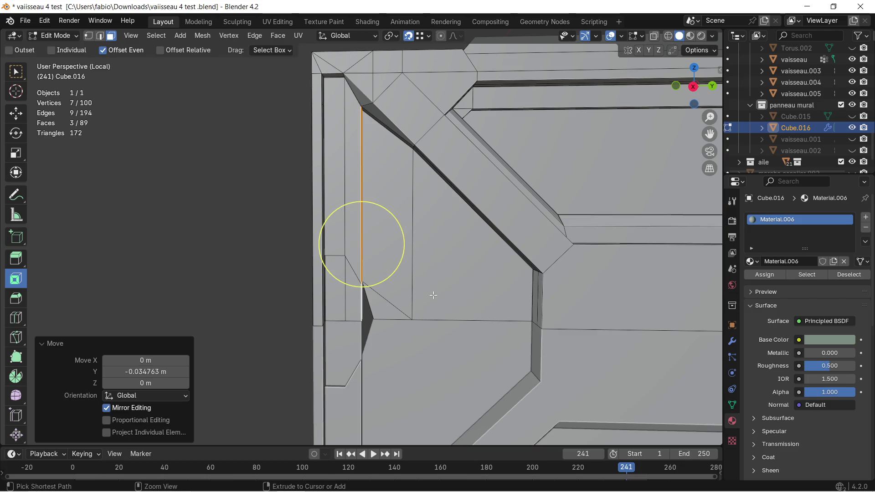
scroll(436, 272, "down", 4)
Line up a head-on view and select the upper-left diagonal bar face
mouse_move(346, 243)
middle_mouse_down()
mouse_move(291, 238)
mouse_move(360, 246)
middle_mouse_up()
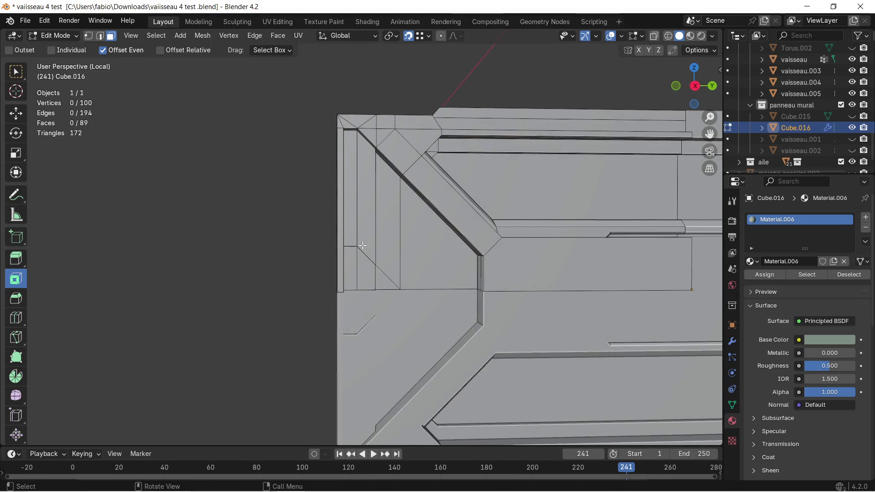
scroll(407, 245, "down", 2)
scroll(484, 252, "down", 3)
middle_click_drag(485, 252, 363, 244)
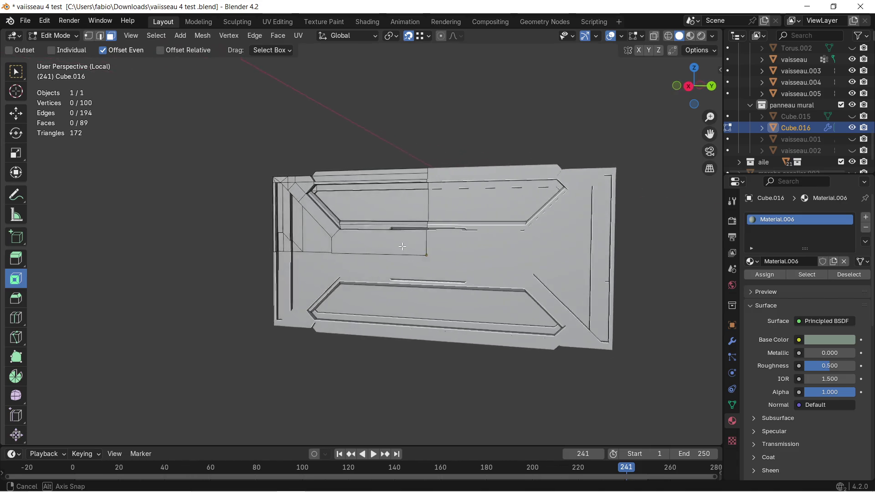
mouse_move(363, 244)
middle_mouse_down()
mouse_move(400, 249)
mouse_move(347, 242)
middle_mouse_up()
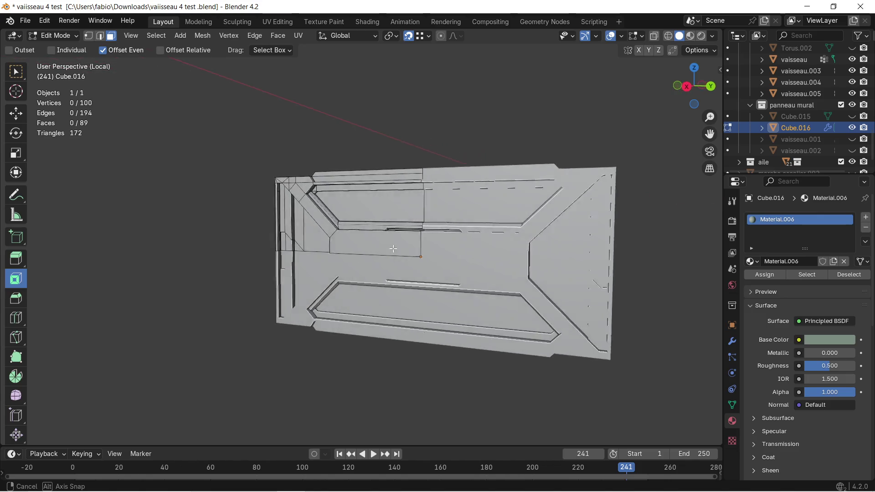
middle_click_drag(347, 242, 327, 180)
scroll(327, 181, "up", 2)
scroll(328, 181, "down", 1)
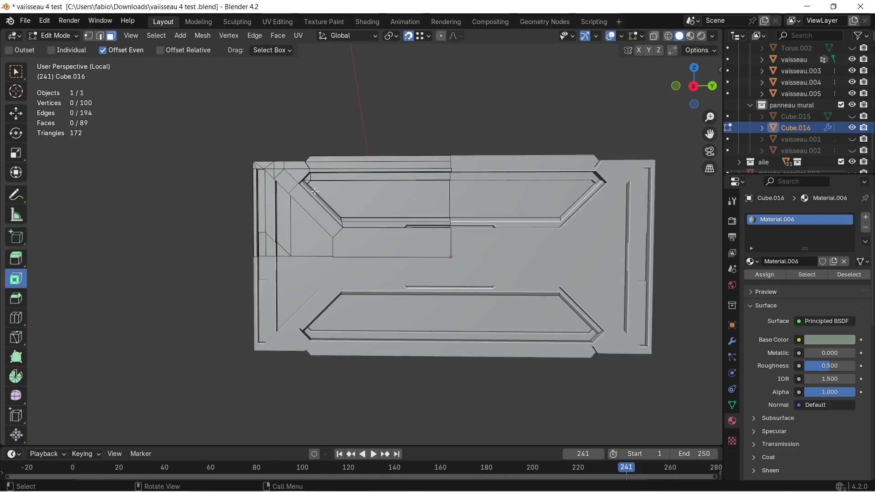
scroll(219, 158, "up", 5)
scroll(219, 158, "down", 4)
scroll(338, 230, "down", 1)
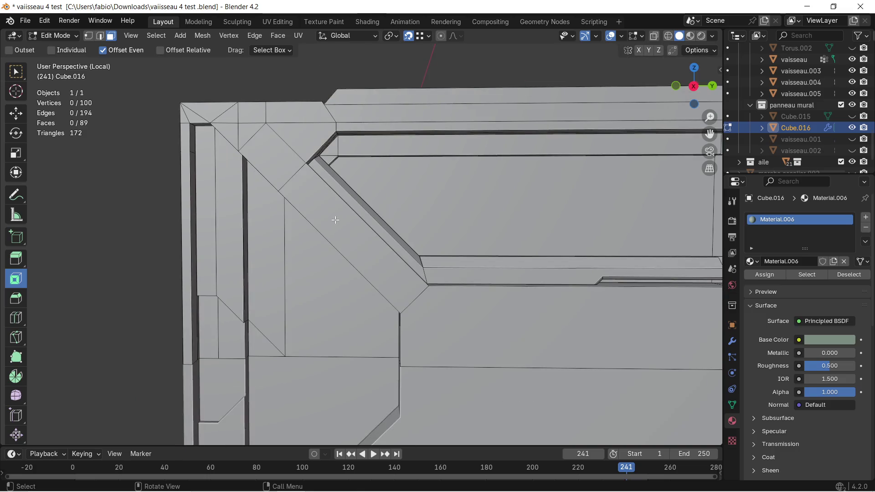
left_click(336, 220)
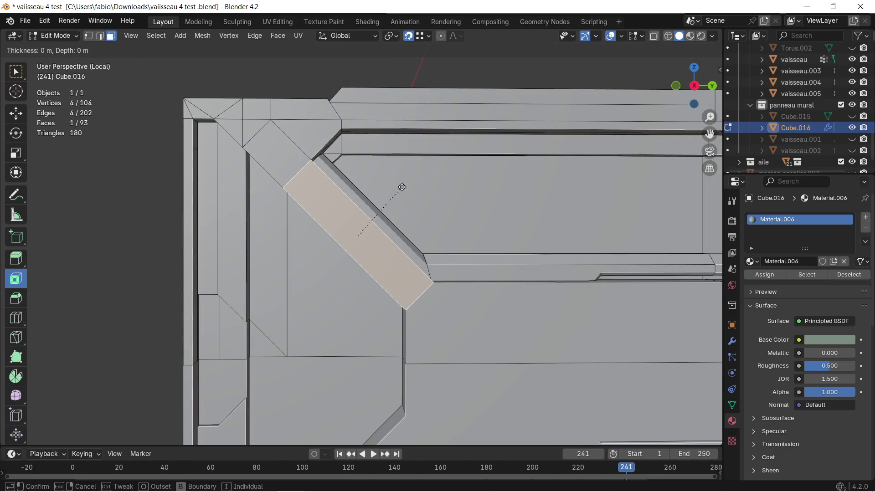
Inset the diagonal bar face about 0.02 m and sink it -0.011 m into the surface
left_click_drag(335, 218, 351, 261)
left_click_drag(146, 371, 164, 371)
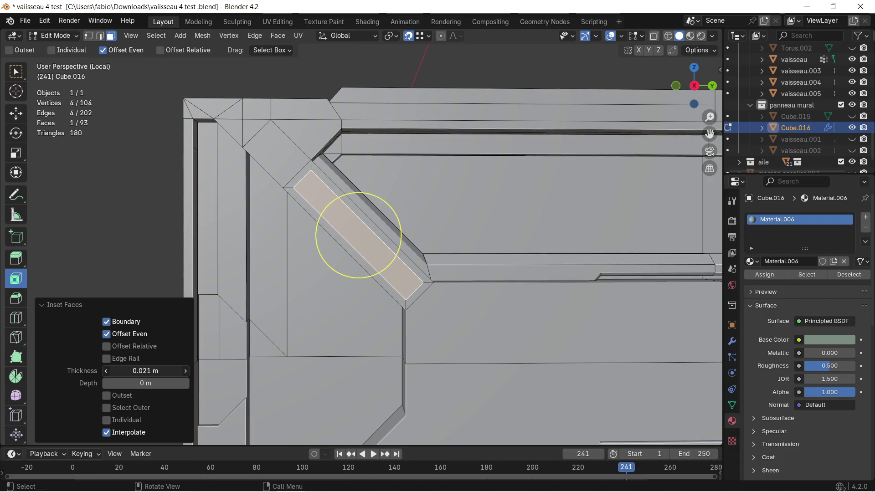
left_click(388, 214)
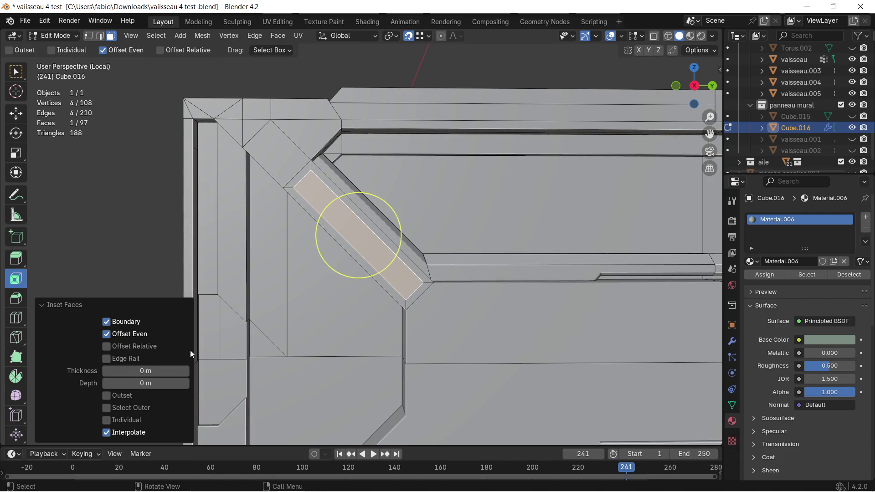
left_click_drag(388, 214, 400, 226)
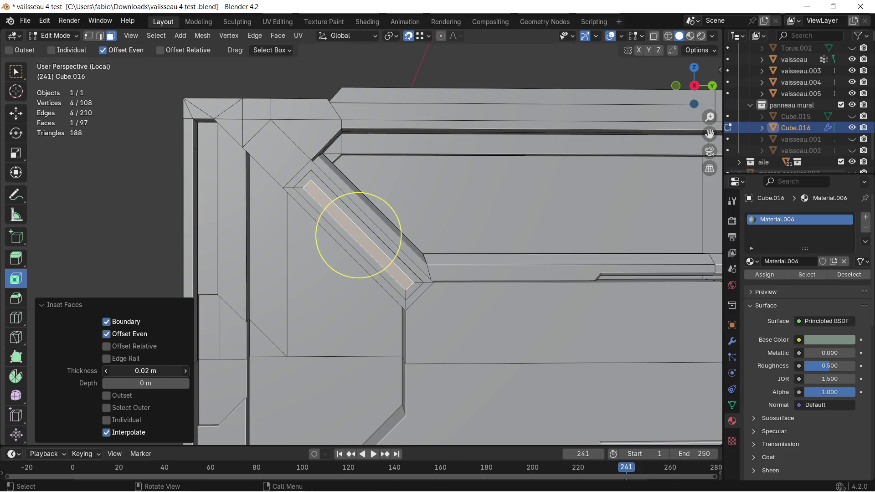
left_click_drag(146, 383, 133, 383)
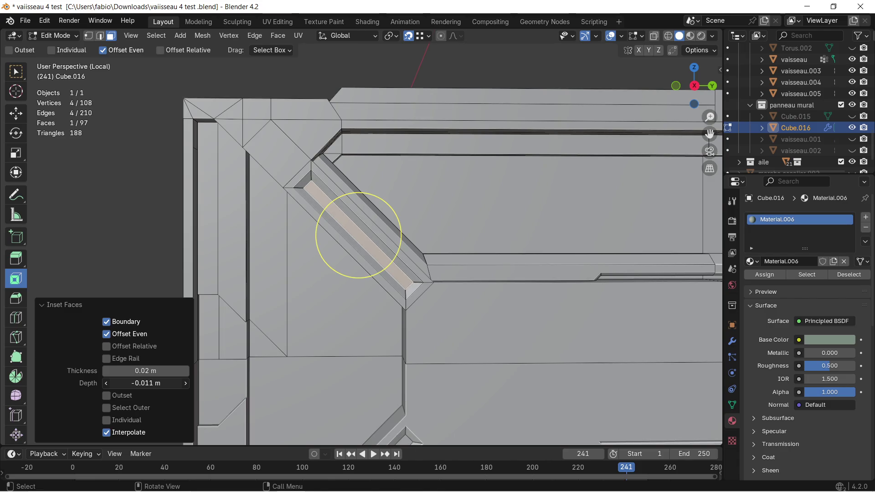
scroll(410, 287, "down", 3)
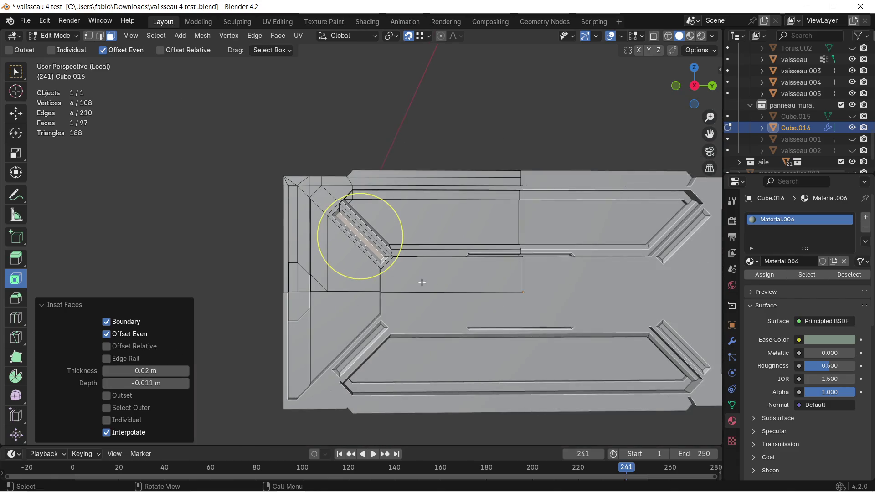
scroll(470, 268, "down", 1)
mouse_move(469, 269)
middle_mouse_down()
mouse_move(446, 258)
mouse_move(473, 259)
middle_mouse_up()
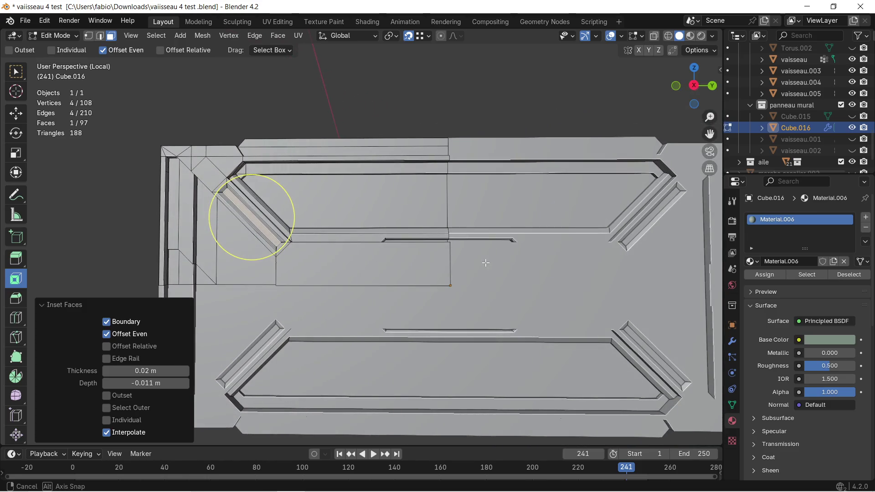
scroll(447, 246, "up", 2)
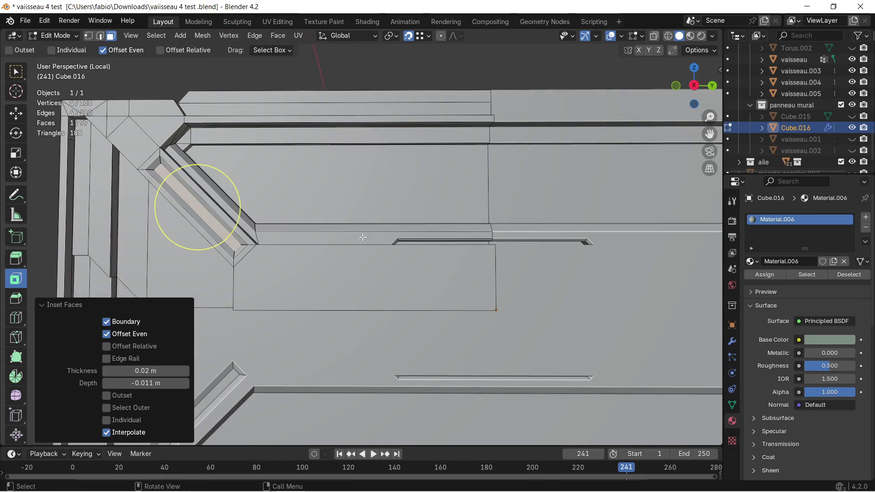
scroll(342, 229, "up", 2)
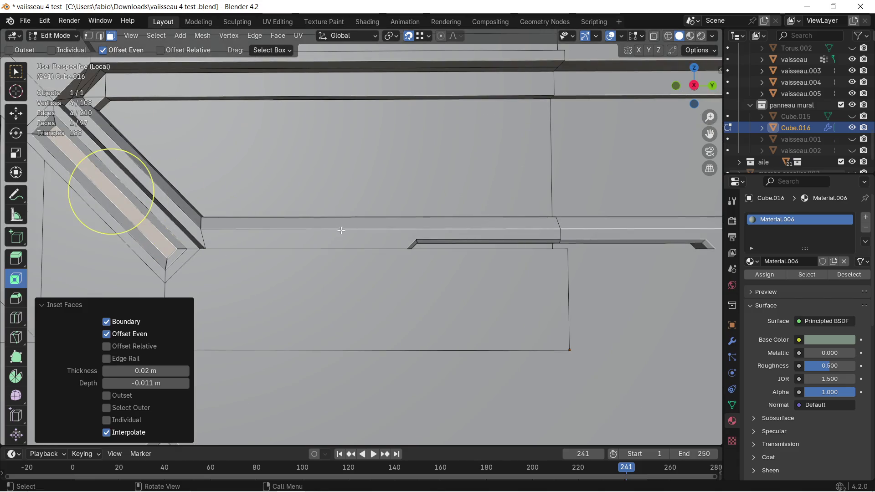
scroll(321, 237, "up", 1)
scroll(328, 237, "up", 1)
scroll(339, 236, "up", 1)
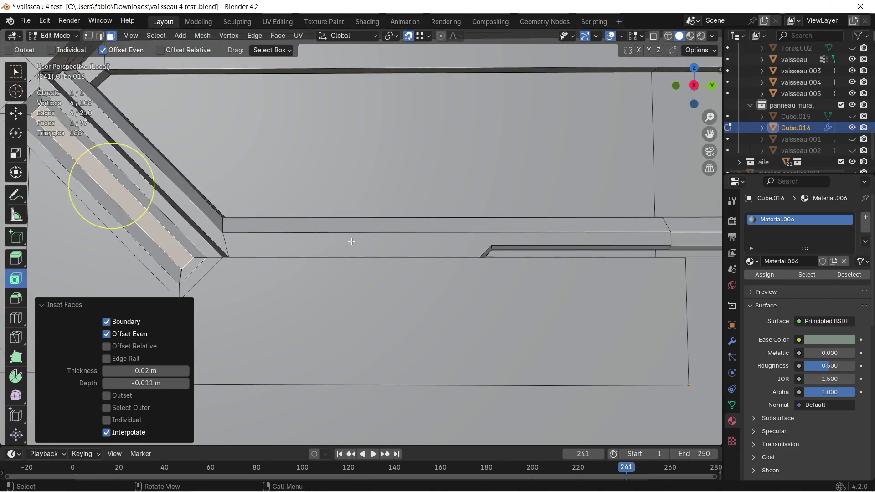
Select the horizontal strip face and dismiss the Add menu without adding anything
left_click(348, 236)
middle_click_drag(348, 236, 431, 247)
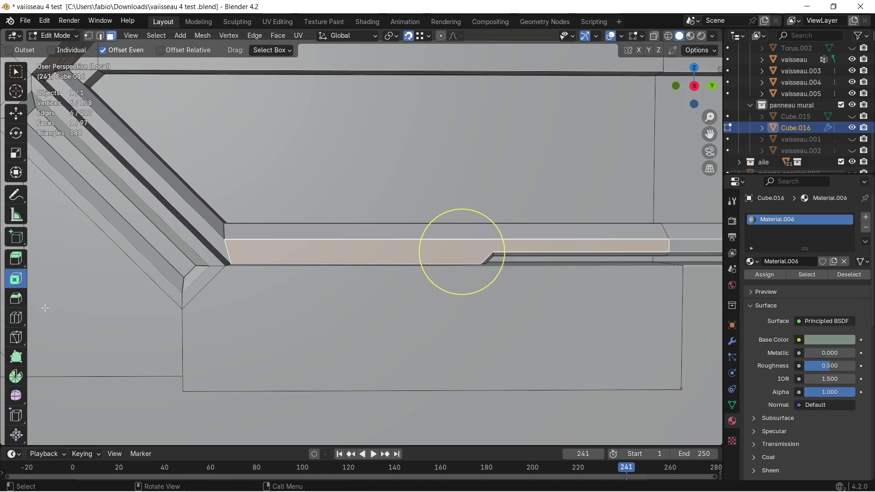
scroll(315, 257, "down", 2)
scroll(314, 257, "down", 2)
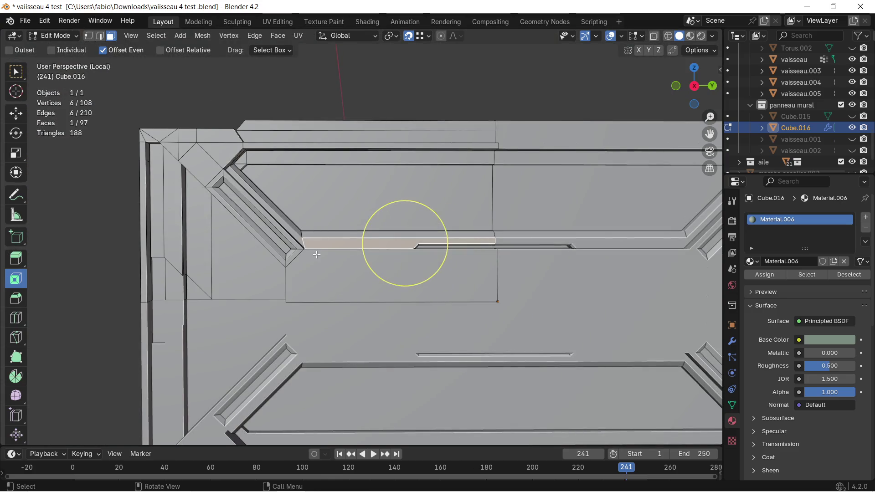
scroll(317, 254, "down", 2)
scroll(335, 237, "down", 2)
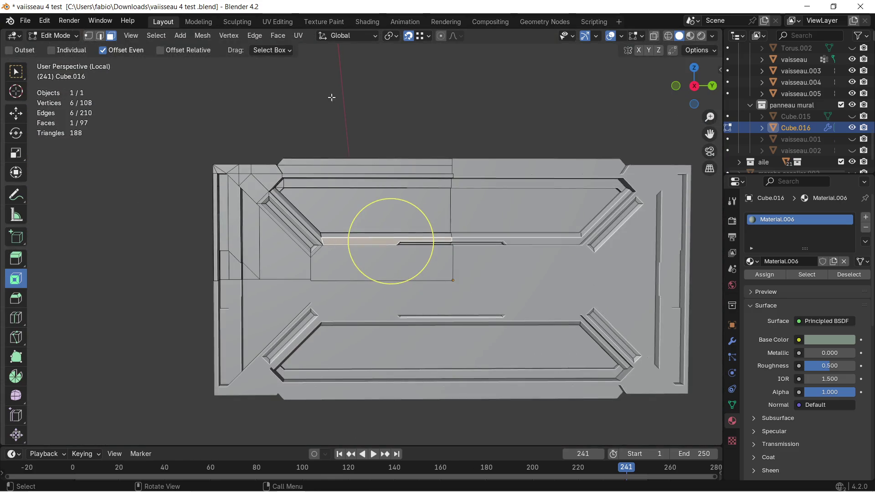
left_click(177, 37)
left_click(159, 132)
In Object Mode, add a new cube and shrink it evenly to a small block
key("Tab")
left_click(151, 40)
mouse_move(168, 49)
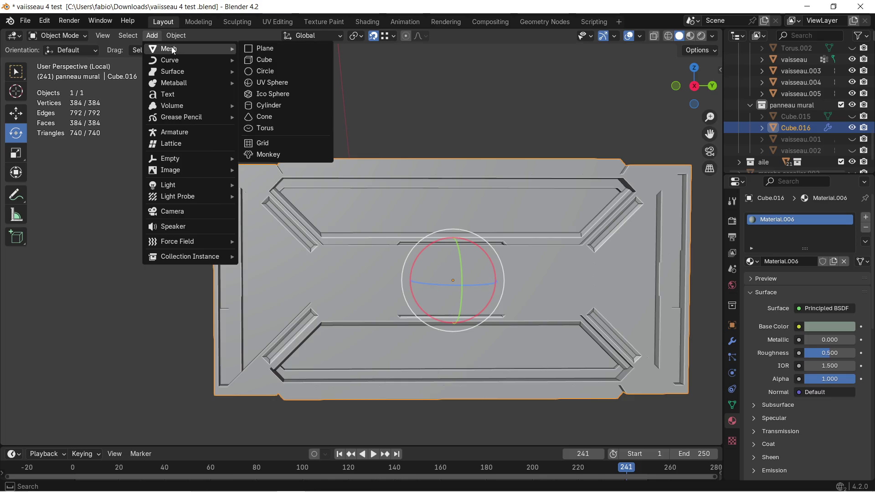
left_click(267, 58)
scroll(386, 163, "down", 3)
scroll(391, 165, "down", 3)
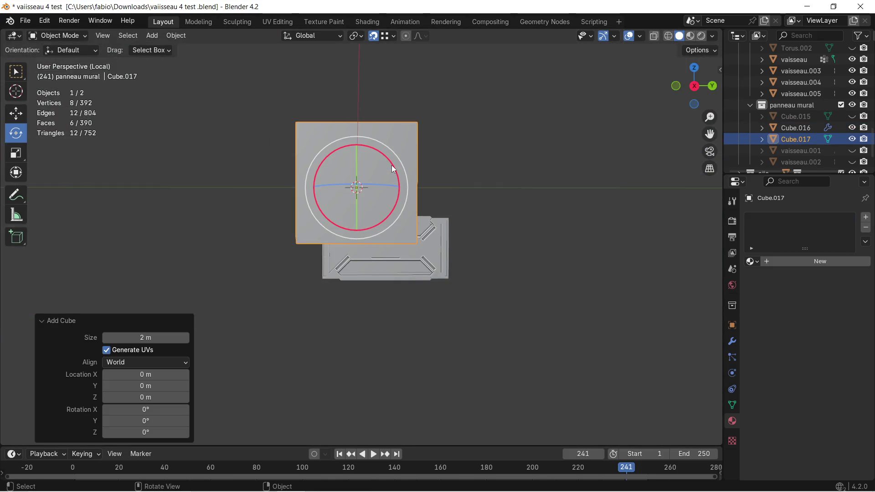
key("s")
key("z")
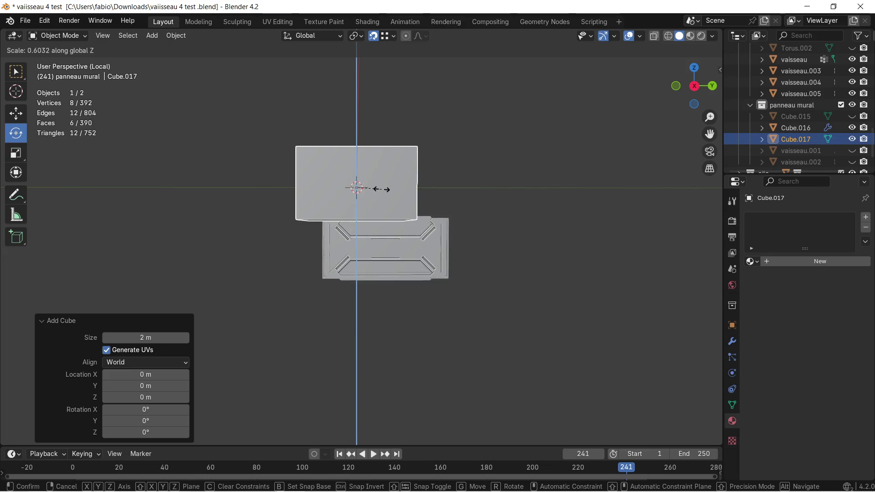
left_click(381, 190)
key("ctrl+z")
key("s")
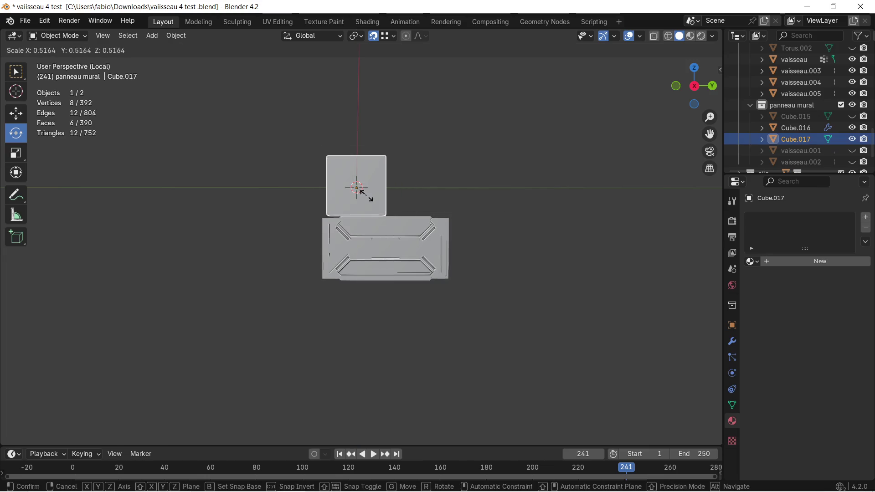
left_click(356, 187)
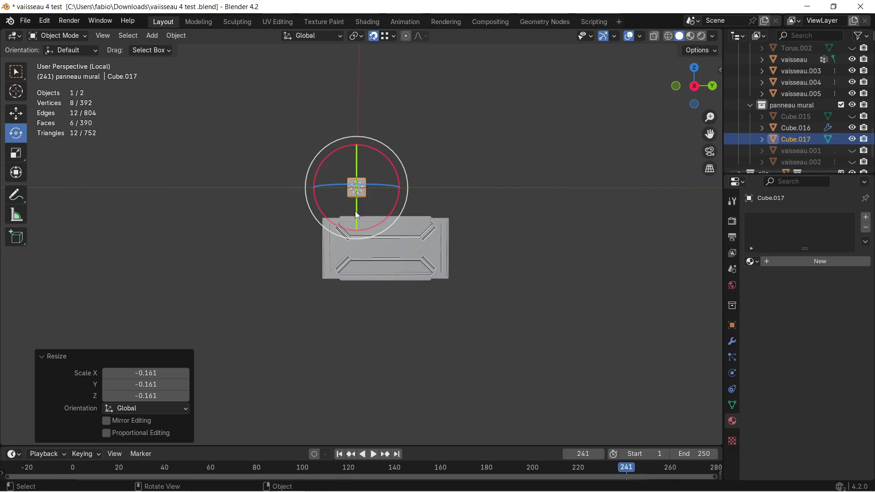
scroll(356, 214, "up", 3)
scroll(358, 214, "up", 1)
Drop the cube down along Z onto the panel and scale it to 0.221
key("g")
key("z")
left_click(340, 242)
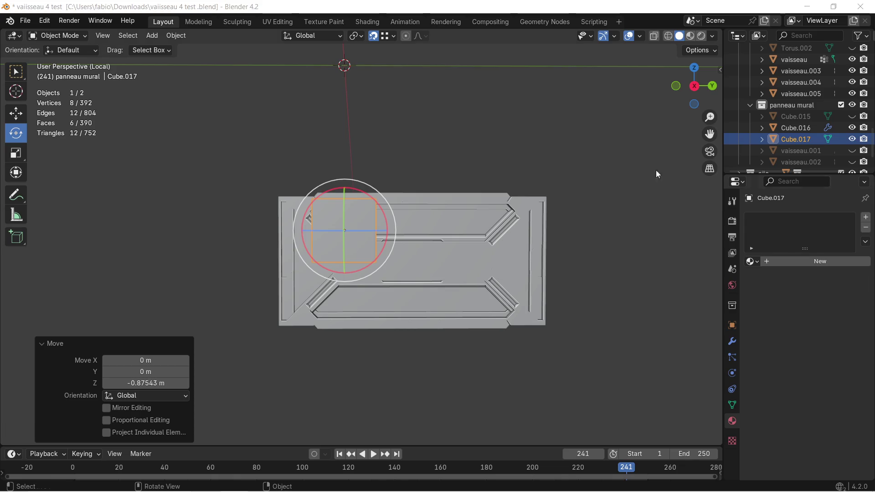
scroll(384, 150, "up", 4)
scroll(378, 164, "down", 3)
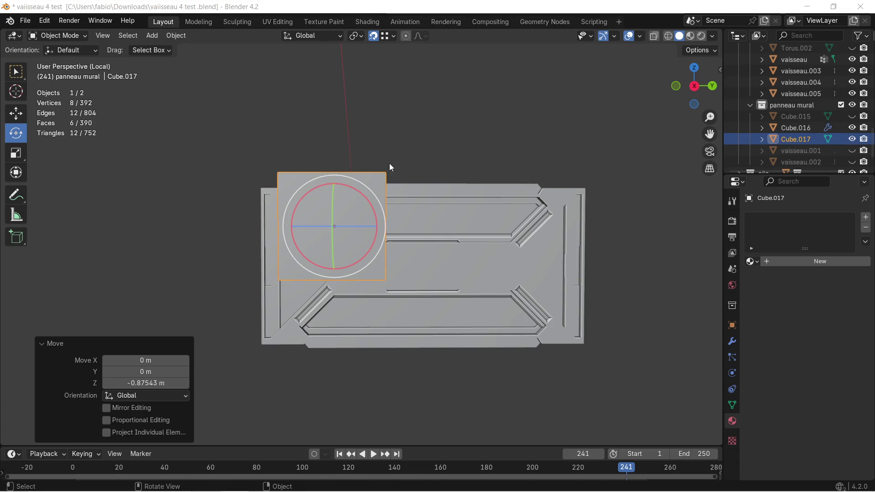
key("s")
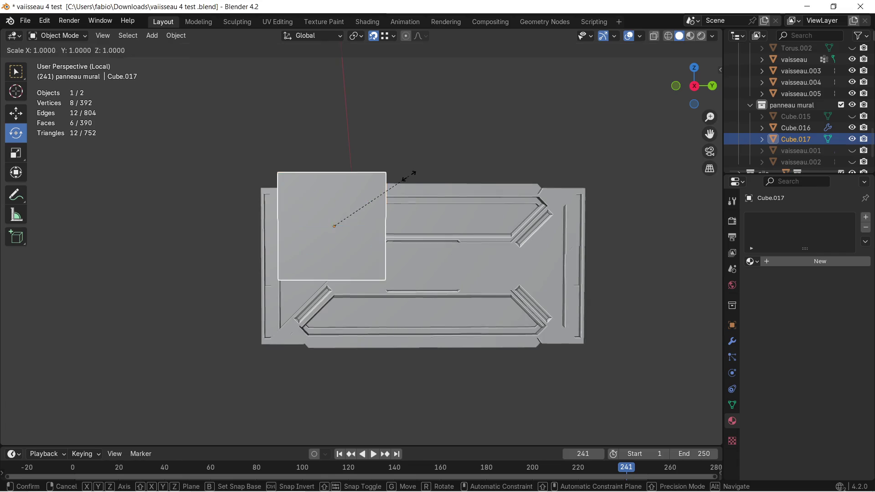
left_click(353, 223)
scroll(353, 224, "up", 2)
scroll(341, 225, "up", 1)
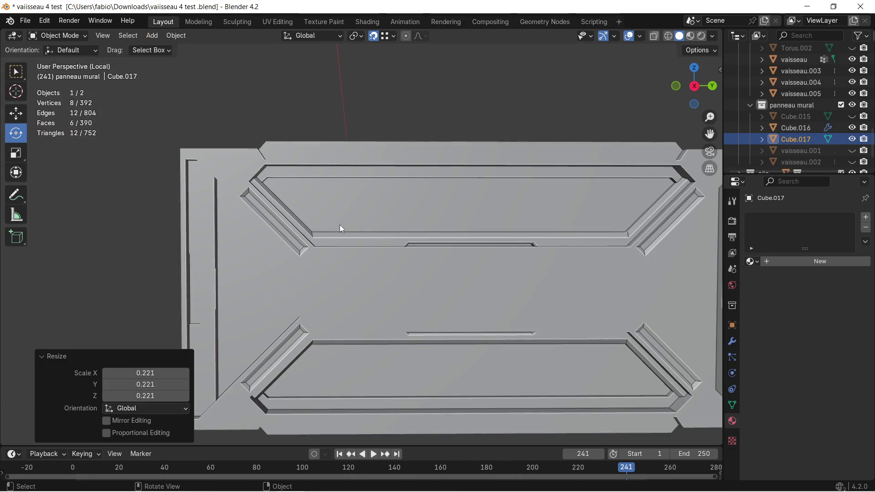
scroll(341, 225, "down", 3)
mouse_move(338, 225)
middle_mouse_down()
mouse_move(345, 239)
mouse_move(434, 244)
mouse_move(428, 246)
mouse_move(440, 251)
middle_mouse_up()
Move the cube along X and raise it on Z level with the horizontal groove
key("g")
key("x")
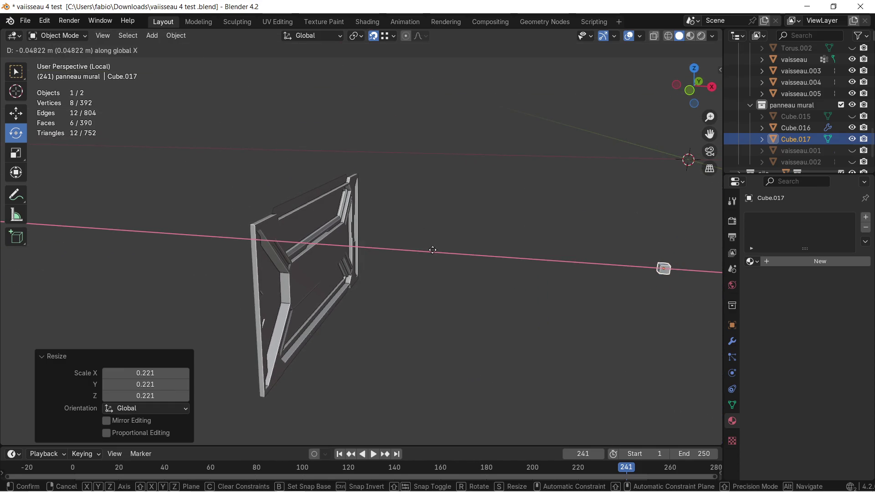
left_click(299, 251)
scroll(299, 251, "up", 3)
scroll(321, 248, "up", 3)
scroll(232, 233, "up", 2)
scroll(228, 242, "up", 2)
mouse_move(228, 241)
middle_mouse_down("shift")
mouse_move(449, 203)
mouse_move(420, 213)
middle_mouse_up("shift")
scroll(449, 204, "up", 2)
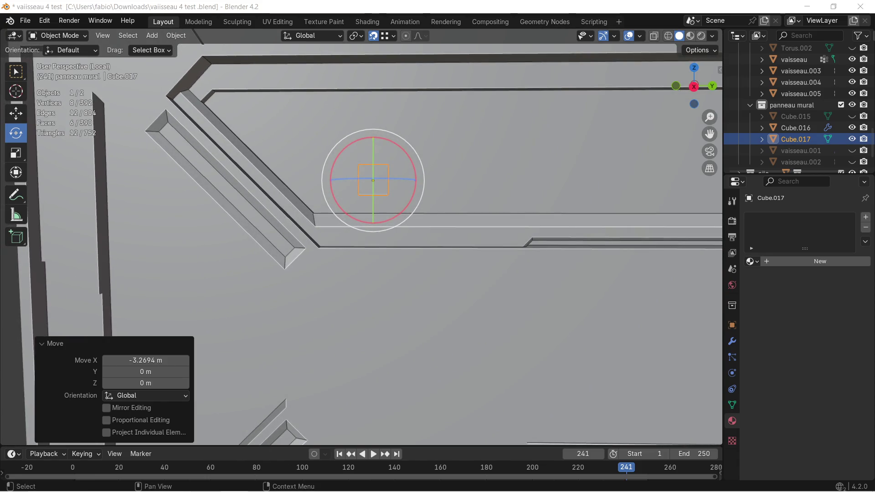
middle_click_drag(475, 185, 468, 195)
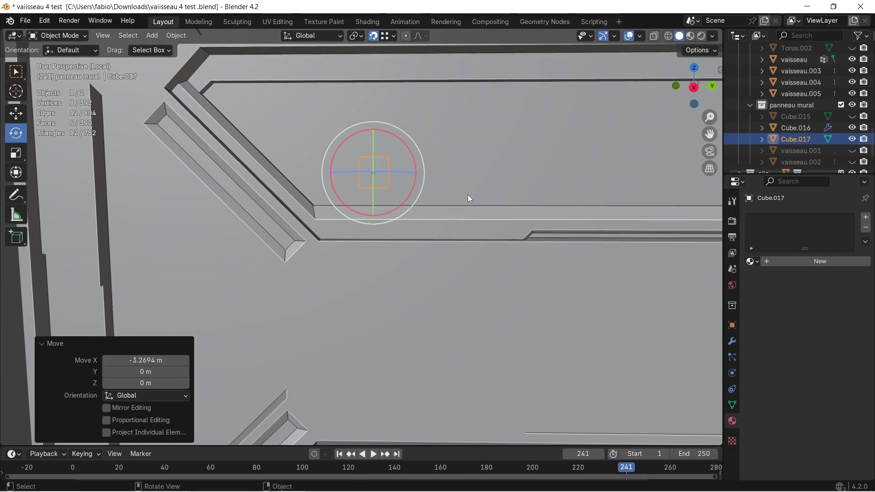
key("g")
key("z")
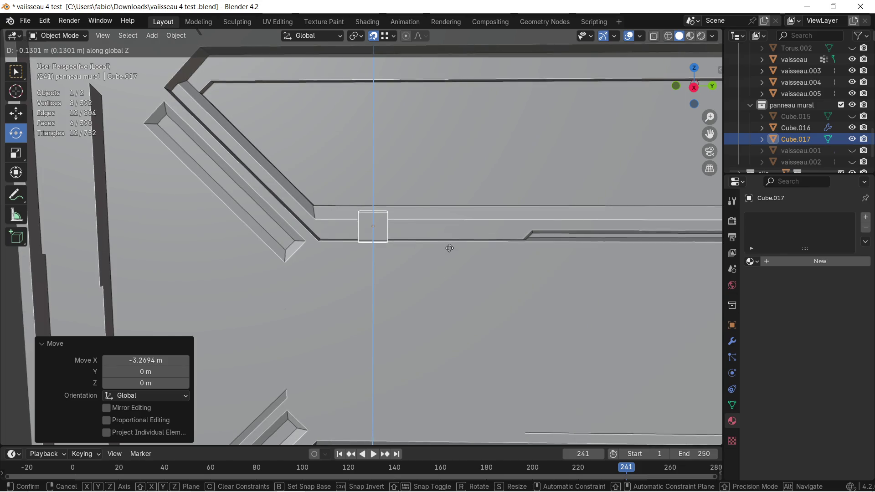
left_click(449, 249)
middle_click_drag(448, 249, 447, 245)
Flatten the cube to 0.42 on Z, fine-tune its height and push it into the groove along Y
key("s")
key("z")
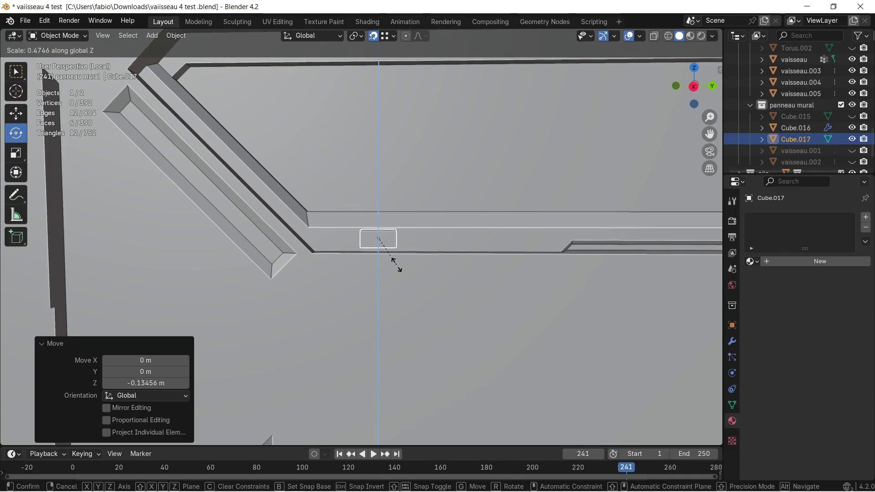
left_click(387, 263)
mouse_move(389, 260)
middle_mouse_down()
mouse_move(304, 268)
mouse_move(472, 255)
mouse_move(357, 268)
mouse_move(371, 276)
mouse_move(271, 256)
mouse_move(348, 286)
mouse_move(402, 293)
mouse_move(349, 290)
mouse_move(298, 269)
mouse_move(331, 248)
mouse_move(339, 217)
mouse_move(324, 215)
middle_mouse_up()
key("g")
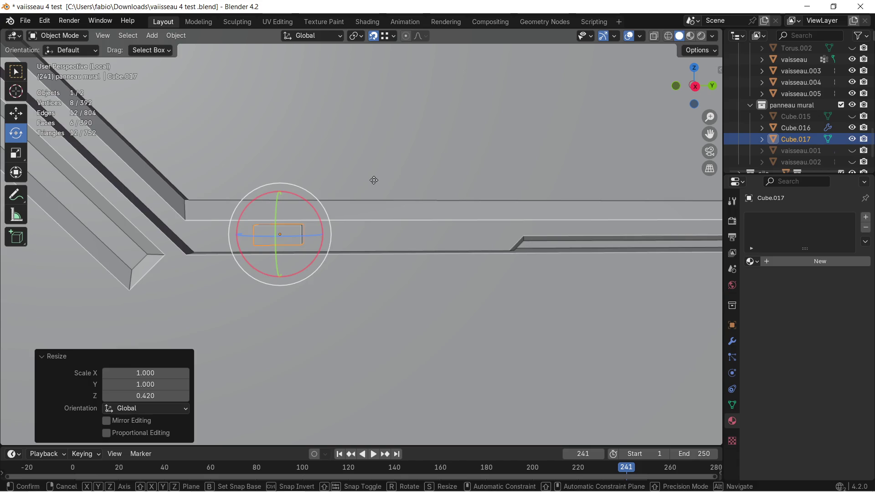
key("z")
left_click(373, 185)
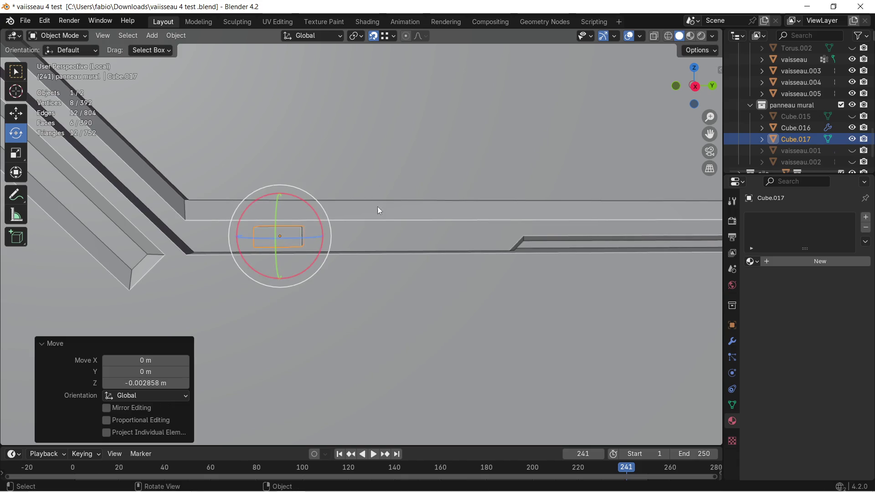
key("g")
key("y")
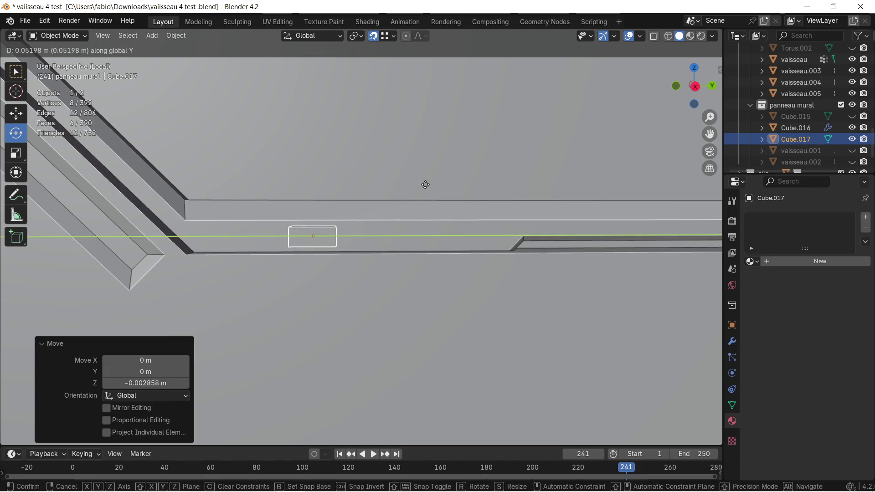
left_click(379, 211)
mouse_move(332, 205)
middle_mouse_down()
mouse_move(404, 212)
mouse_move(287, 214)
mouse_move(565, 230)
mouse_move(421, 222)
middle_mouse_up()
Apply rotation and scale to Cube.017 alone and enter Edit Mode on it
key("a")
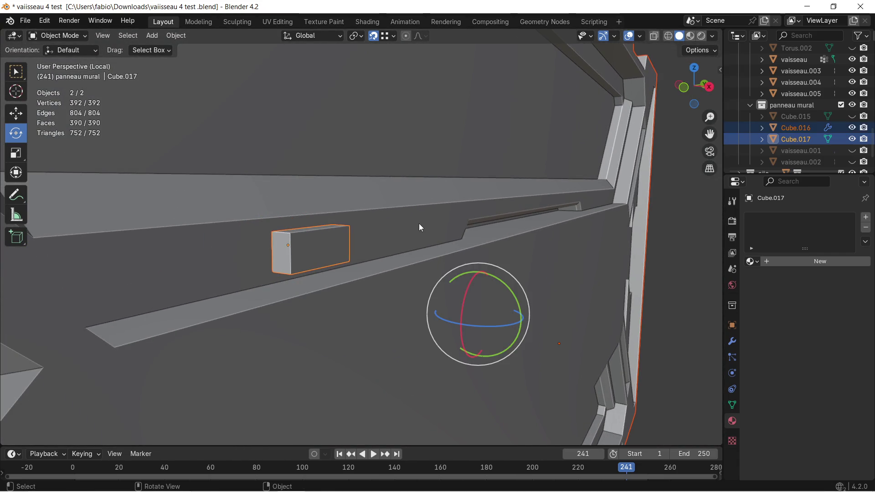
left_click(410, 226)
left_click(340, 240)
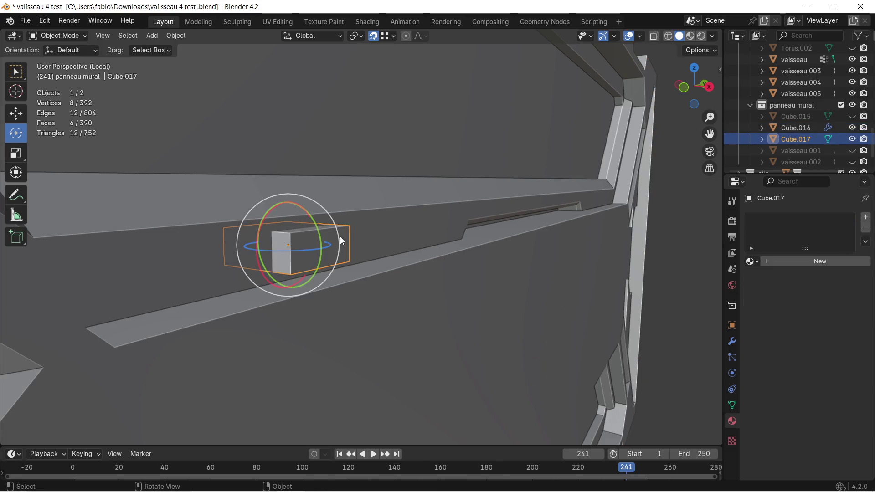
key("ctrl+a")
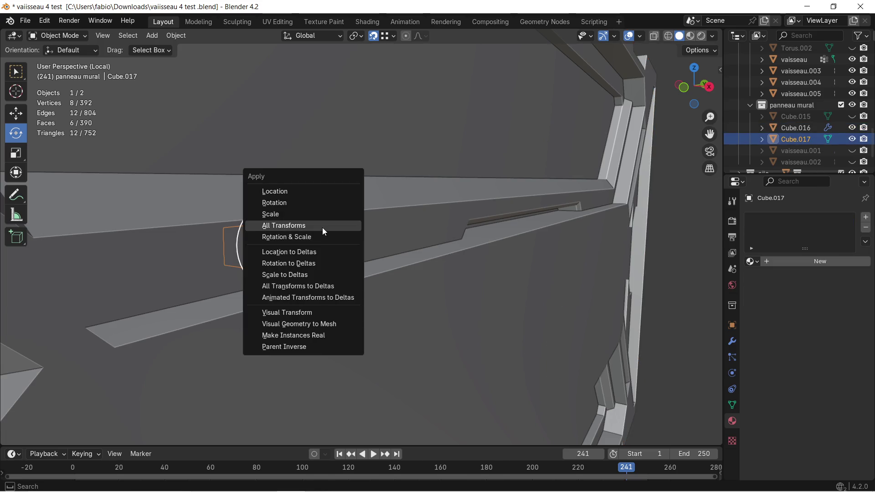
left_click(318, 233)
mouse_move(318, 232)
middle_mouse_down()
mouse_move(333, 221)
mouse_move(312, 232)
middle_mouse_up()
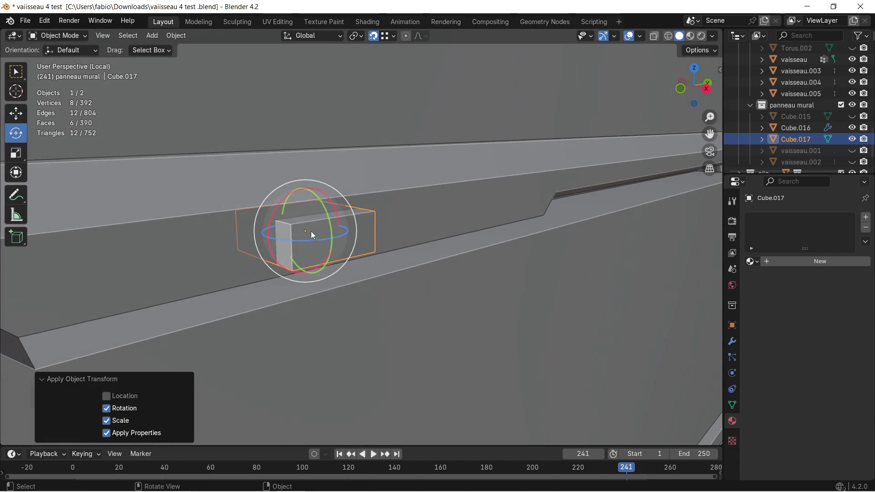
key("Tab")
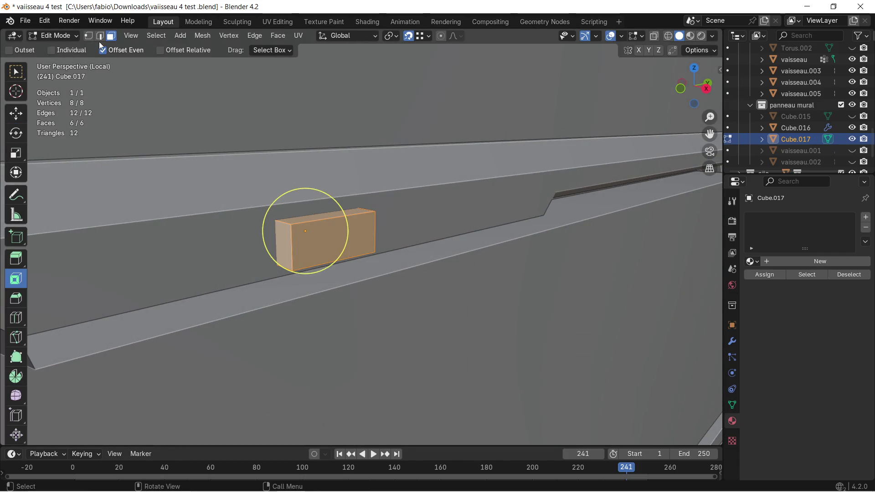
Select the block's end edges on both sides
left_click(293, 213)
left_click(287, 235, "shift")
mouse_move(287, 236)
middle_mouse_down()
mouse_move(266, 236)
mouse_move(294, 242)
middle_mouse_up()
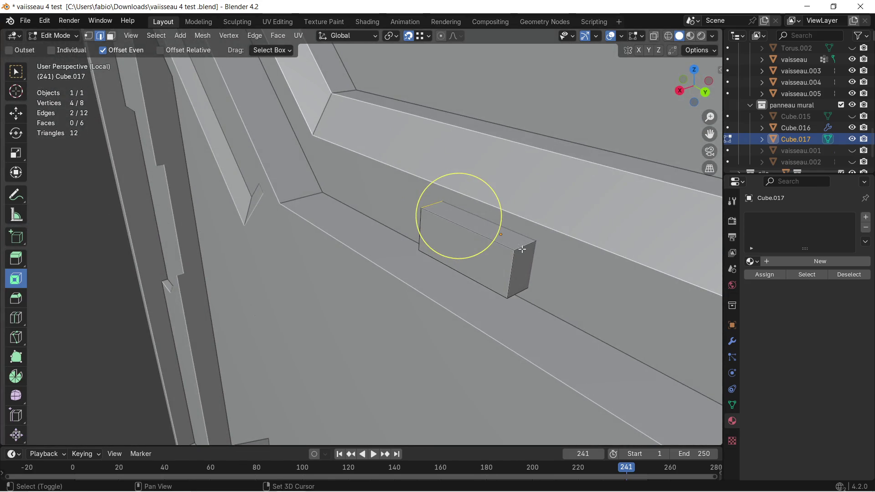
left_click(470, 276, "shift")
mouse_move(469, 275)
middle_mouse_down()
mouse_move(570, 250)
mouse_move(494, 248)
middle_mouse_up()
Bevel the selected edges with 4 segments into rounded ends, then return to Object Mode on Cube.016
key("ctrl+b")
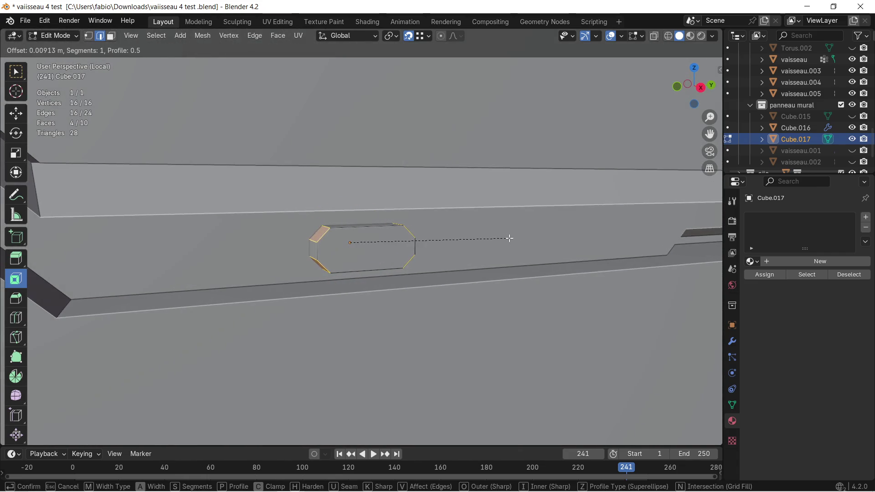
left_click(507, 239)
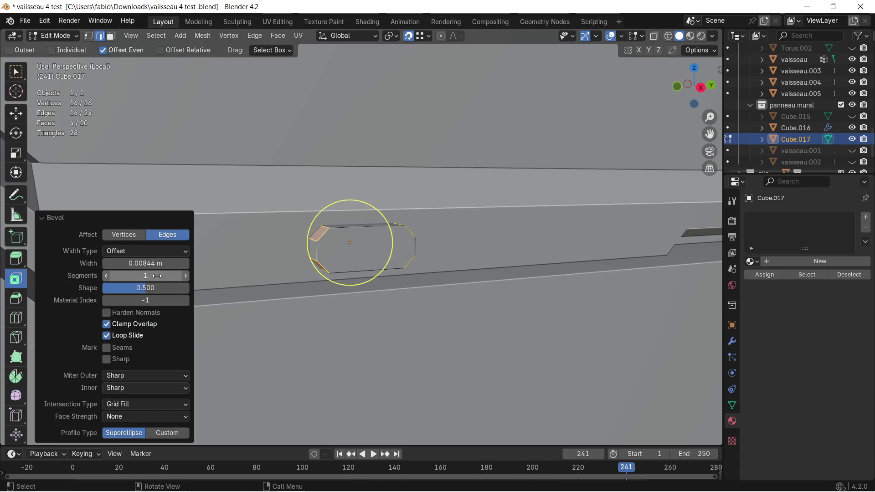
left_click(184, 276)
left_click(183, 275)
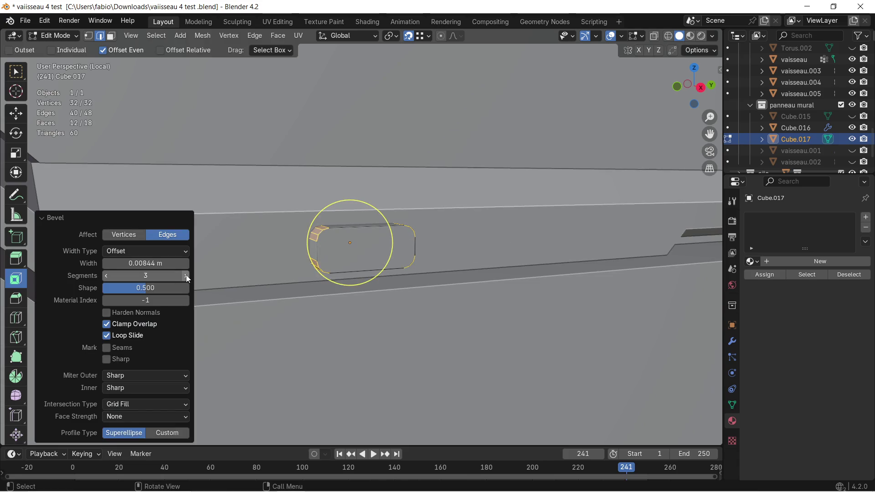
left_click(183, 275)
middle_click_drag(398, 216, 445, 235)
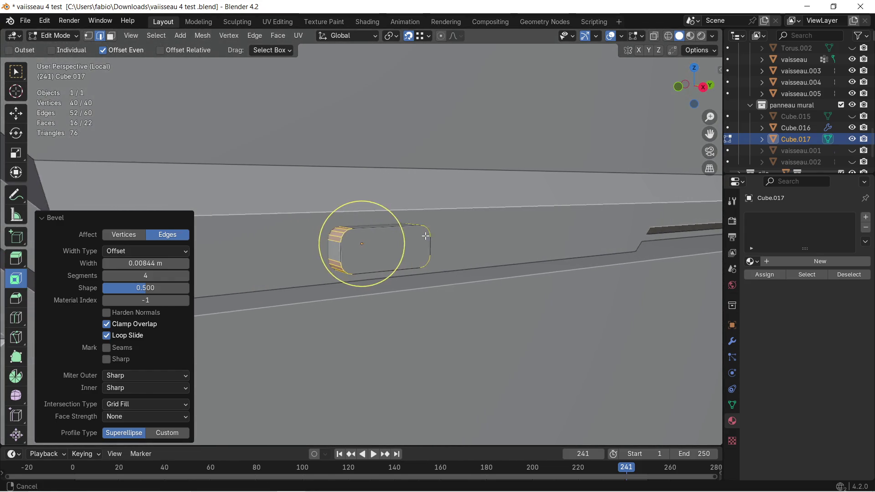
key("Tab")
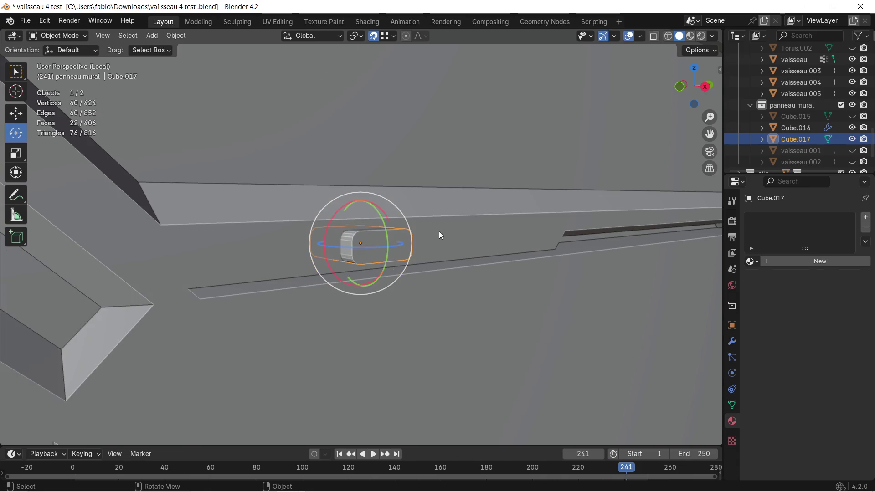
left_click(505, 237)
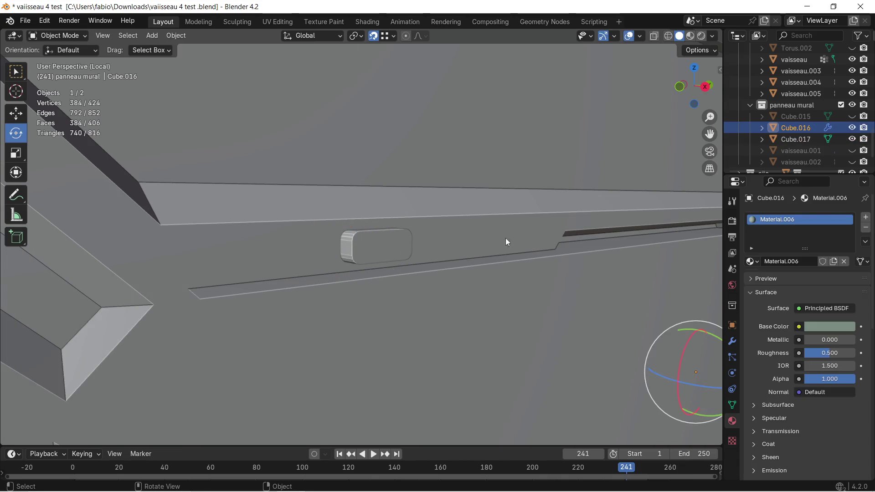
left_click(732, 340)
Add a Boolean modifier to Cube.016 with the rounded block Cube.017 as its cutter object
left_click(839, 236)
left_click(837, 236)
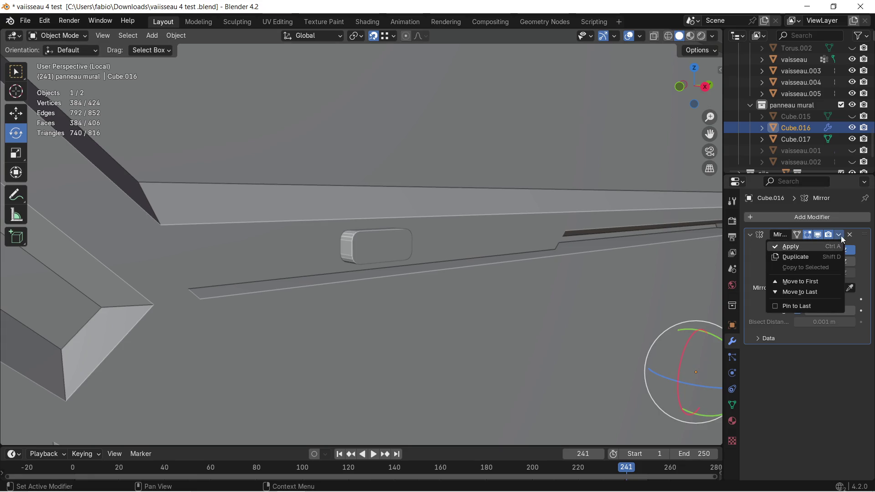
left_click(748, 236)
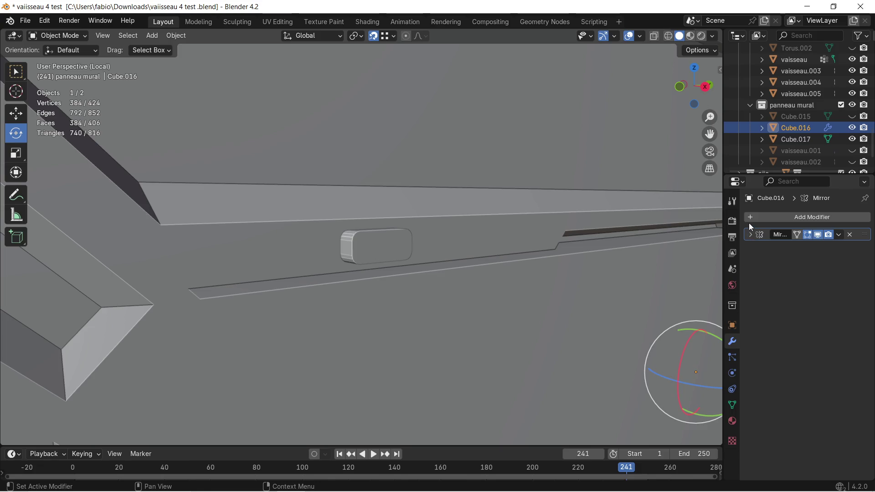
left_click(749, 219)
left_click(710, 224)
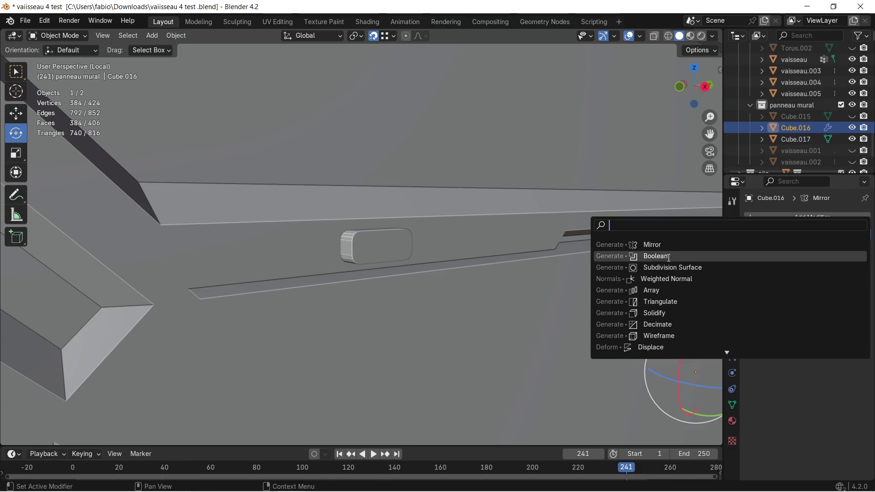
left_click(655, 256)
left_click(849, 291)
left_click(393, 248)
Hide the cutter to preview the notch in the groove, inspect the panel mesh, then unhide it
middle_click_drag(393, 242, 401, 243)
left_click(398, 240)
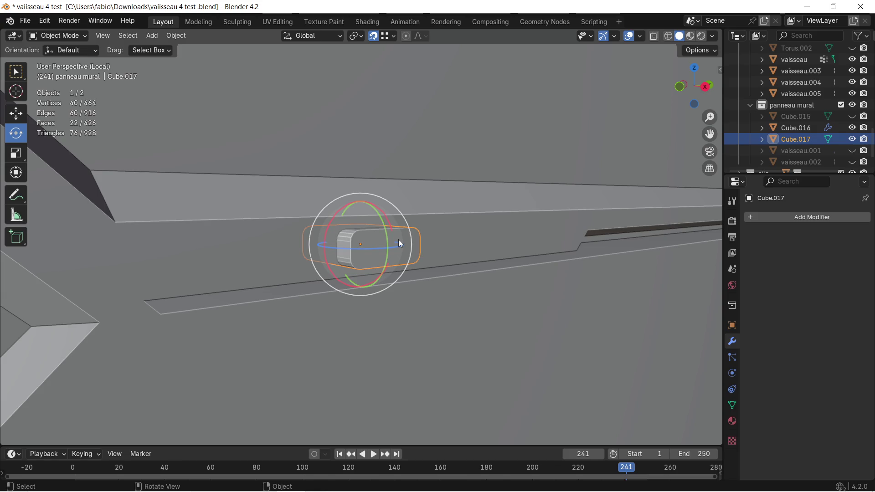
key("h")
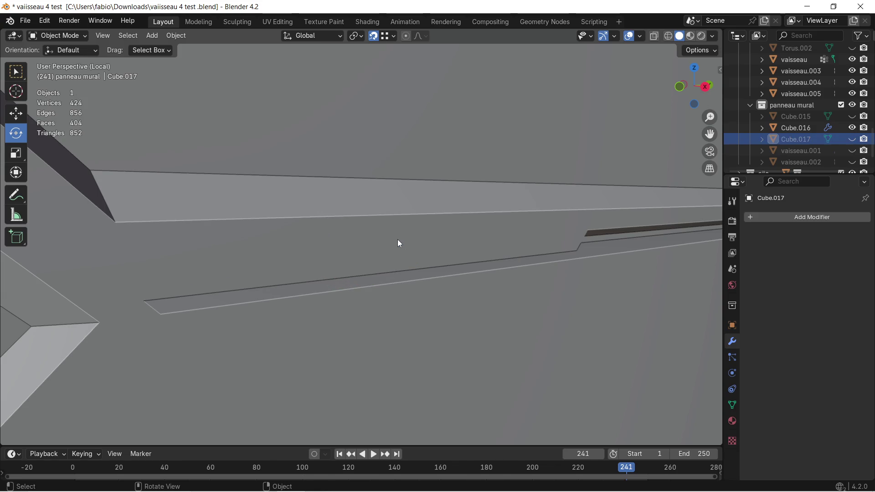
left_click(396, 244)
key("Tab")
middle_click_drag(396, 243, 382, 243)
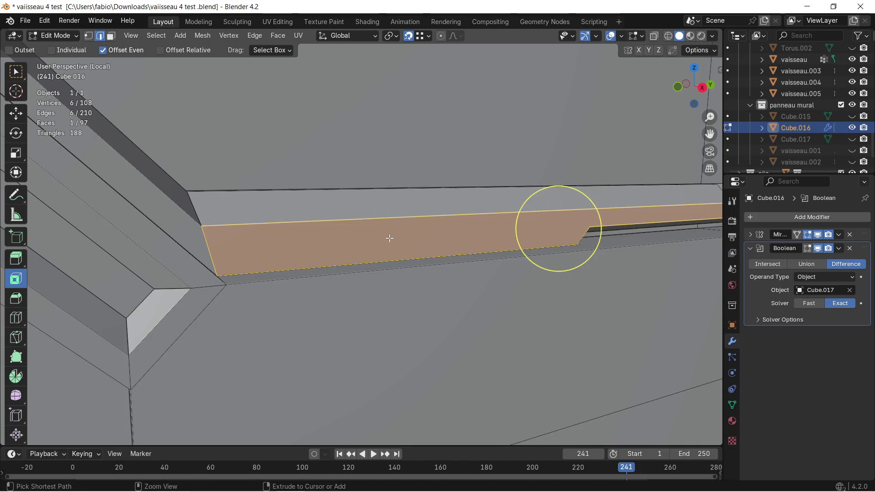
key("Tab")
key("alt+h")
scroll(390, 237, "up", 2)
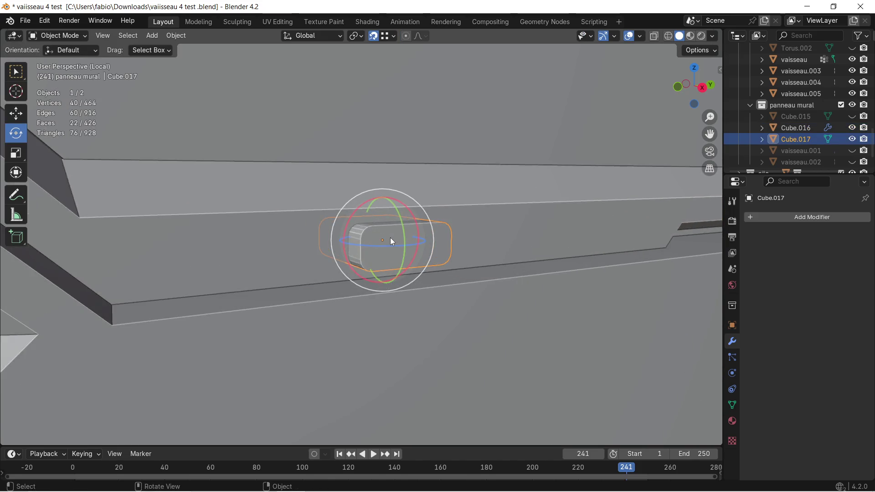
Collapse Cube.016's Boolean modifier and drag it above Mirror so the notch is mirrored
middle_click_drag(391, 238, 422, 236)
left_click(426, 223)
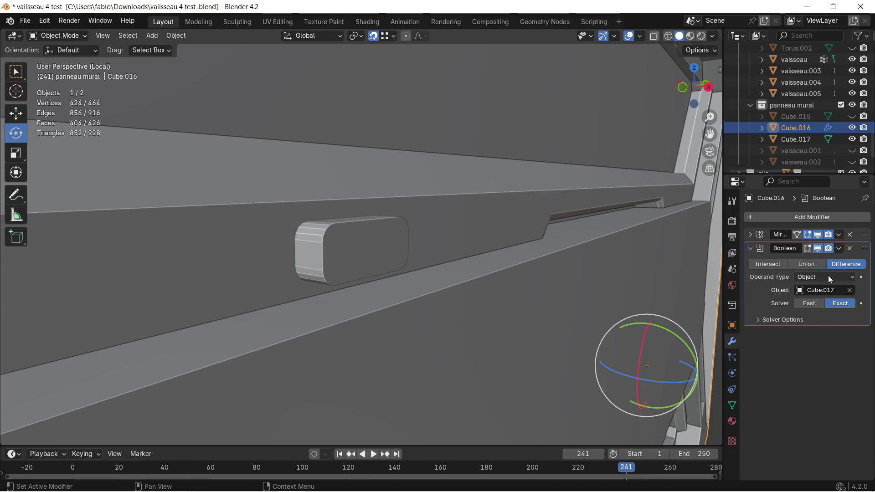
mouse_move(362, 210)
middle_mouse_down()
mouse_move(420, 220)
mouse_move(442, 214)
middle_mouse_up()
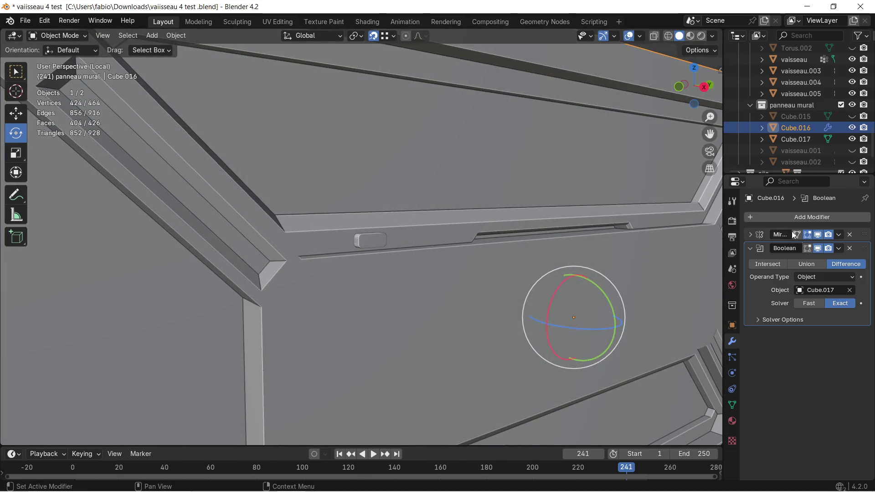
left_click(839, 249)
left_click(749, 248)
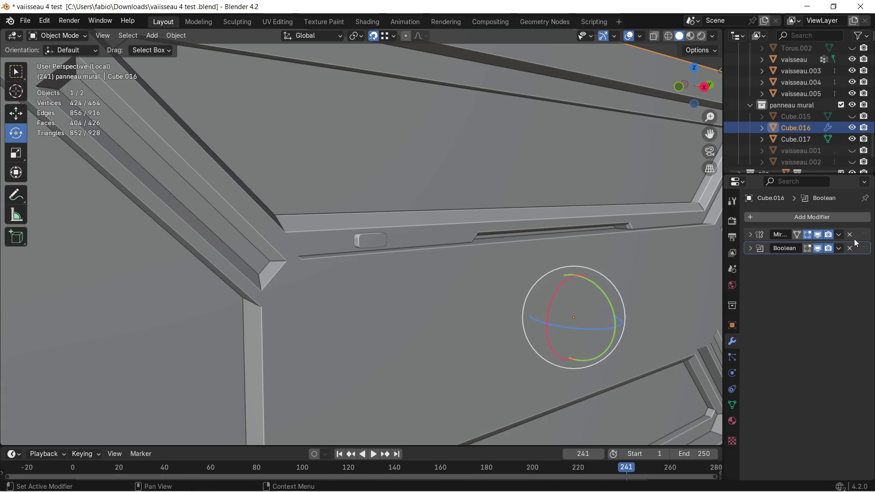
left_click_drag(863, 248, 858, 235)
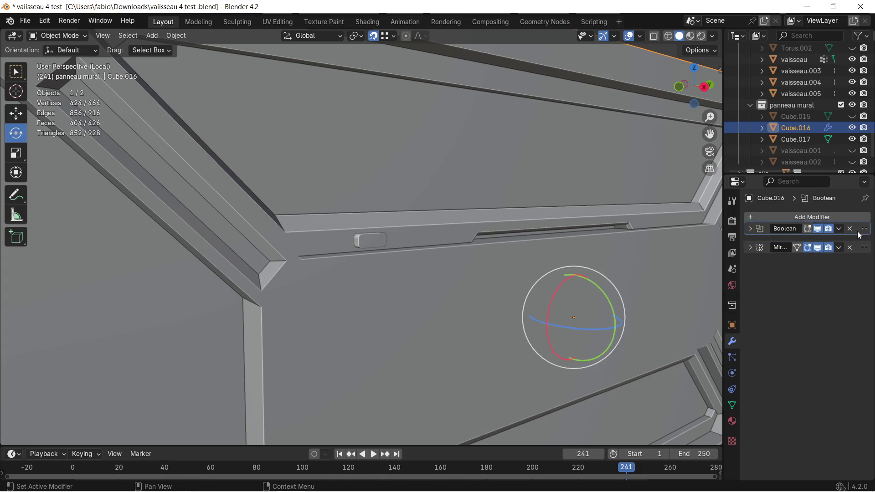
scroll(480, 232, "up", 3)
scroll(421, 235, "up", 2)
middle_click_drag(421, 235, 436, 232)
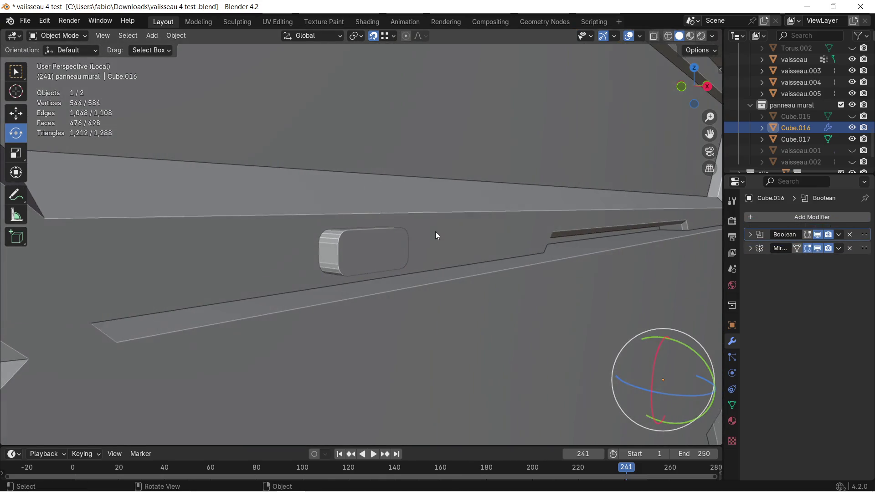
left_click(375, 235)
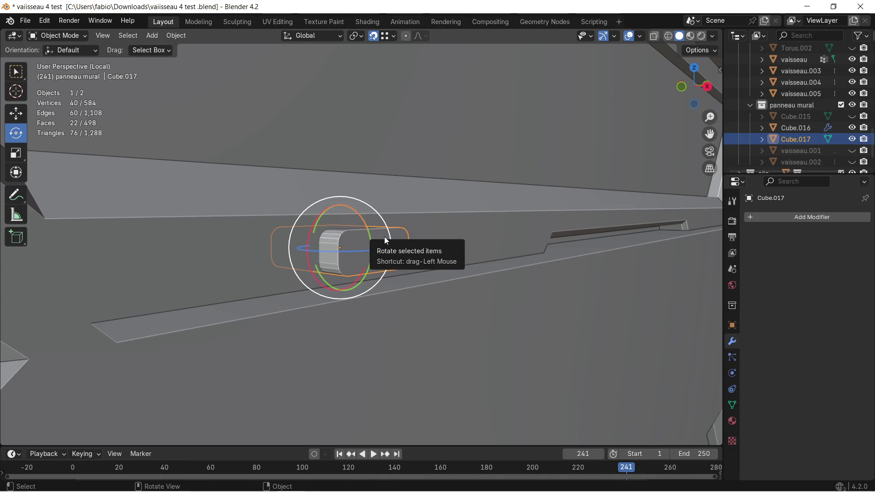
key("h")
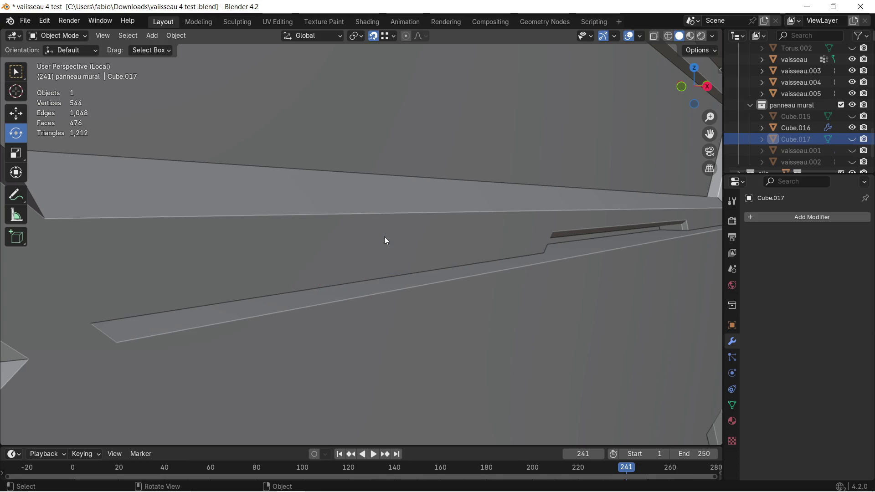
key("alt+h")
scroll(384, 237, "down", 1)
scroll(385, 237, "down", 3)
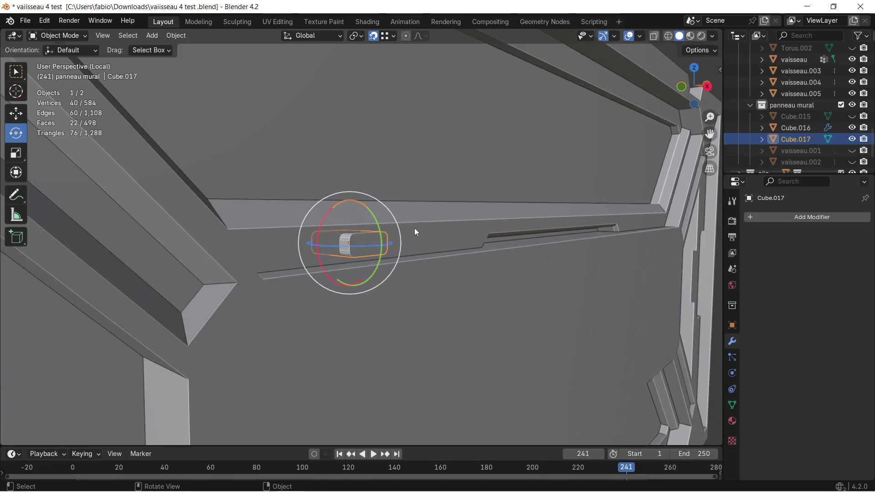
key("Tab")
mouse_move(424, 225)
middle_mouse_down()
mouse_move(352, 239)
mouse_move(425, 227)
mouse_move(448, 235)
middle_mouse_up()
scroll(357, 237, "down", 3)
scroll(426, 227, "down", 2)
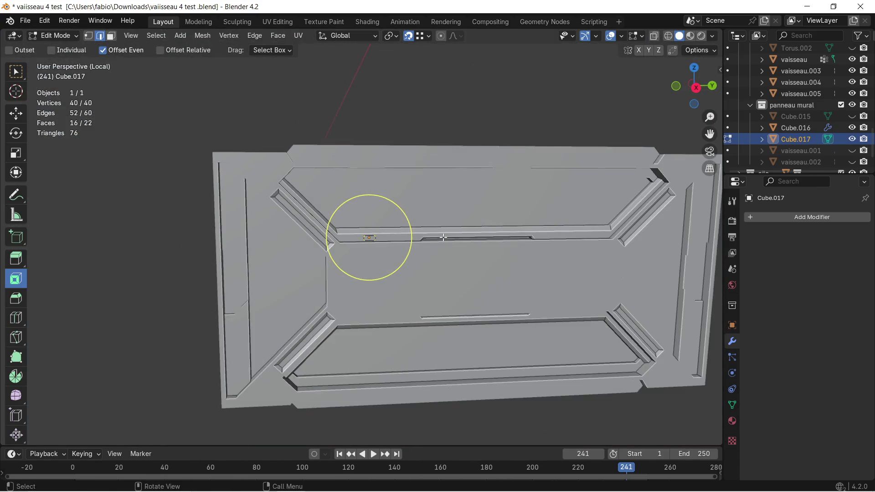
key("Tab")
left_click(423, 202)
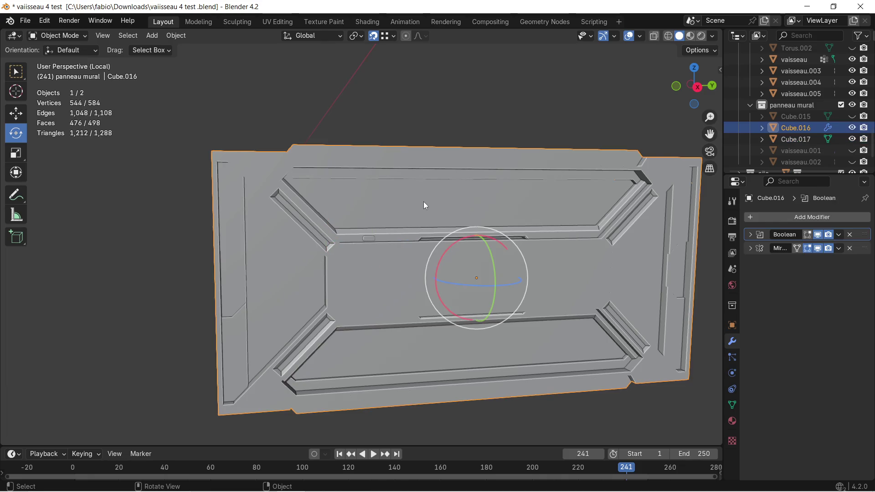
scroll(423, 211, "up", 2)
scroll(417, 219, "up", 3)
middle_click_drag(415, 221, 451, 230)
left_click(840, 250)
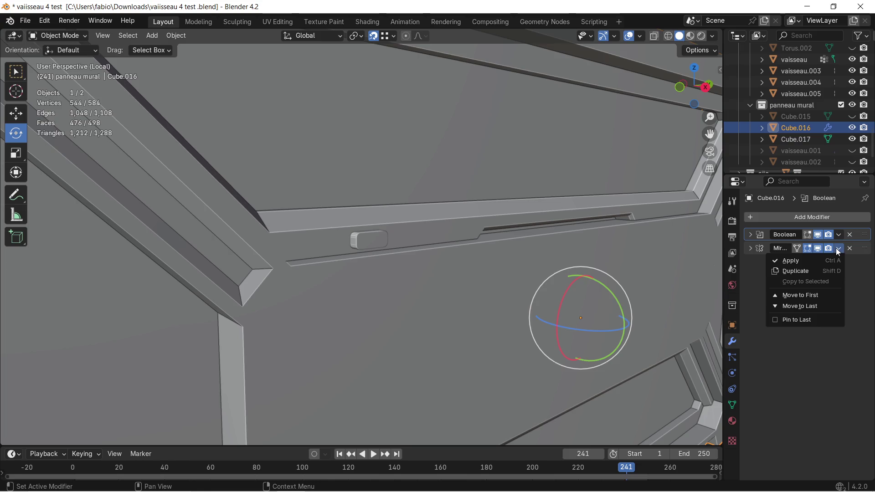
left_click(750, 235)
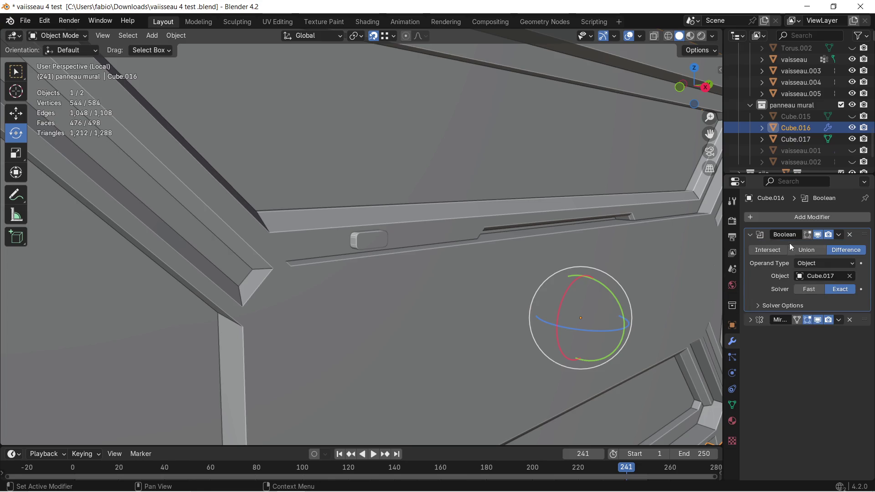
left_click(850, 276)
left_click(849, 276)
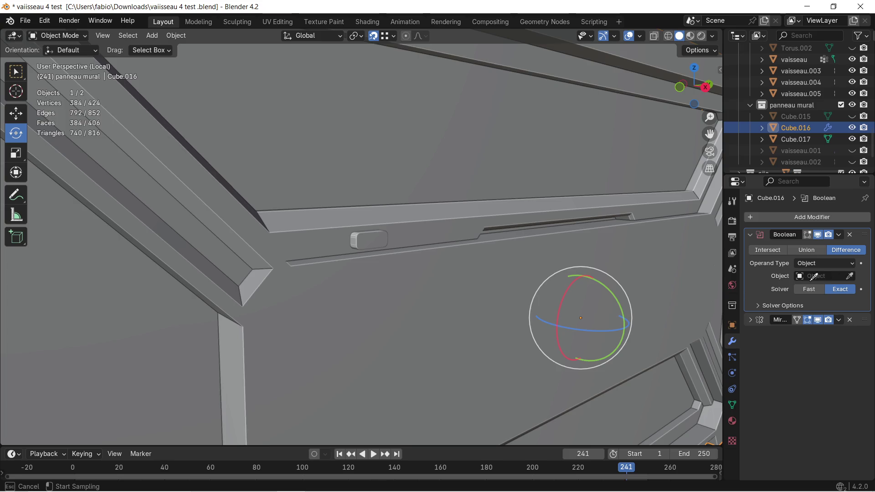
left_click(380, 235)
scroll(380, 234, "up", 2)
scroll(377, 235, "up", 2)
mouse_move(377, 236)
middle_mouse_down()
mouse_move(396, 236)
mouse_move(377, 240)
middle_mouse_up()
Check Cube.017 by briefly editing and hiding it, then look along the groove
left_click(377, 239)
key("Tab")
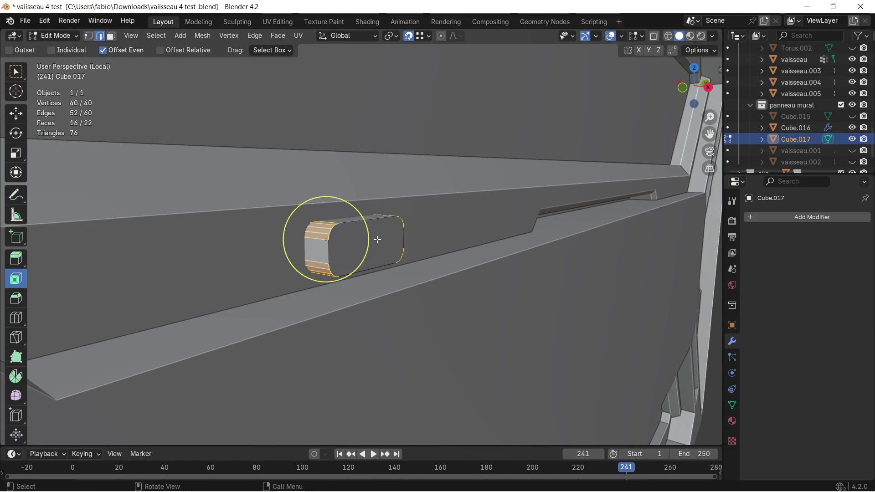
key("Tab")
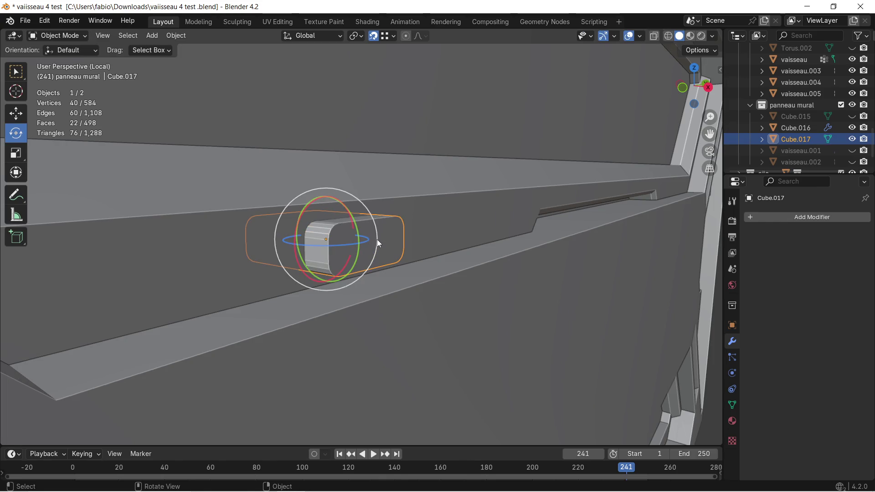
key("h")
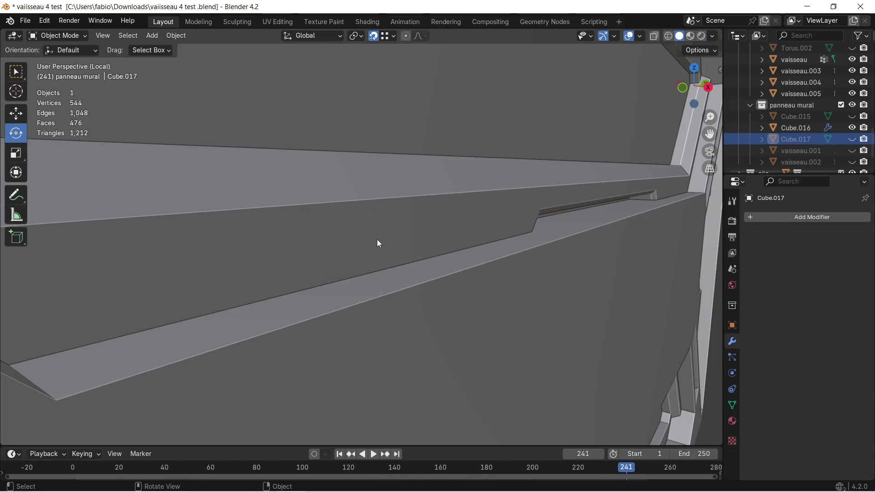
key("alt+h")
mouse_move(376, 239)
middle_mouse_down()
mouse_move(334, 245)
mouse_move(466, 237)
mouse_move(497, 260)
mouse_move(497, 273)
mouse_move(447, 299)
mouse_move(382, 278)
mouse_move(415, 257)
middle_mouse_up()
Nudge the cutter along Y and about 0.0166 m along X so it sits inside the groove
key("g")
key("y")
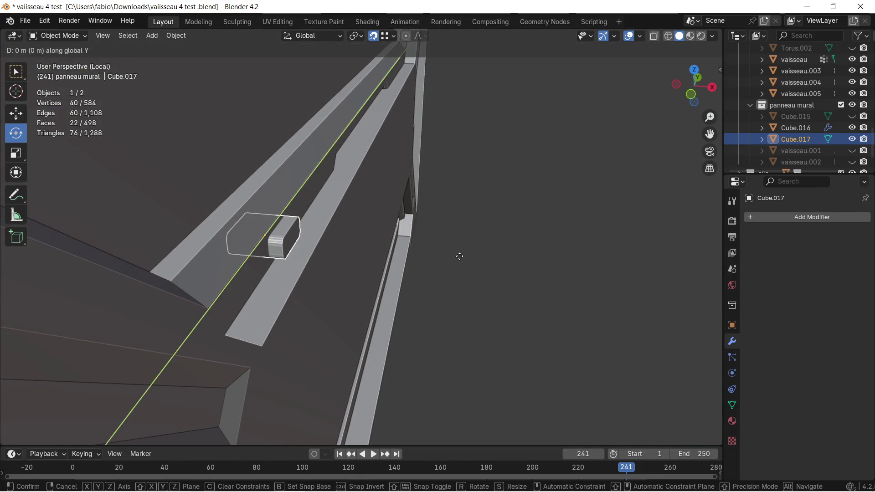
left_click(478, 256)
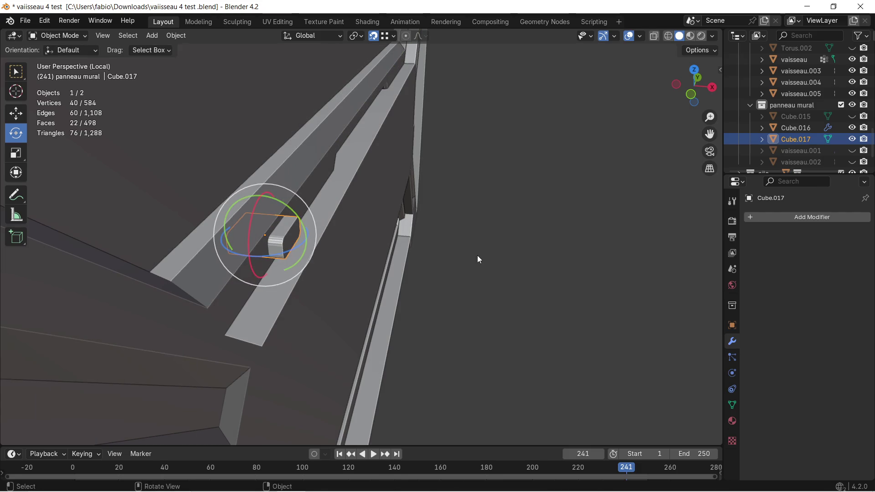
key("g")
key("x")
left_click(490, 255)
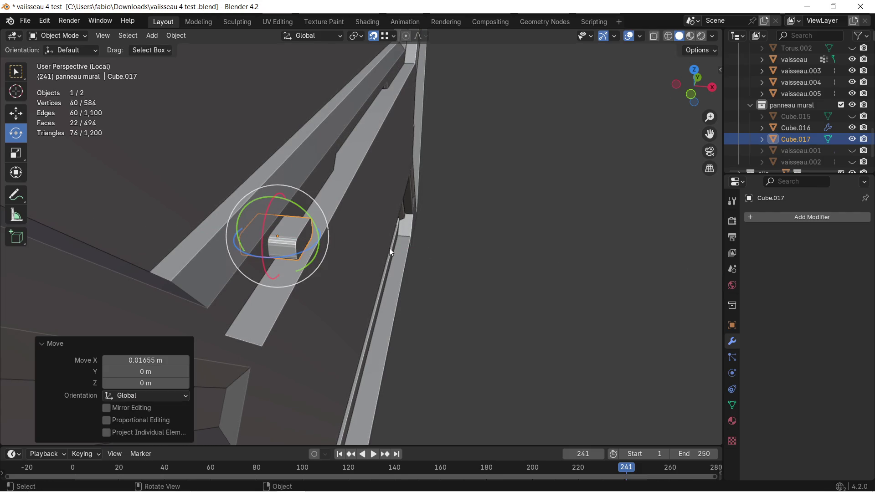
mouse_move(436, 248)
middle_mouse_down()
mouse_move(421, 250)
mouse_move(369, 217)
mouse_move(310, 208)
mouse_move(455, 234)
mouse_move(446, 253)
mouse_move(508, 255)
mouse_move(471, 260)
mouse_move(537, 263)
middle_mouse_up()
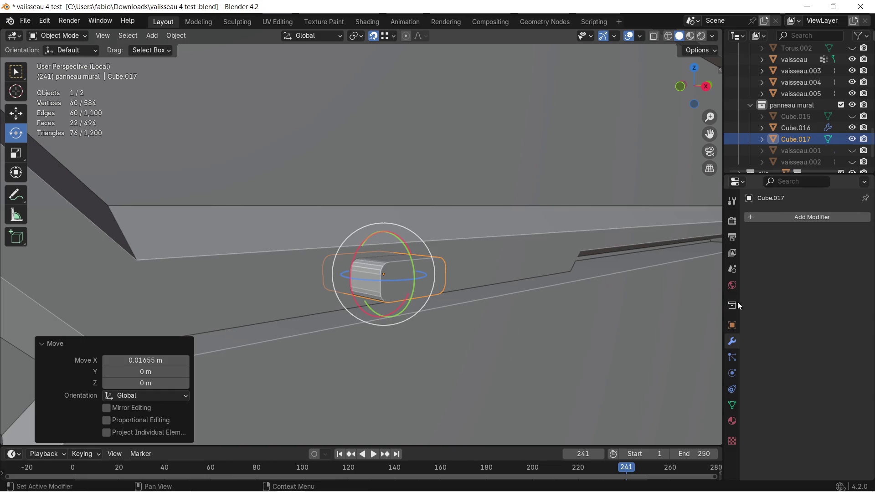
left_click(516, 265)
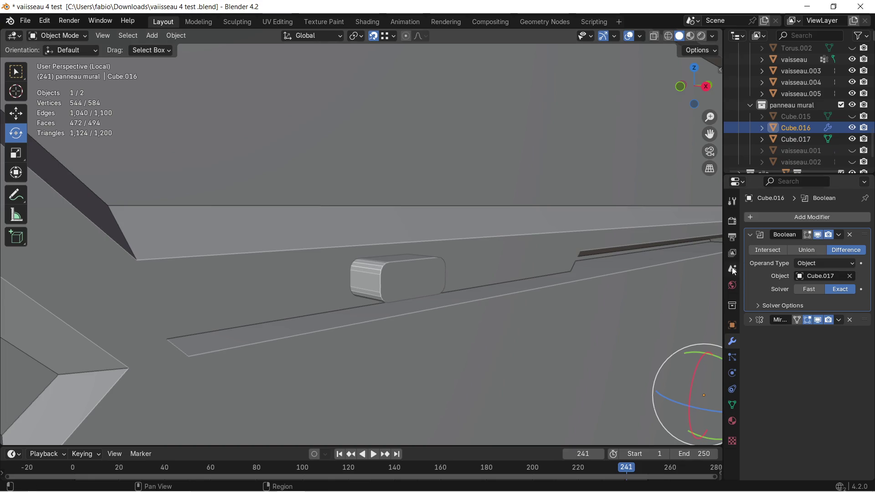
left_click(779, 250)
left_click(803, 251)
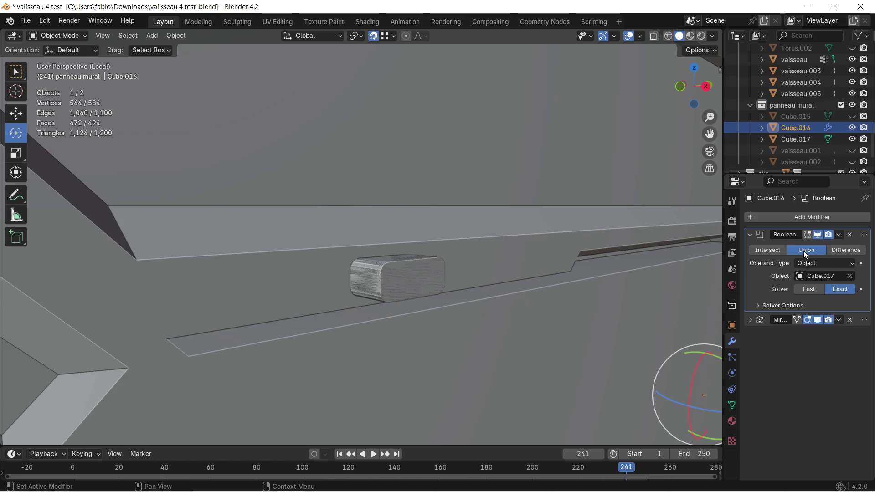
left_click(839, 247)
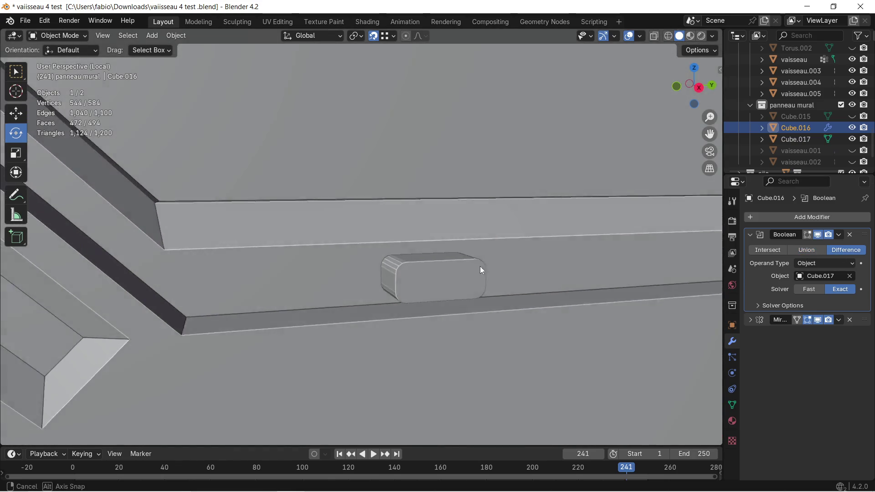
middle_click_drag(515, 265, 473, 259)
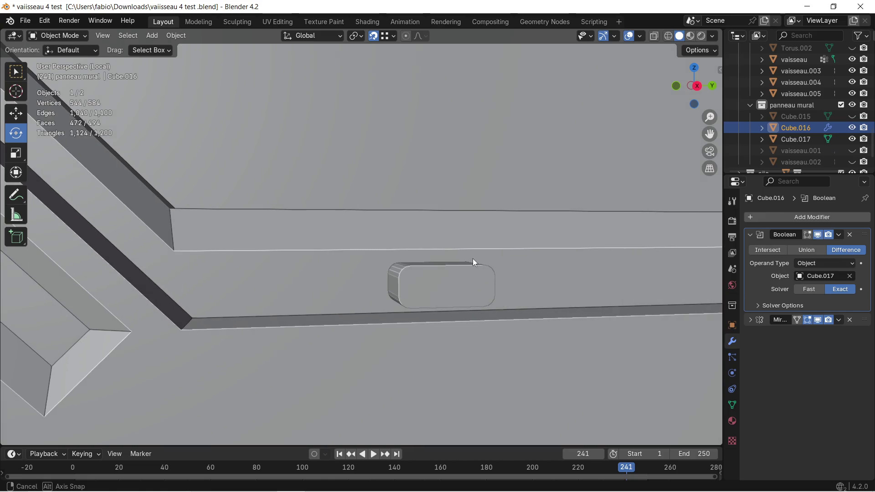
scroll(523, 262, "down", 2)
scroll(504, 263, "down", 2)
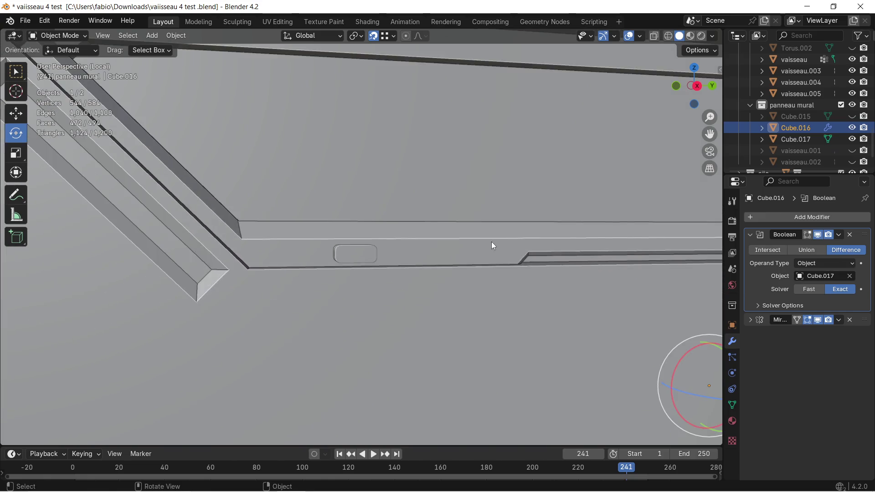
scroll(492, 242, "down", 2)
scroll(494, 237, "down", 2)
scroll(587, 242, "down", 2)
scroll(437, 251, "down", 1)
middle_click_drag(433, 248, 493, 255)
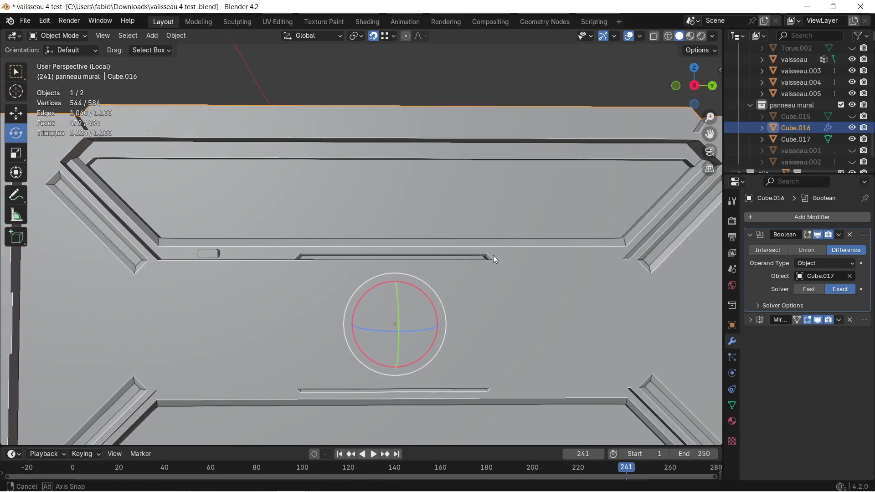
mouse_move(362, 237)
middle_mouse_down("shift")
mouse_move(469, 237)
mouse_move(462, 234)
middle_mouse_up("shift")
scroll(437, 232, "down", 2)
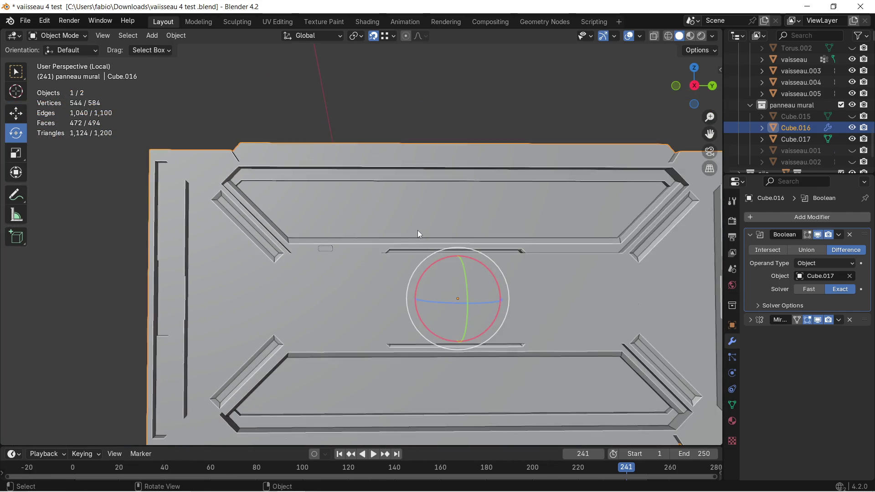
scroll(373, 227, "up", 4)
middle_click_drag(368, 230, 406, 250)
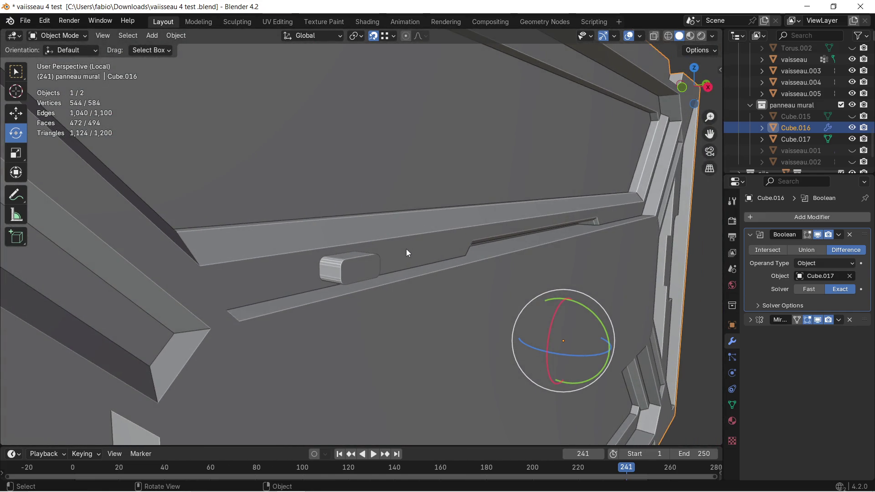
left_click(372, 260)
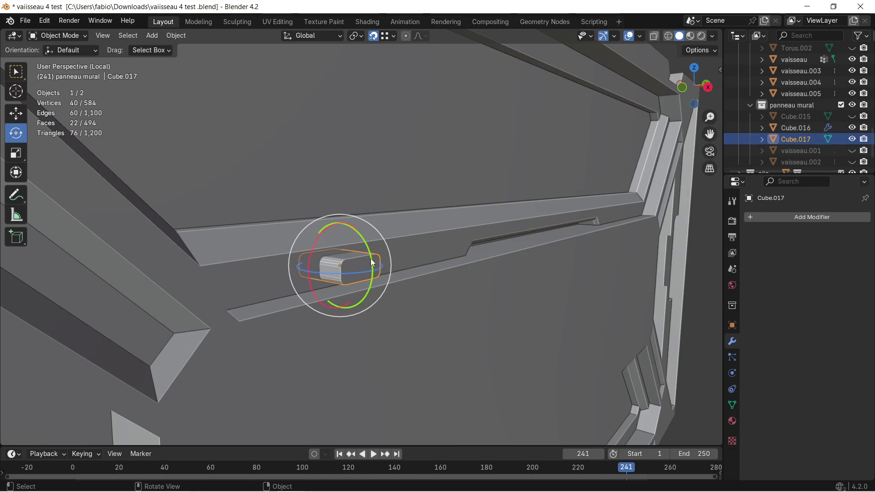
left_click(458, 257, "ctrl")
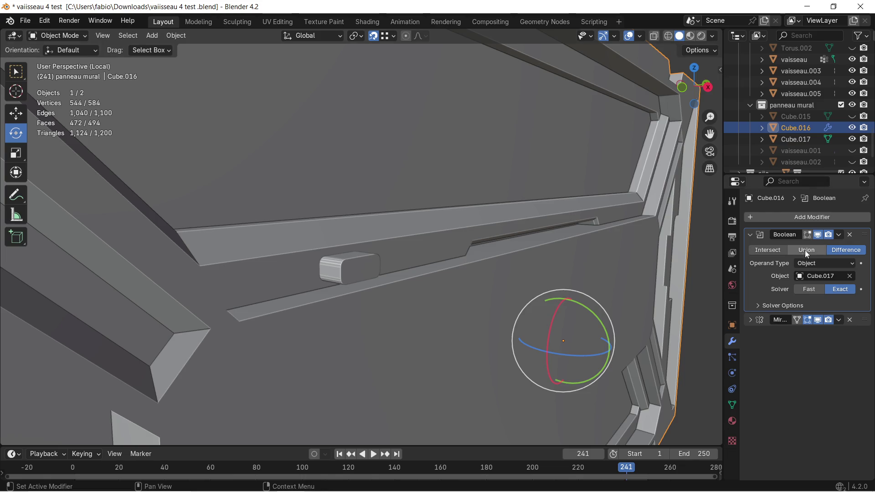
left_click(850, 235)
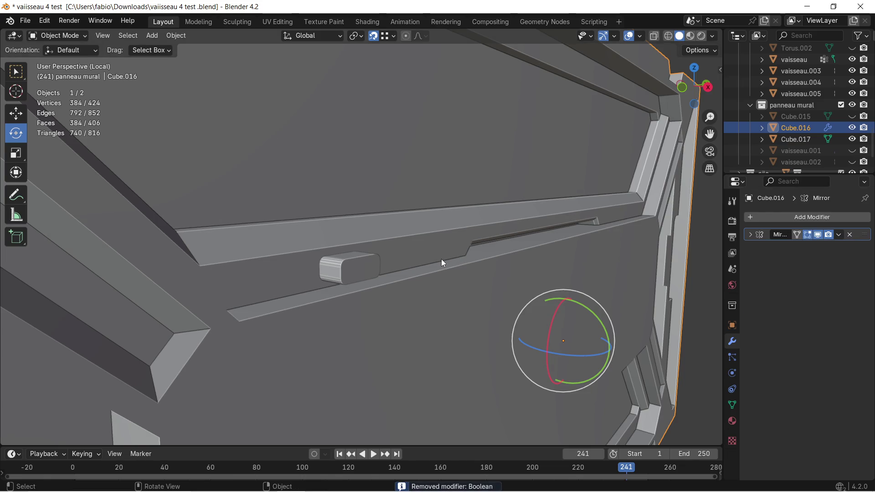
Add a Boolean modifier to Cube.017 targeting the wall panel and test it by hiding the cutter
left_click(366, 276)
left_click(766, 217)
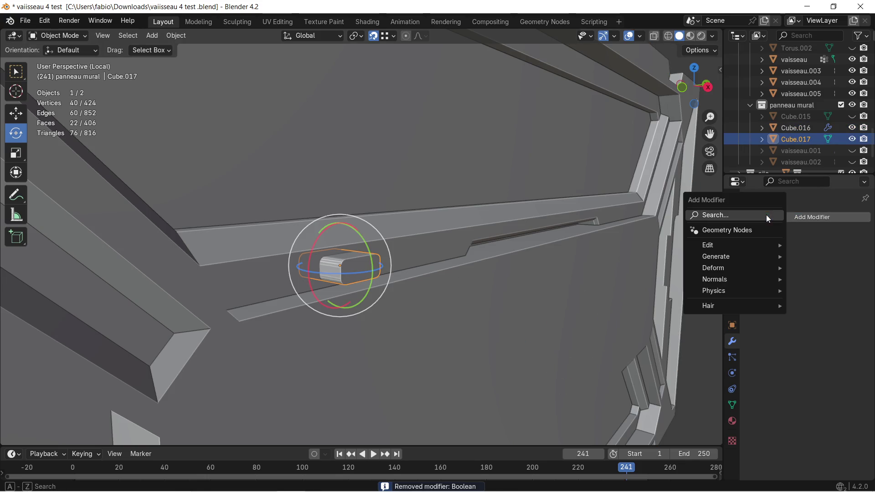
left_click(733, 217)
left_click(660, 239)
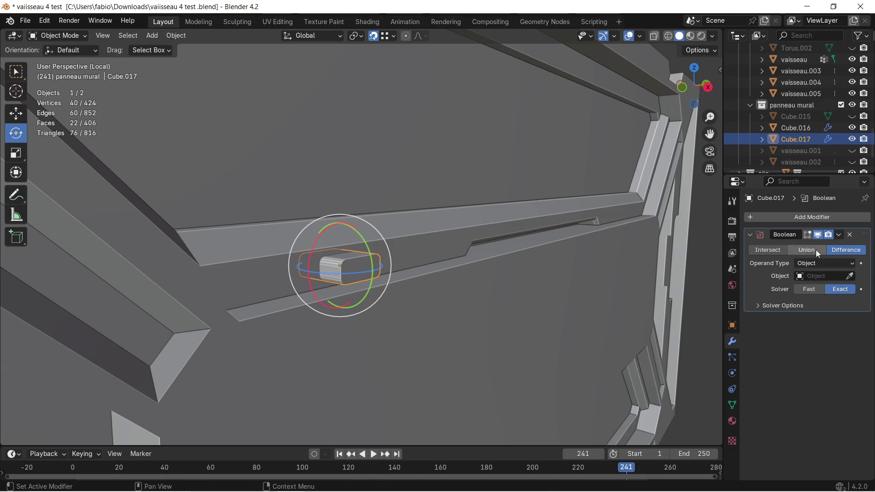
left_click(849, 276)
left_click(409, 251)
middle_click_drag(413, 252, 448, 259)
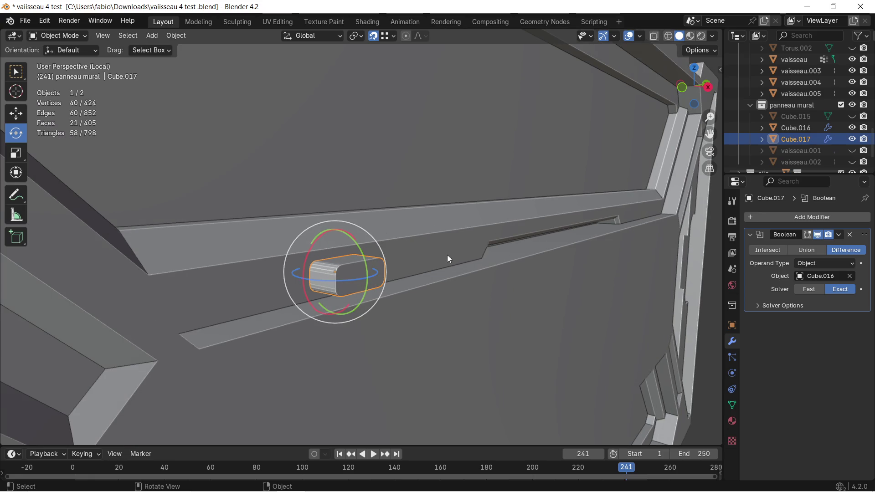
key("h")
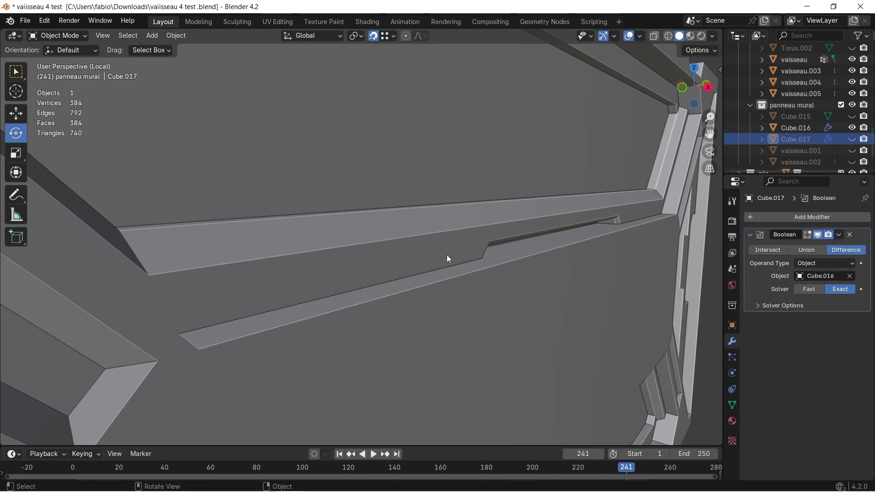
key("ctrl+z")
key("ctrl+z")
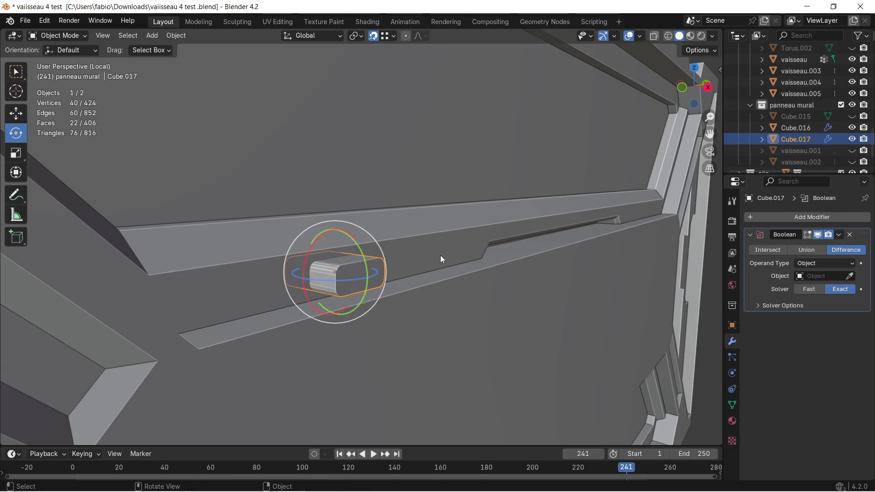
scroll(441, 256, "down", 2)
scroll(438, 256, "down", 2)
Remove the Boolean modifier from Cube.017 again and bring up the Apply transforms menu
middle_click_drag(436, 255, 396, 255)
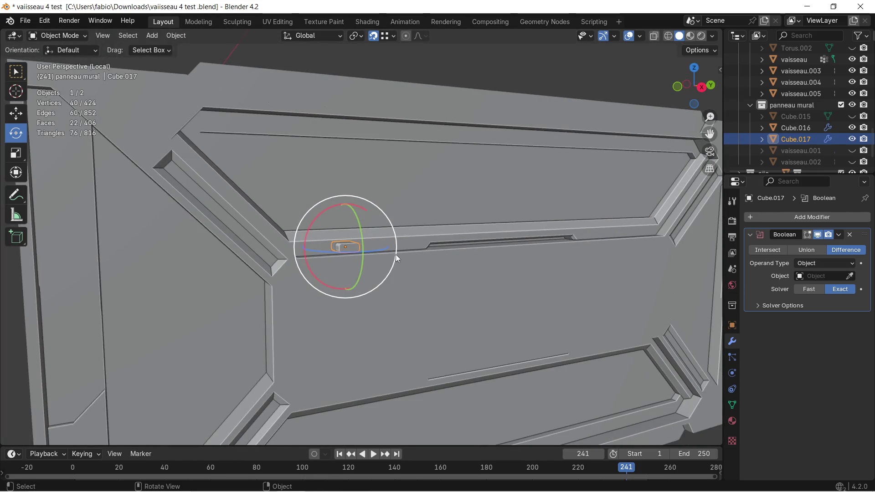
left_click(401, 262)
left_click(348, 247)
scroll(345, 246, "up", 2)
middle_click_drag(433, 246, 408, 245)
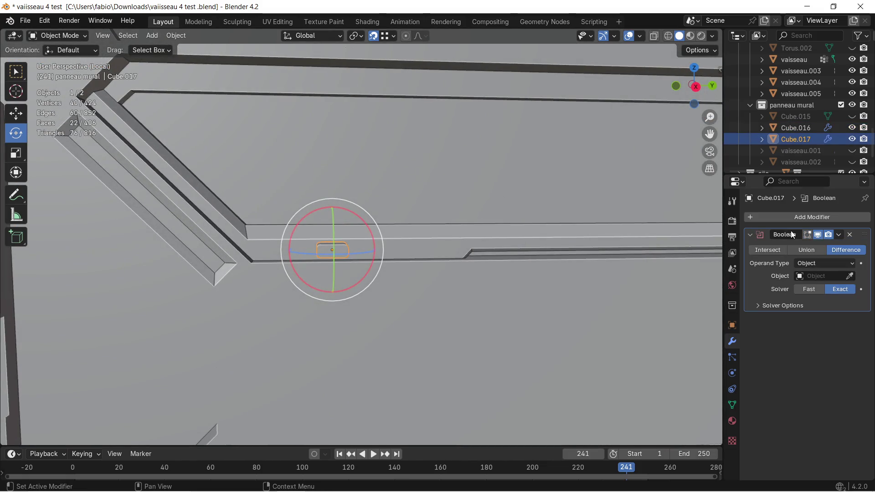
left_click(851, 235)
mouse_move(359, 275)
middle_mouse_down()
mouse_move(330, 273)
mouse_move(382, 273)
middle_mouse_up()
key("ctrl+a")
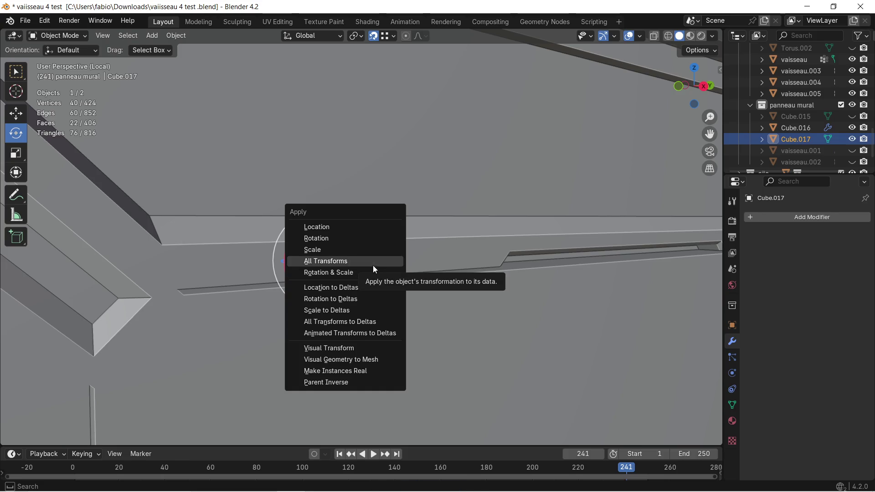
Apply all transforms to the cutter, then give Cube.016 a Boolean modifier with Cube.017 as target
left_click(372, 266)
scroll(373, 265, "up", 3)
middle_click_drag(371, 268, 398, 265)
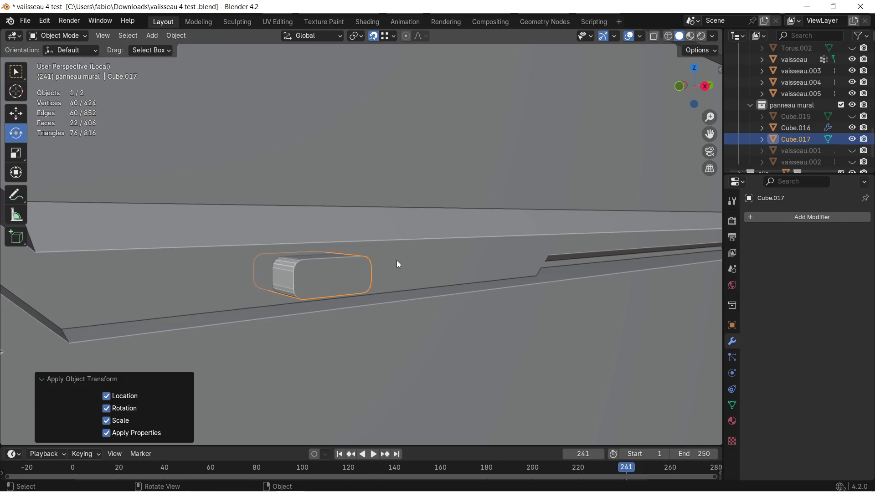
left_click(398, 263)
left_click(774, 218)
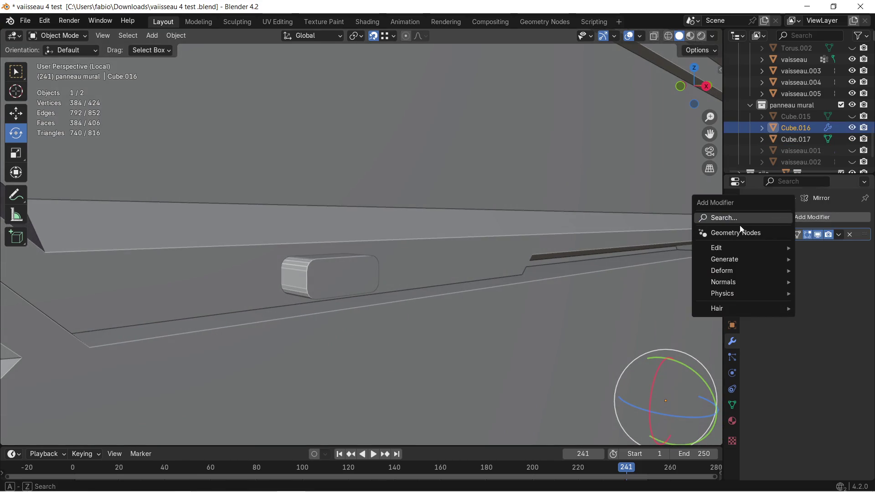
left_click(728, 219)
left_click(655, 241)
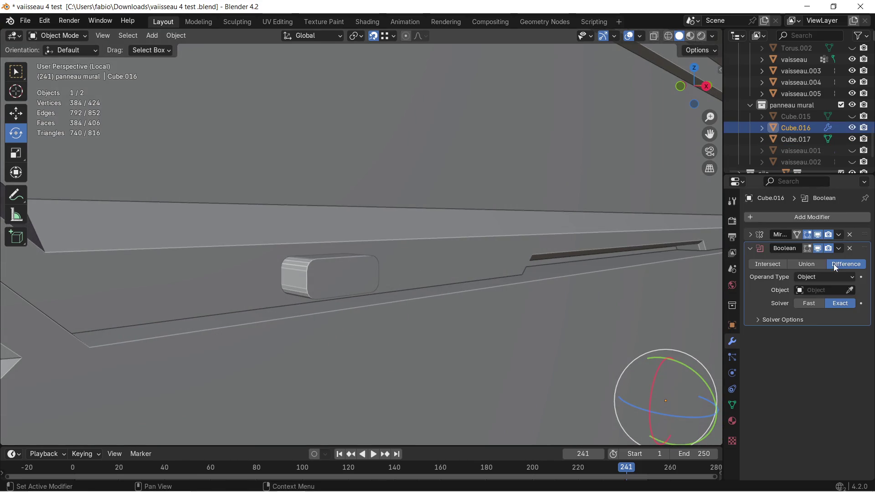
left_click(850, 290)
left_click(346, 272)
Check the notch by hiding the cutter, then apply the wall's Mirror modifier from its dropdown
left_click(358, 277)
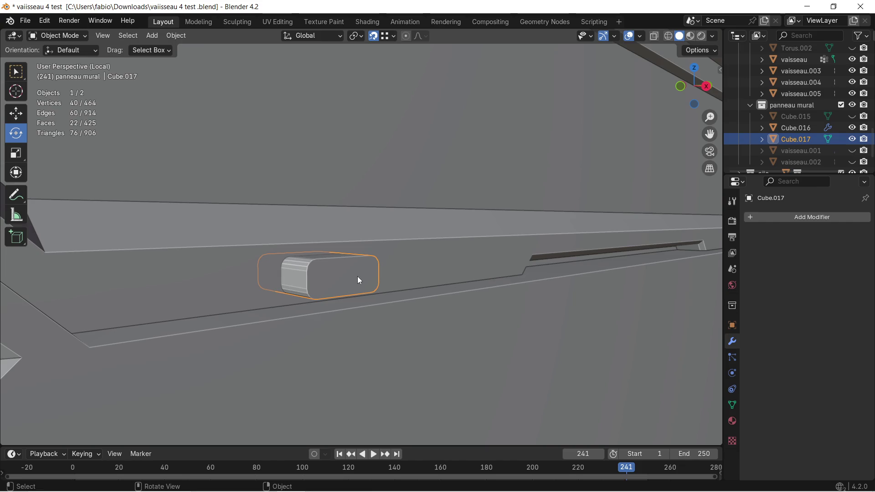
key("h")
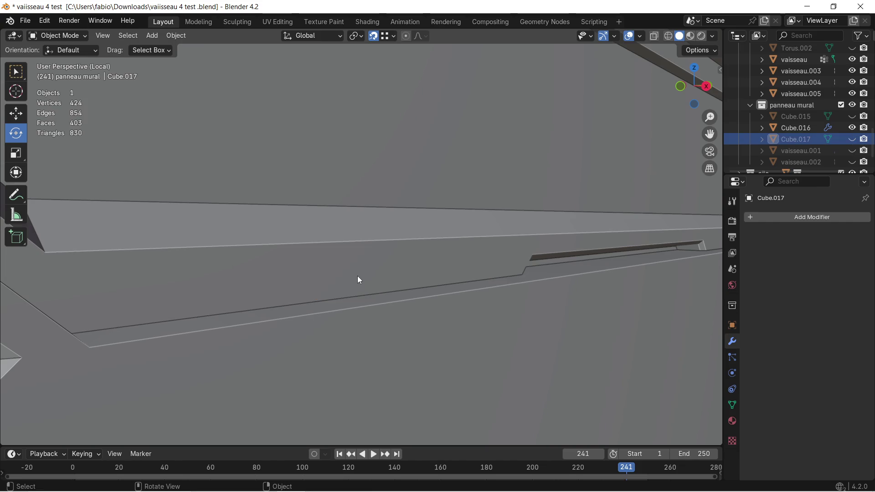
key("alt+h")
scroll(354, 274, "down", 3)
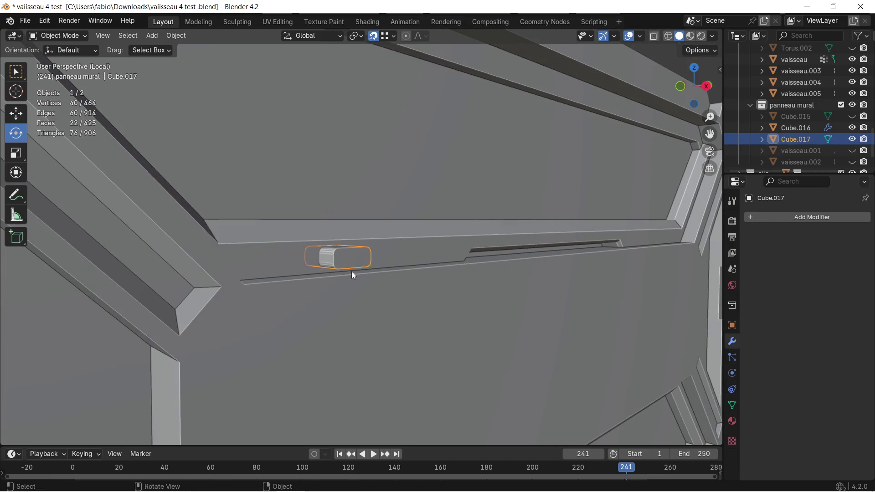
left_click(290, 258)
mouse_move(347, 253)
middle_mouse_down()
mouse_move(404, 255)
mouse_move(330, 258)
mouse_move(488, 260)
middle_mouse_up()
left_click(839, 235)
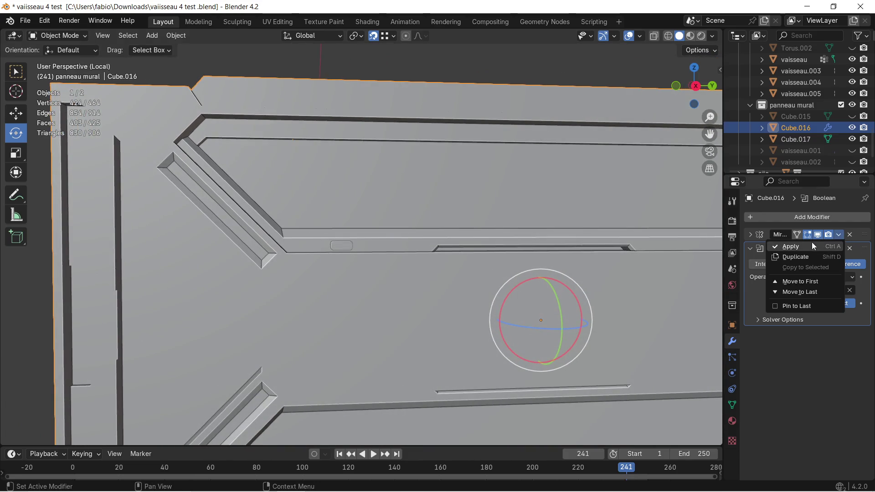
left_click(790, 246)
scroll(307, 249, "up", 3)
Hide and restore the cutter to inspect the notch, then reach the viewport overlay settings
middle_click_drag(307, 250, 377, 262)
left_click(350, 262)
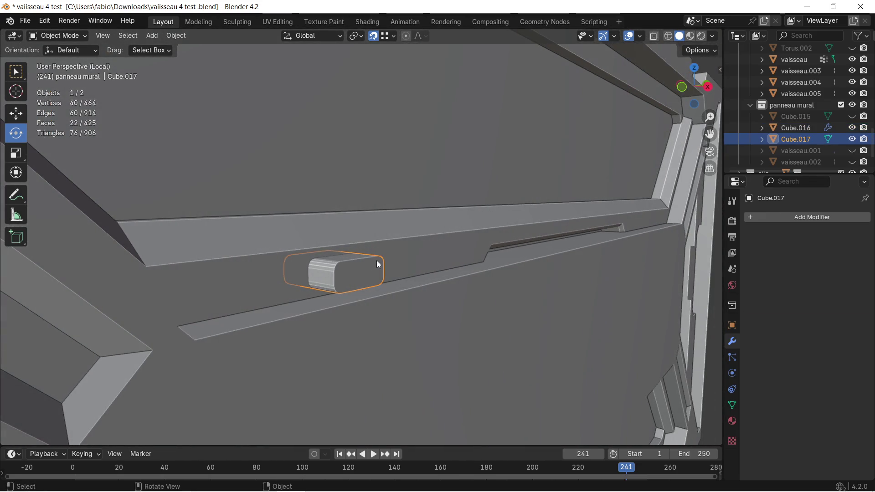
key("h")
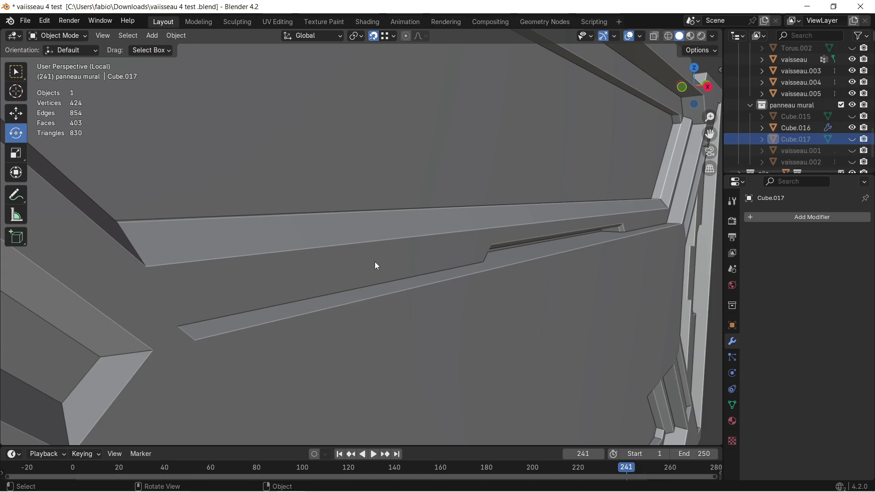
key("ctrl+z")
key("ctrl+z")
key("ctrl+z")
key("ctrl+shift+z")
key("ctrl+shift+z")
scroll(382, 266, "down", 3)
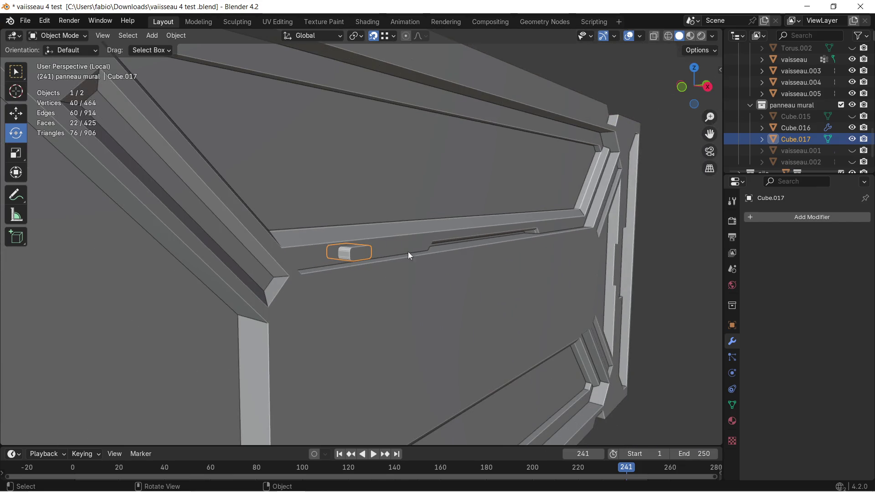
left_click(640, 35)
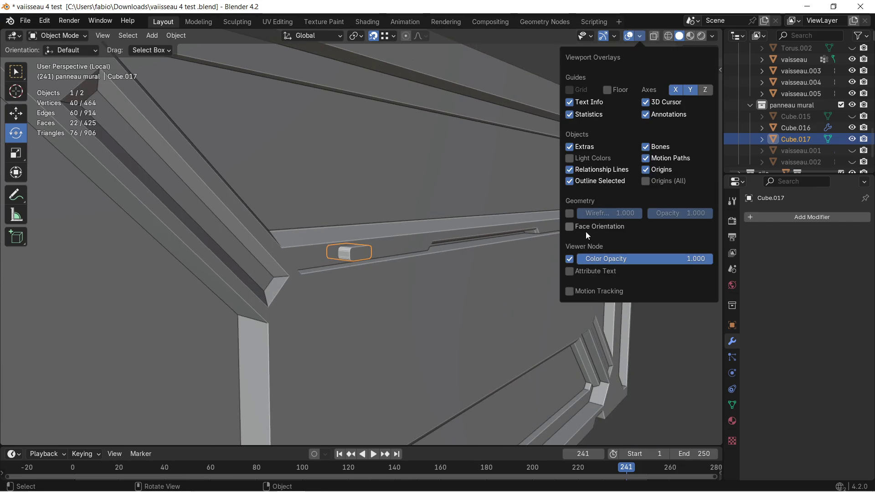
Enable Face Orientation overlay and flip all of Cube.017's normals in Edit Mode
left_click(586, 232)
scroll(354, 236, "up", 5)
middle_click_drag(356, 247, 288, 327)
key("Tab")
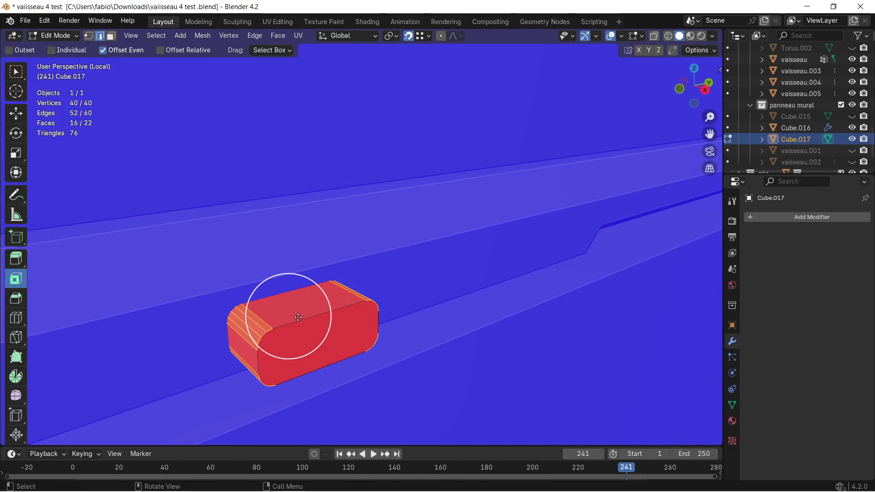
key("l")
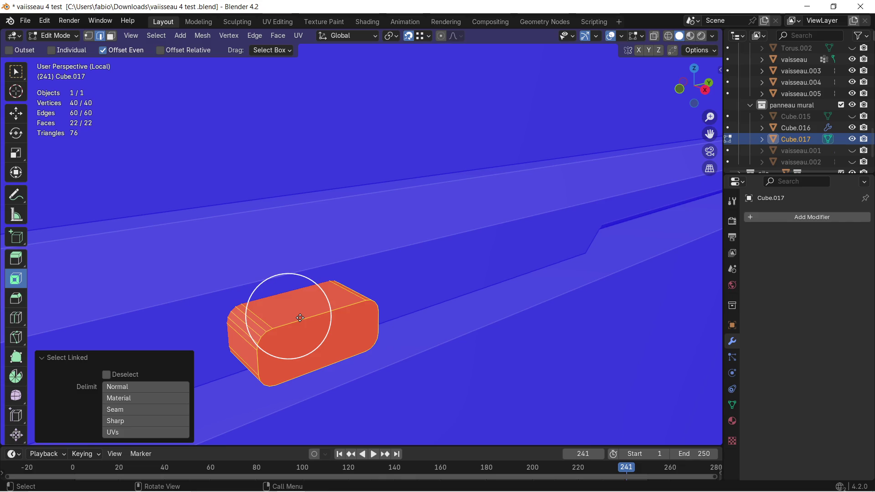
key("alt+n")
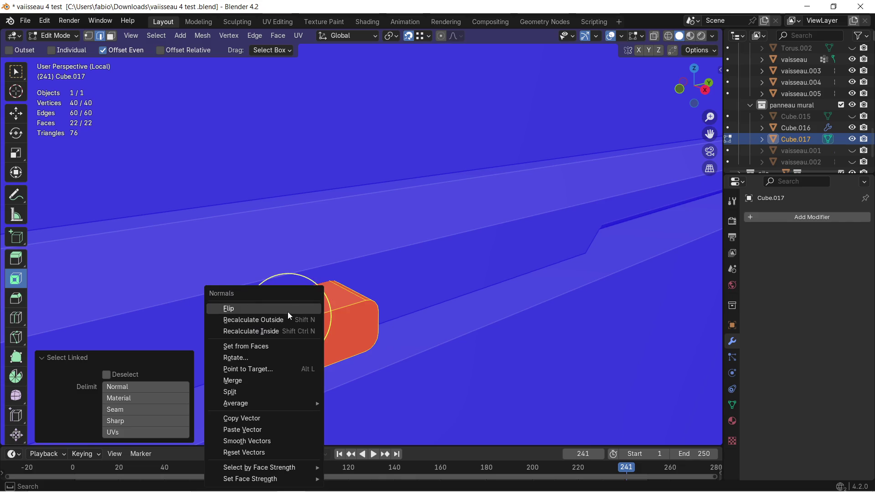
left_click(287, 311)
scroll(329, 273, "down", 3)
middle_click_drag(332, 274, 347, 278)
key("Tab")
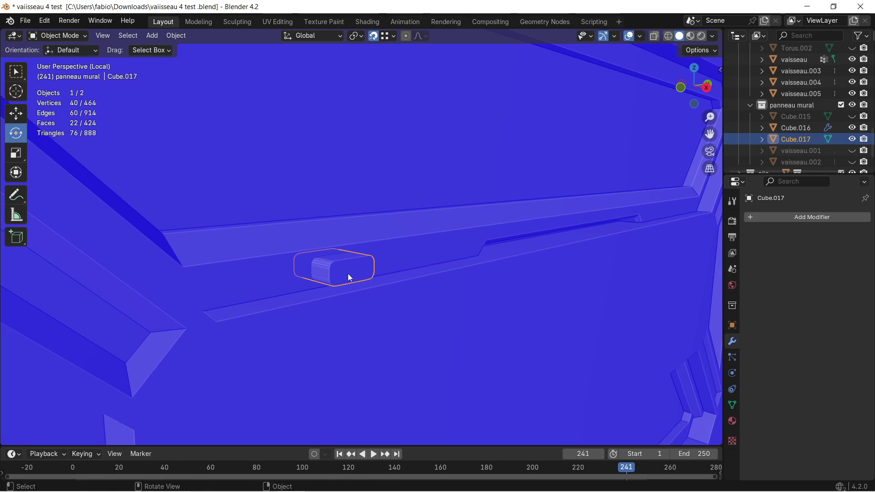
Turn Face Orientation off again and hide the cutter cube to reveal the rounded notch
left_click(415, 265)
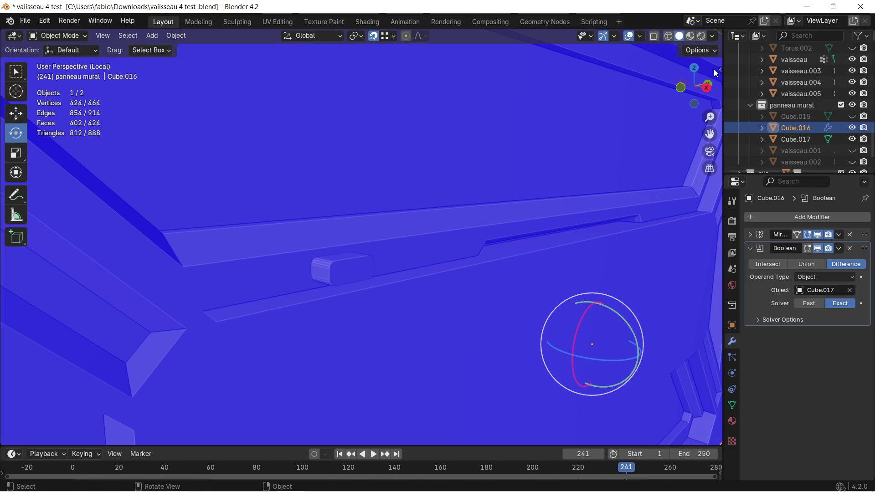
left_click(639, 36)
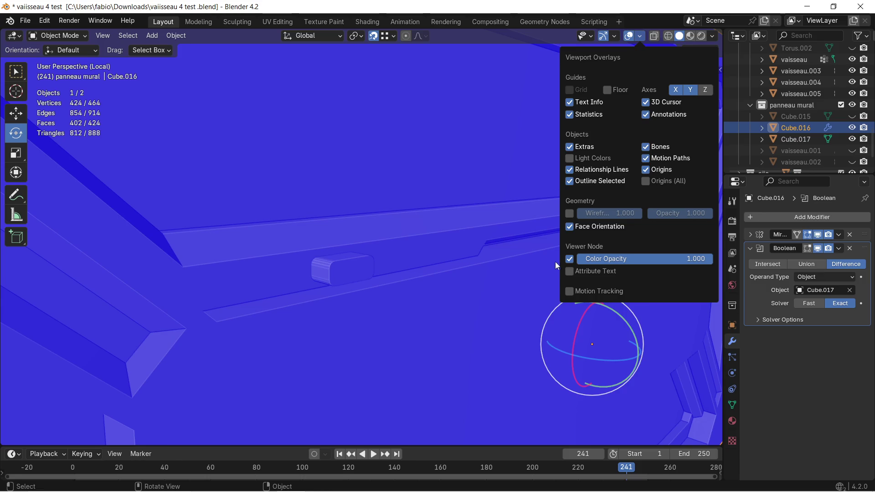
left_click(569, 226)
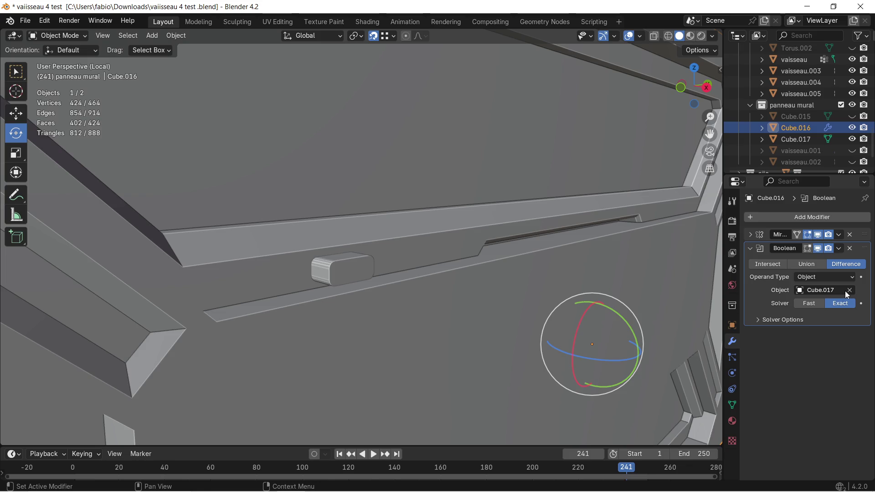
left_click(357, 260)
key("ctrl+z")
left_click(334, 278)
key("h")
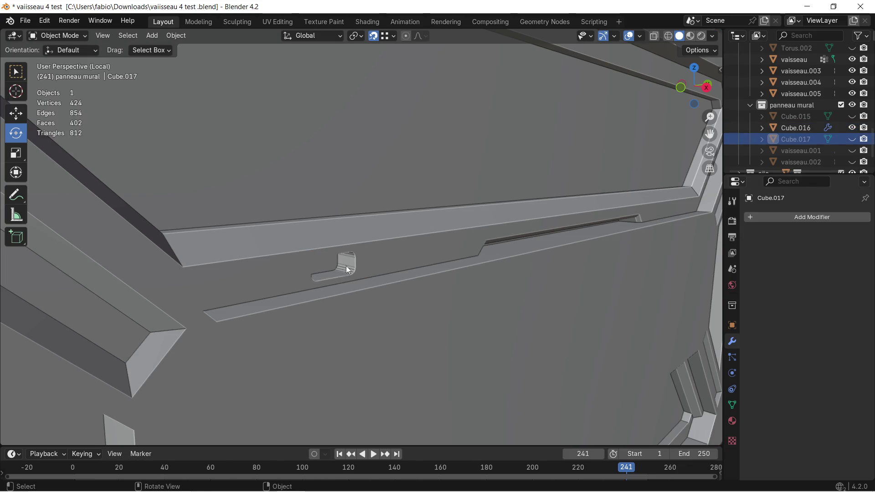
scroll(344, 267, "up", 4)
Orbit to inspect the notch in the groove and reselect the wall panel
mouse_move(359, 261)
middle_mouse_down()
mouse_move(324, 233)
mouse_move(545, 240)
middle_mouse_up()
scroll(492, 239, "down", 2)
mouse_move(440, 239)
middle_mouse_down()
mouse_move(290, 233)
mouse_move(261, 218)
mouse_move(274, 253)
mouse_move(329, 262)
mouse_move(300, 267)
middle_mouse_up()
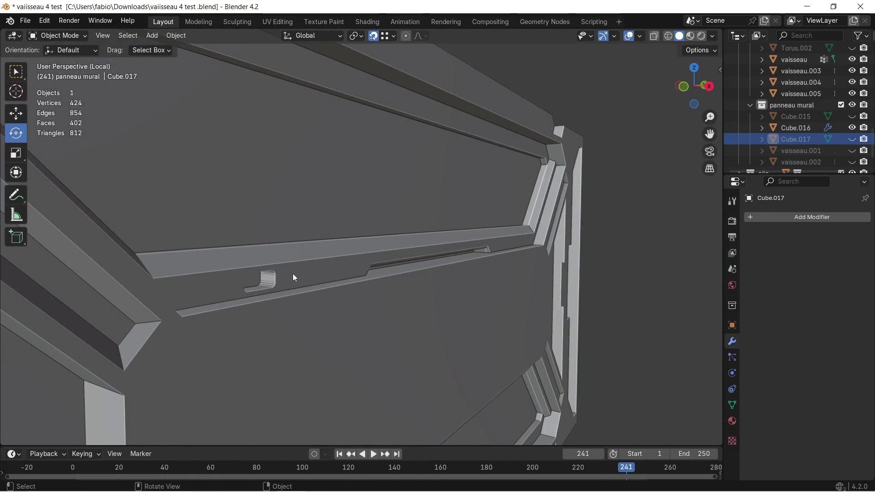
scroll(293, 274, "up", 2)
left_click(262, 302)
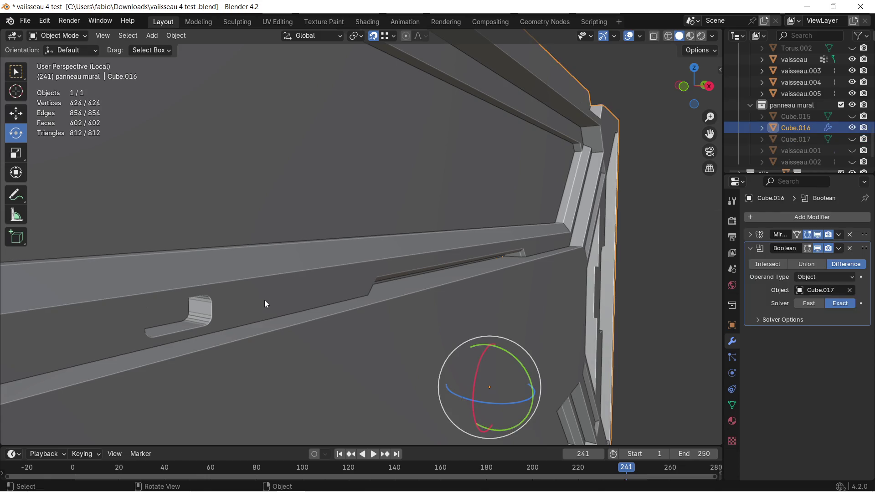
Apply Cube.016's Boolean modifier permanently and orbit to inspect the notched panel
left_click(839, 248)
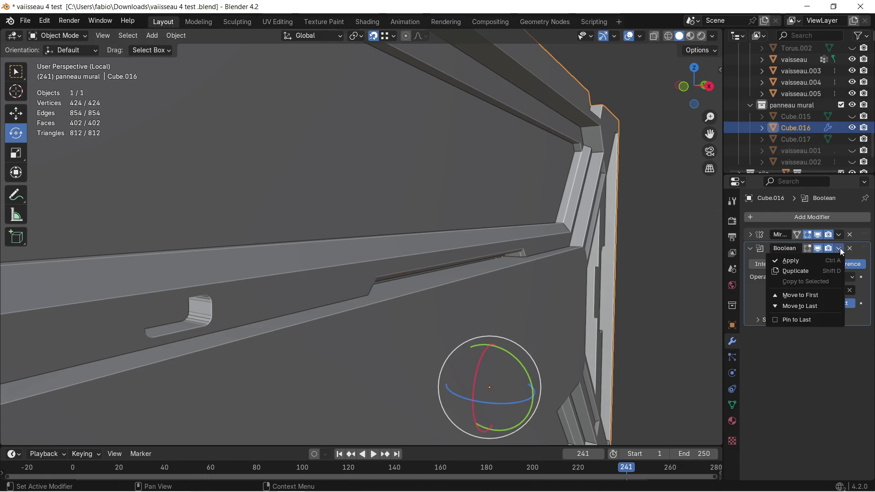
left_click(785, 262)
mouse_move(683, 257)
middle_mouse_down()
mouse_move(484, 255)
mouse_move(488, 244)
mouse_move(490, 268)
mouse_move(480, 255)
mouse_move(487, 251)
mouse_move(507, 271)
mouse_move(469, 260)
mouse_move(326, 258)
mouse_move(352, 255)
middle_mouse_up()
middle_click_drag(346, 264, 392, 233)
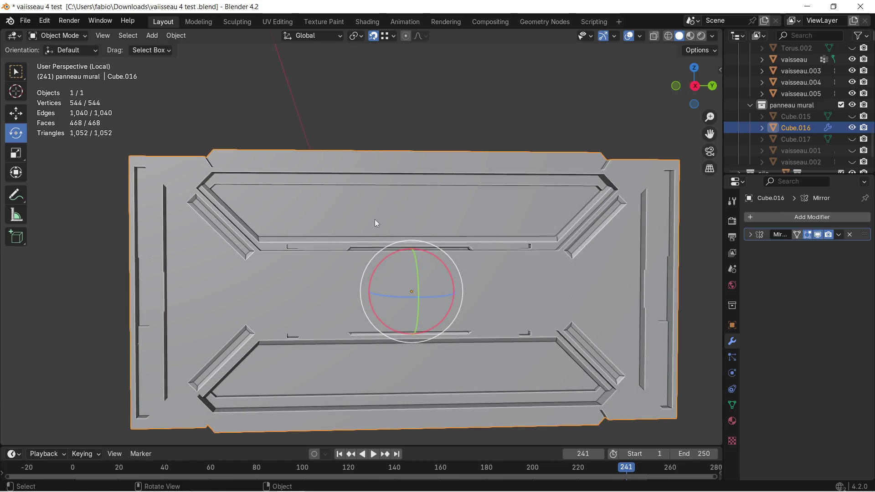
scroll(370, 221, "up", 1)
scroll(363, 218, "down", 1)
mouse_move(359, 216)
middle_mouse_down()
mouse_move(381, 217)
mouse_move(355, 208)
mouse_move(354, 216)
mouse_move(381, 215)
mouse_move(346, 216)
mouse_move(384, 228)
mouse_move(417, 215)
mouse_move(418, 225)
mouse_move(287, 216)
mouse_move(316, 212)
mouse_move(333, 221)
mouse_move(235, 185)
mouse_move(399, 235)
mouse_move(507, 242)
mouse_move(442, 238)
mouse_move(377, 204)
mouse_move(267, 184)
mouse_move(254, 194)
mouse_move(519, 247)
mouse_move(615, 211)
mouse_move(420, 240)
mouse_move(429, 230)
mouse_move(405, 246)
mouse_move(347, 208)
mouse_move(329, 223)
mouse_move(275, 219)
mouse_move(256, 175)
mouse_move(362, 180)
mouse_move(370, 189)
mouse_move(390, 161)
mouse_move(386, 150)
mouse_move(359, 153)
mouse_move(338, 172)
middle_mouse_up()
Enter Edit Mode on the wall panel and settle into a straight Right orthographic side view
key("Tab")
scroll(312, 163, "up", 3)
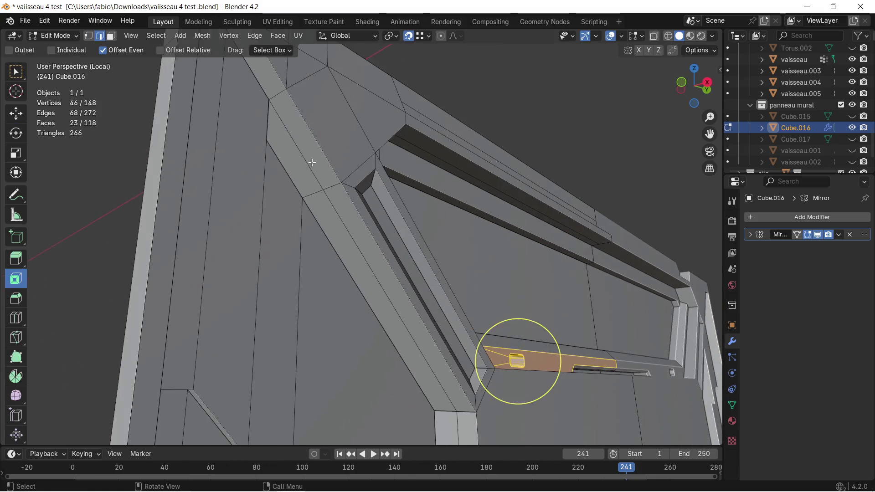
scroll(288, 151, "down", 2)
mouse_move(348, 221)
middle_mouse_down()
mouse_move(269, 196)
mouse_move(417, 219)
middle_mouse_up()
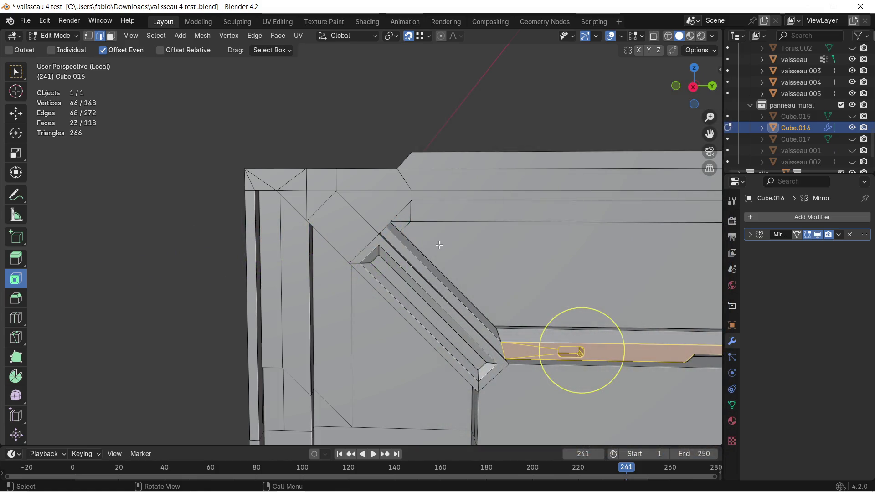
mouse_move(432, 232)
middle_mouse_down()
mouse_move(384, 221)
mouse_move(438, 195)
mouse_move(358, 234)
mouse_move(365, 226)
mouse_move(354, 226)
middle_mouse_up()
scroll(439, 196, "down", 4)
scroll(390, 221, "up", 2)
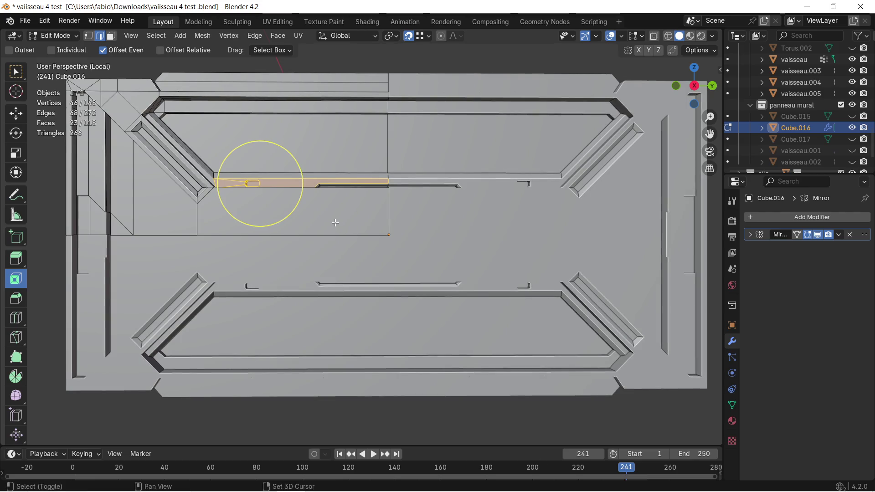
scroll(355, 223, "down", 3)
scroll(356, 222, "up", 2)
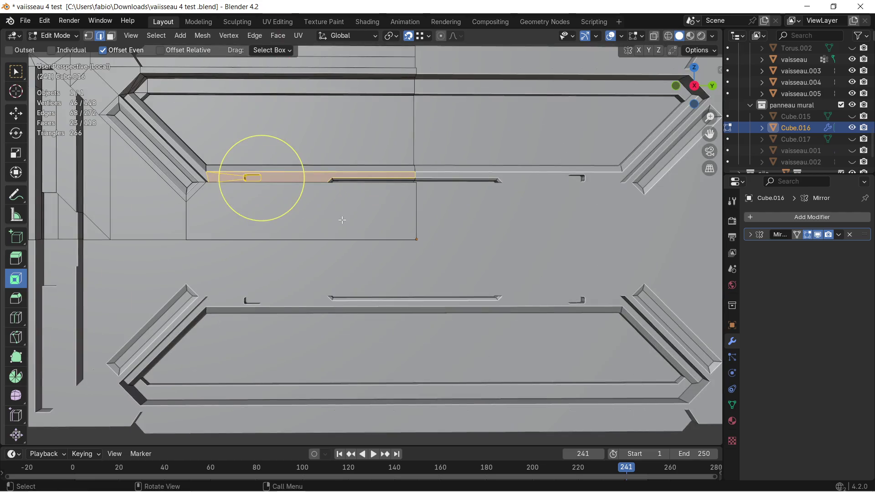
scroll(345, 219, "up", 2)
middle_click_drag(344, 235, 359, 233)
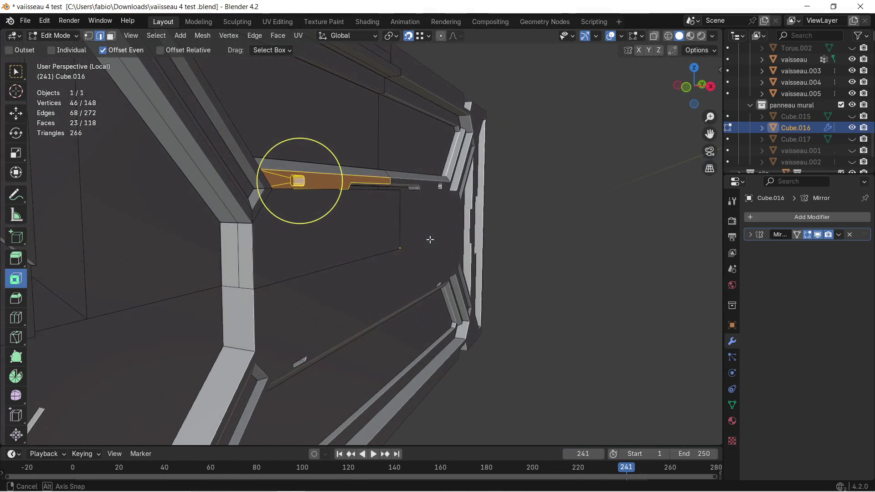
mouse_move(359, 234)
middle_mouse_down()
mouse_move(411, 241)
mouse_move(346, 247)
mouse_move(410, 252)
mouse_move(429, 229)
mouse_move(404, 175)
middle_mouse_up()
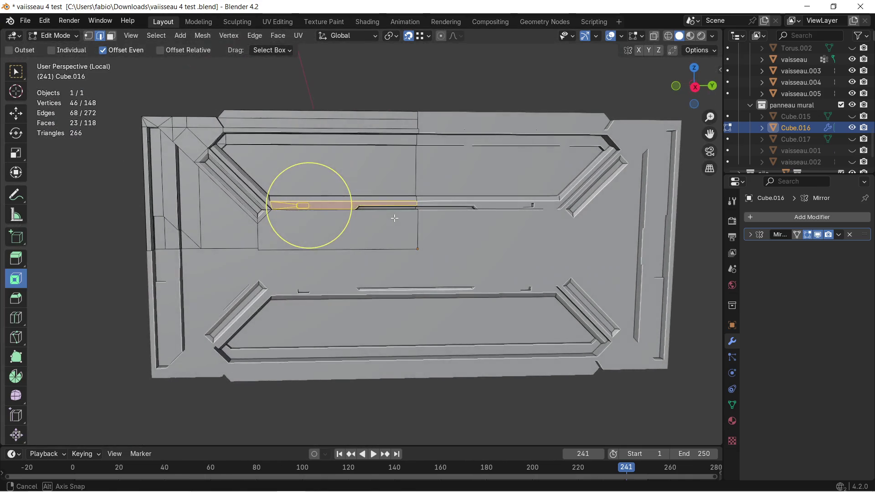
scroll(404, 176, "up", 2)
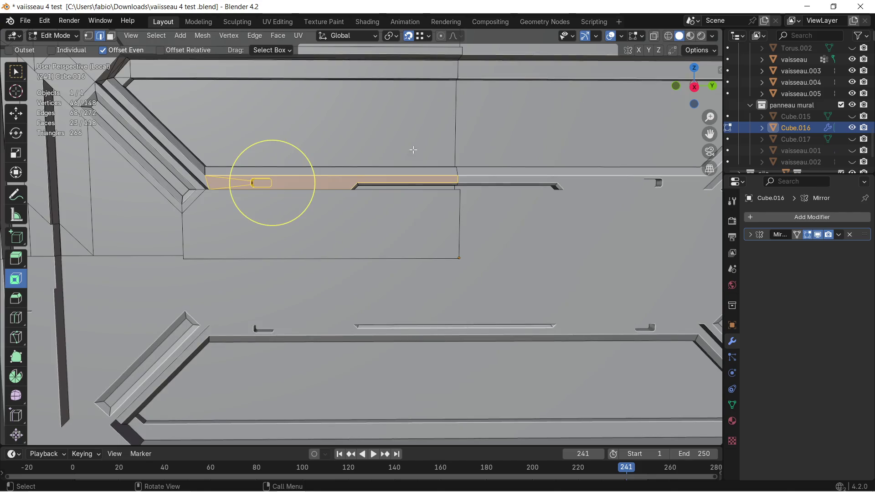
scroll(410, 150, "up", 2)
scroll(406, 212, "up", 2)
scroll(410, 210, "up", 2)
middle_click_drag(442, 196, 451, 190)
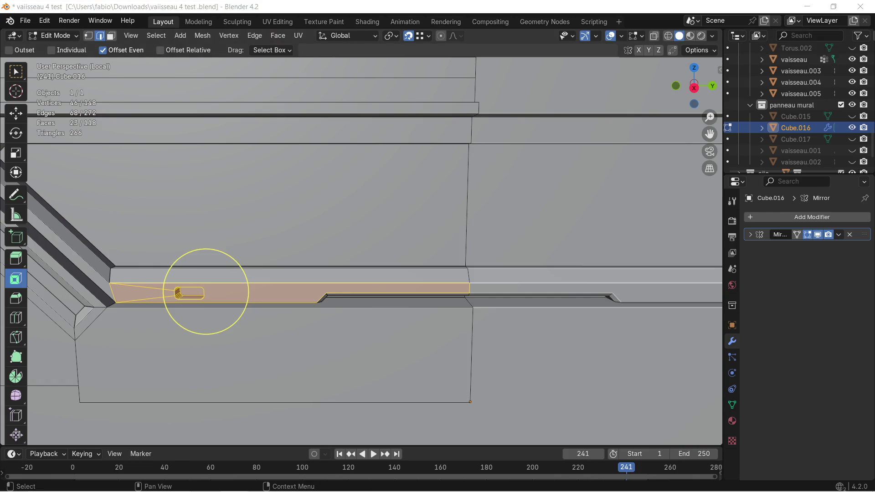
middle_click_drag(398, 207, 410, 193)
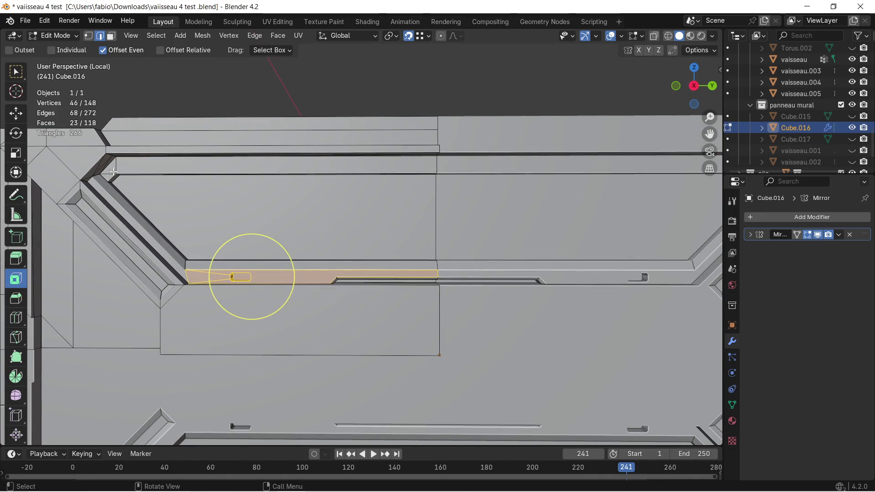
left_click(694, 85)
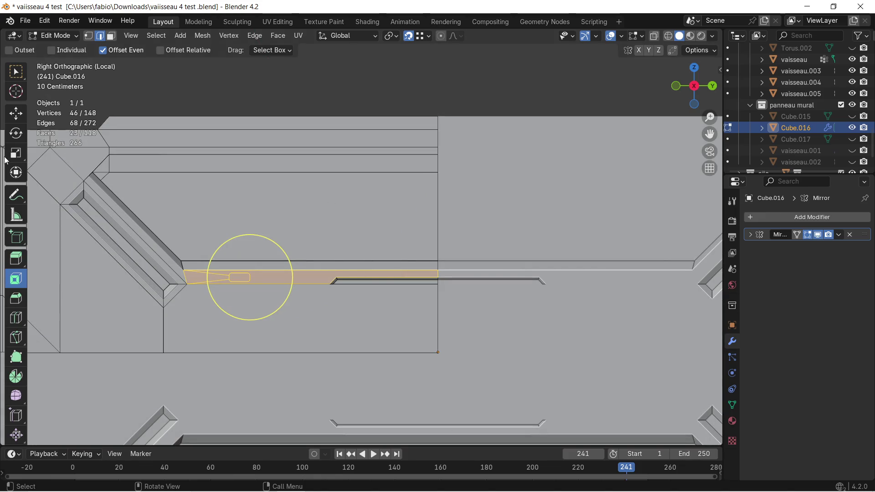
Start a Knife cut on the panel edge above the notched groove
left_click(15, 337)
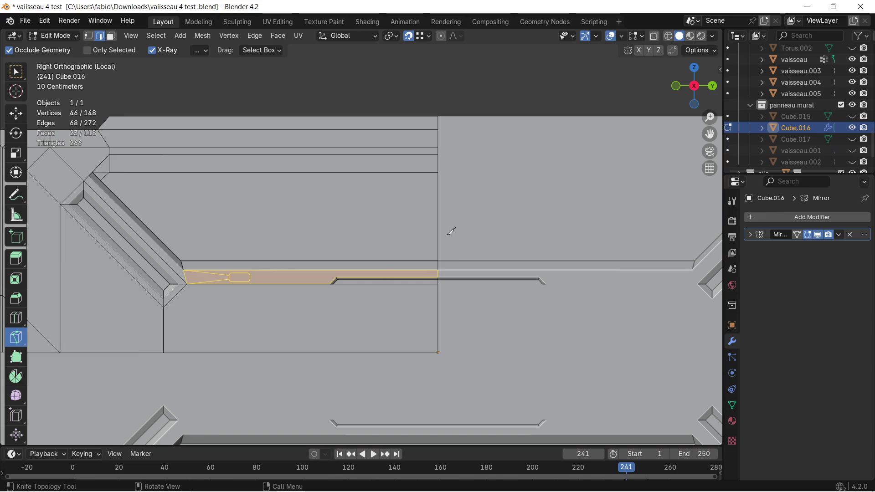
left_click(436, 182)
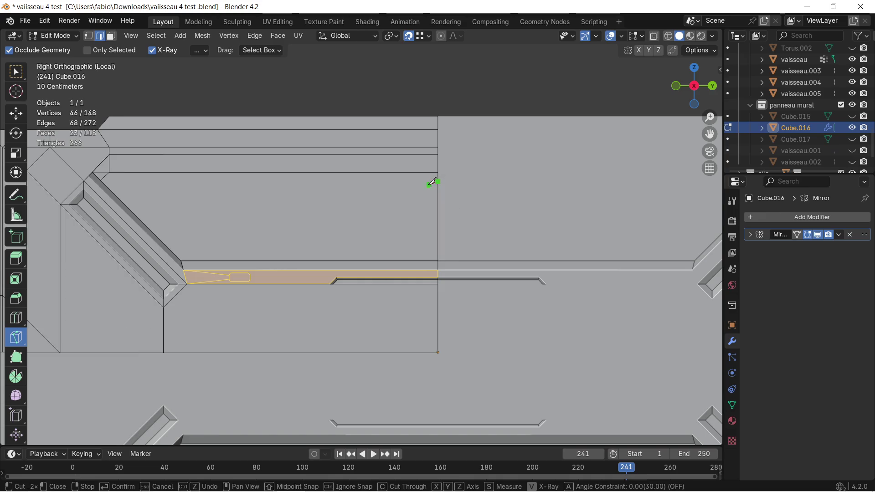
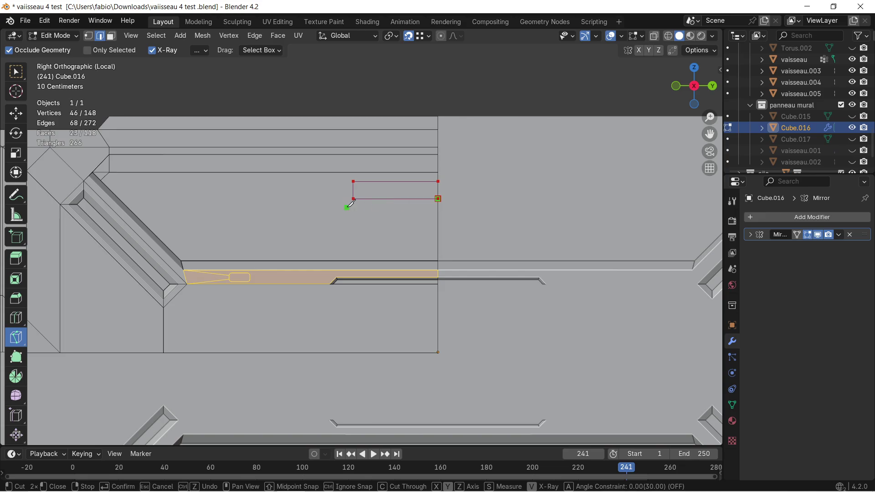
Confirm the knife-cut rectangle on Cube.016 and extrude that face inward to form a slot
key("Return")
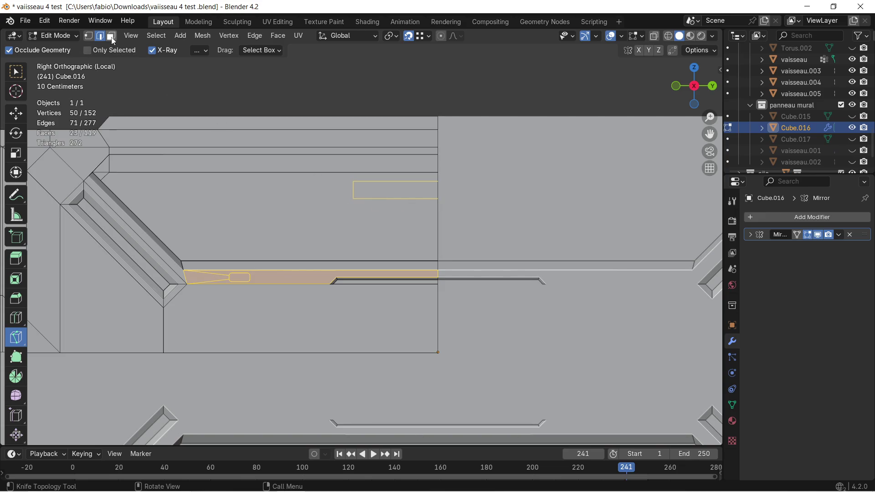
middle_click_drag(334, 178, 357, 194)
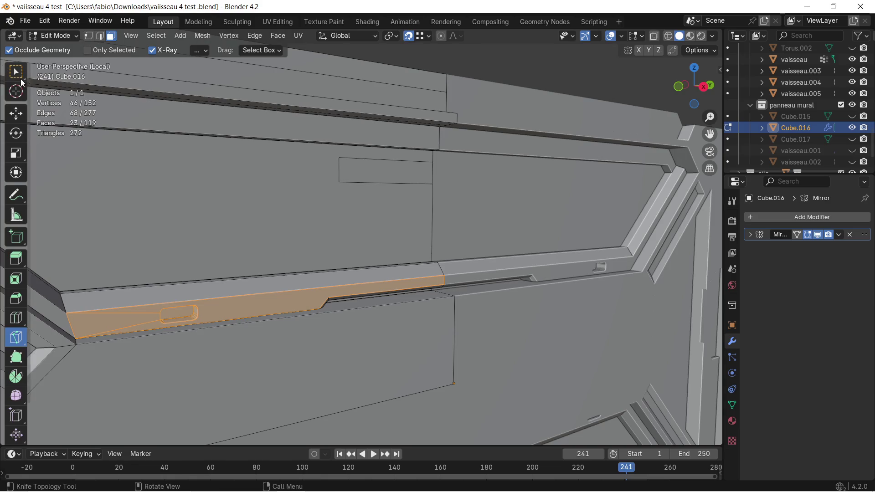
left_click(21, 78)
left_click(343, 169)
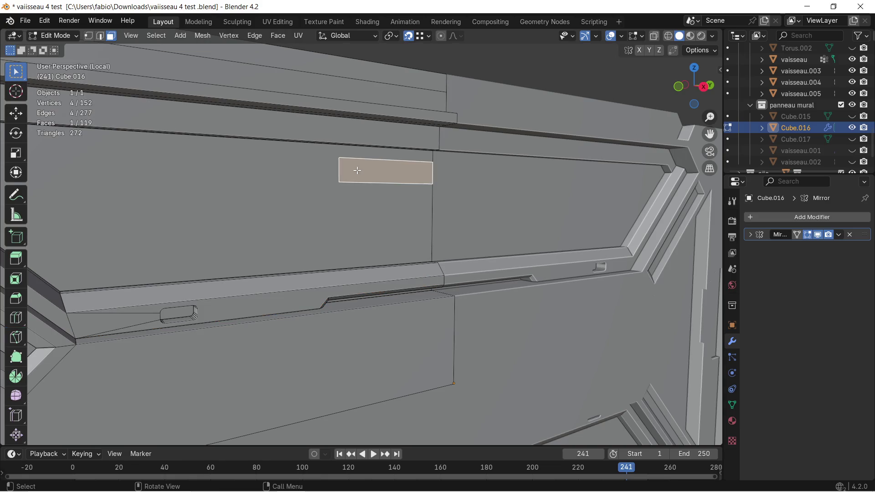
middle_click_drag(319, 185, 352, 193)
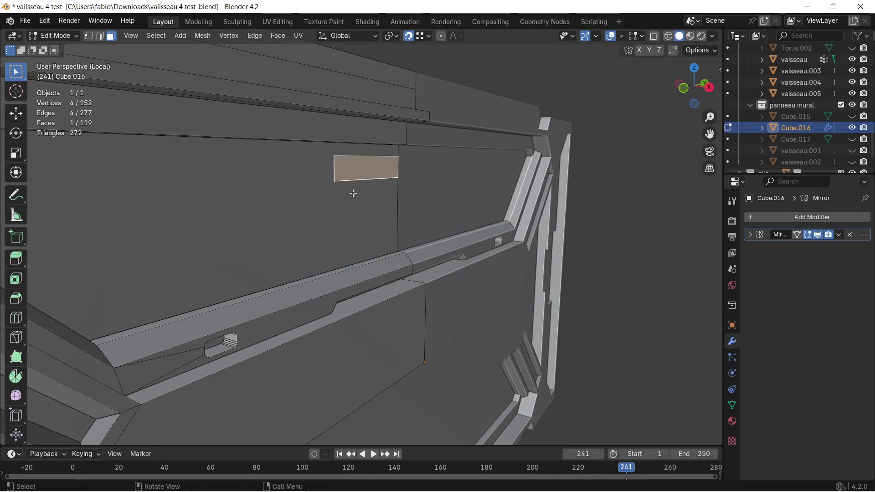
key("e")
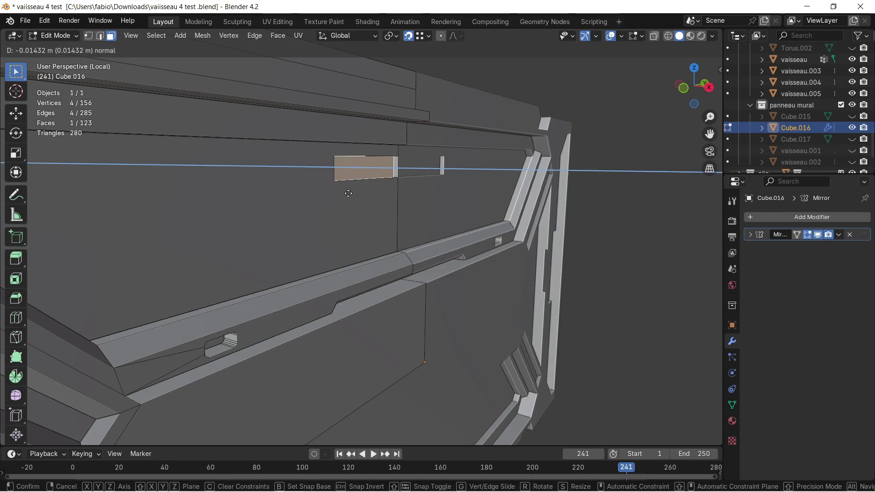
left_click(348, 194)
Delete the slot's front face so the recess is left open
mouse_move(350, 189)
middle_mouse_down()
mouse_move(452, 152)
mouse_move(426, 276)
mouse_move(406, 222)
mouse_move(427, 197)
middle_mouse_up()
left_click(452, 171)
key("x")
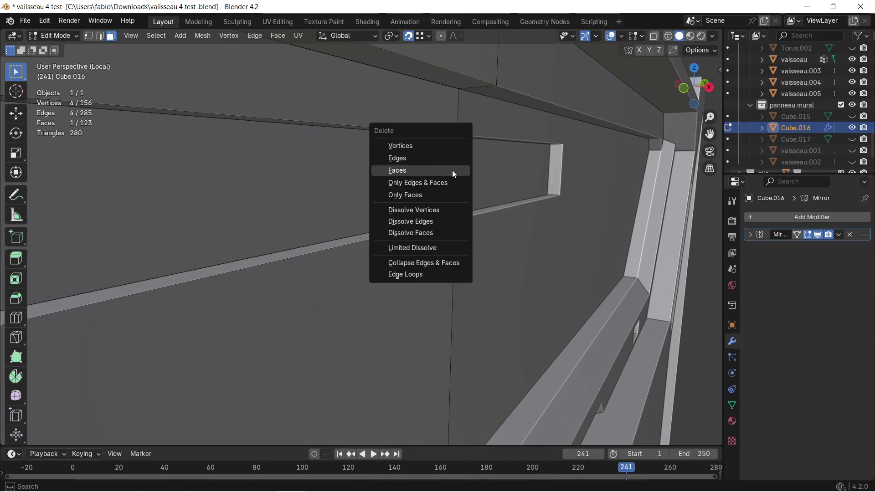
left_click(452, 171)
mouse_move(453, 171)
middle_mouse_down()
mouse_move(510, 207)
mouse_move(417, 207)
mouse_move(445, 248)
mouse_move(440, 235)
mouse_move(395, 244)
mouse_move(309, 239)
mouse_move(310, 249)
mouse_move(391, 240)
mouse_move(346, 227)
mouse_move(452, 219)
mouse_move(257, 217)
mouse_move(384, 223)
mouse_move(347, 205)
mouse_move(345, 236)
middle_mouse_up()
scroll(418, 208, "down", 5)
scroll(438, 230, "down", 3)
key("Tab")
key("shift+space")
key("r")
scroll(365, 239, "up", 3)
key("Tab")
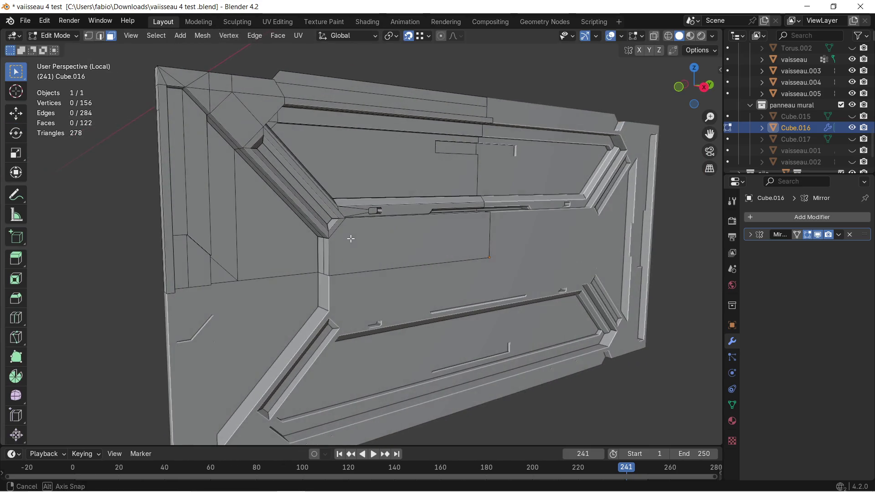
scroll(307, 225, "up", 3)
mouse_move(274, 218)
middle_mouse_down()
mouse_move(263, 174)
mouse_move(258, 206)
mouse_move(281, 184)
middle_mouse_up()
left_click(266, 171)
left_click(288, 167)
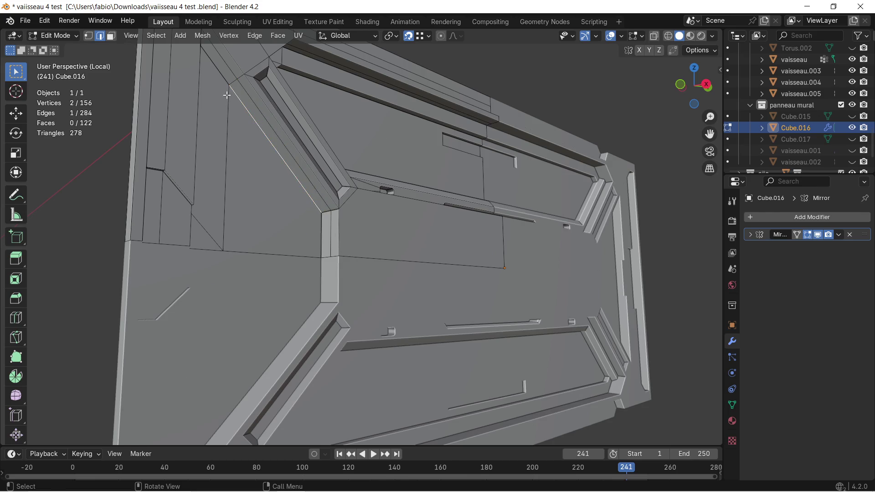
middle_click_drag(257, 119, 228, 127)
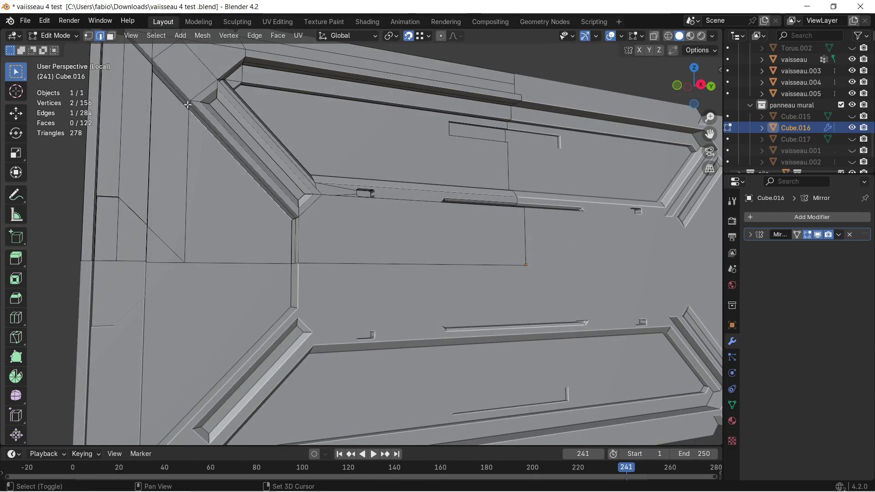
middle_click_drag(195, 158, 348, 246)
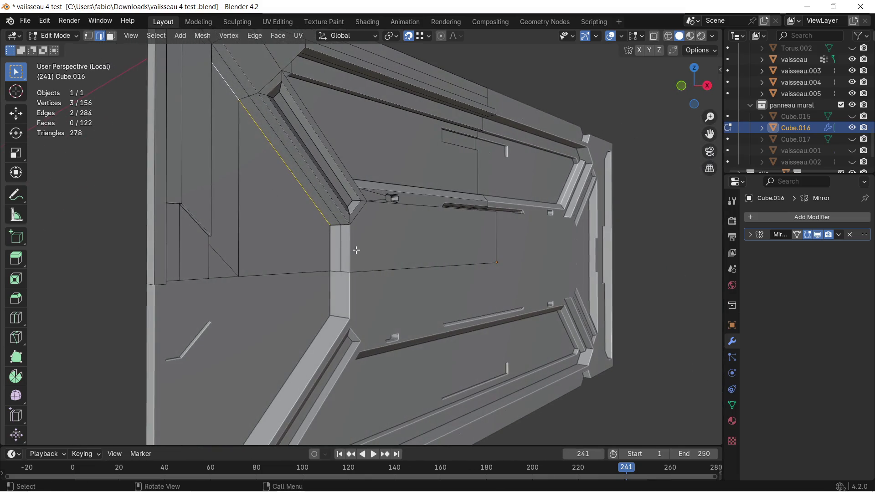
scroll(303, 249, "up", 2)
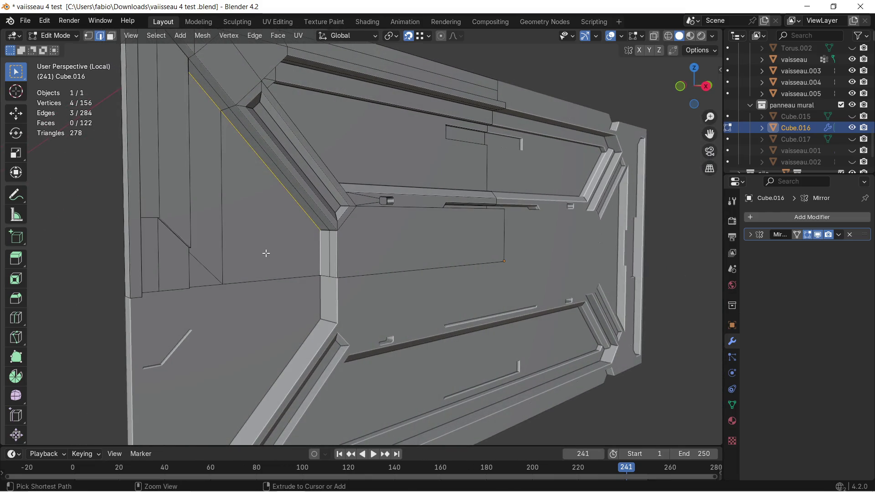
key("ctrl+b")
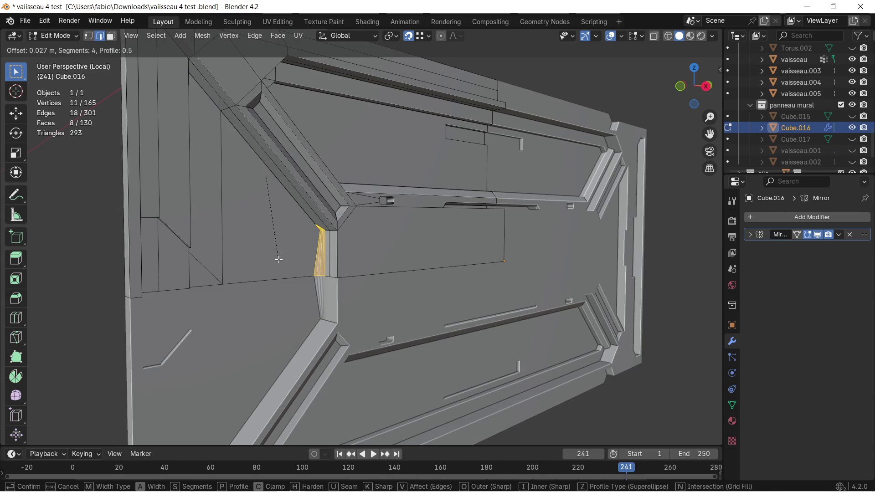
left_click(286, 247)
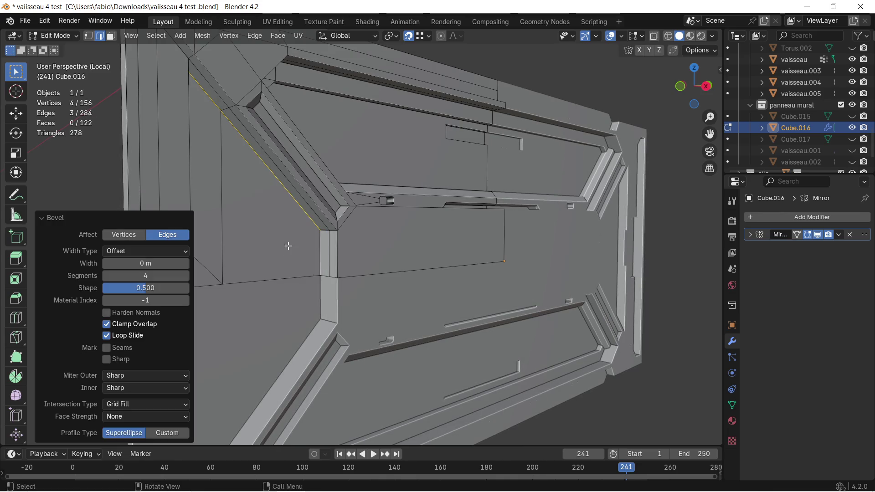
left_click(299, 243)
scroll(307, 237, "up", 3)
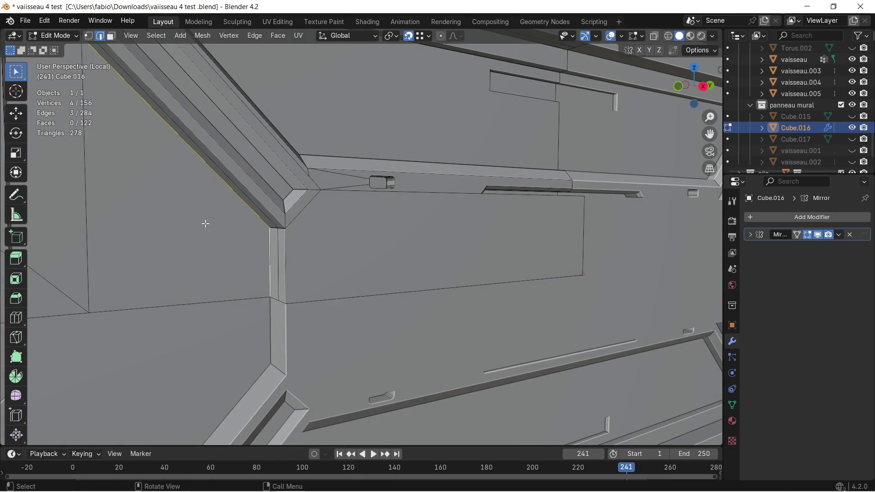
scroll(203, 221, "down", 2)
left_click(621, 37)
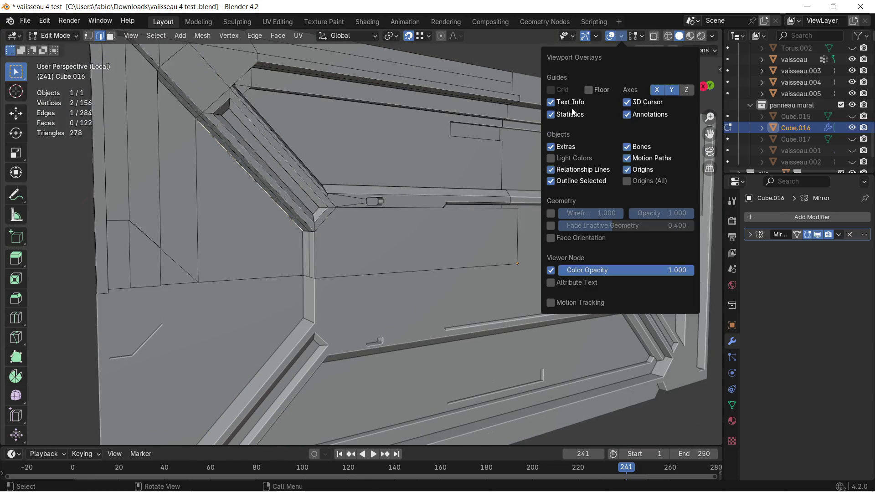
Enable Face Orientation colouring and orbit to the panel's back to pick a blue-tinted face
left_click(550, 237)
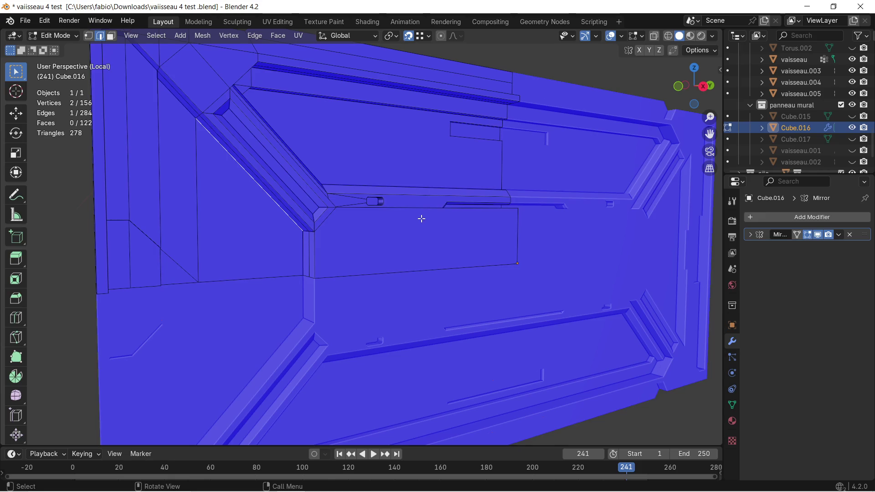
scroll(421, 218, "down", 2)
scroll(419, 216, "up", 3)
middle_click_drag(422, 213, 395, 218)
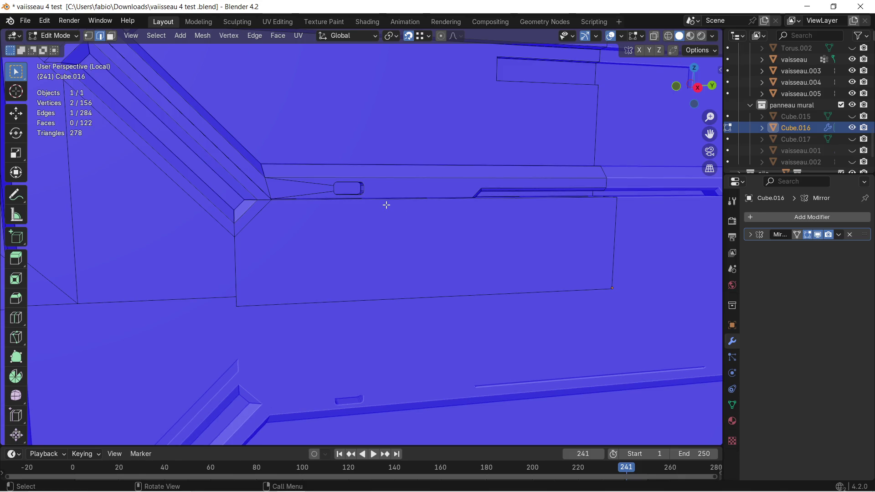
mouse_move(170, 195)
middle_mouse_down()
mouse_move(215, 247)
mouse_move(252, 221)
mouse_move(375, 256)
middle_mouse_up()
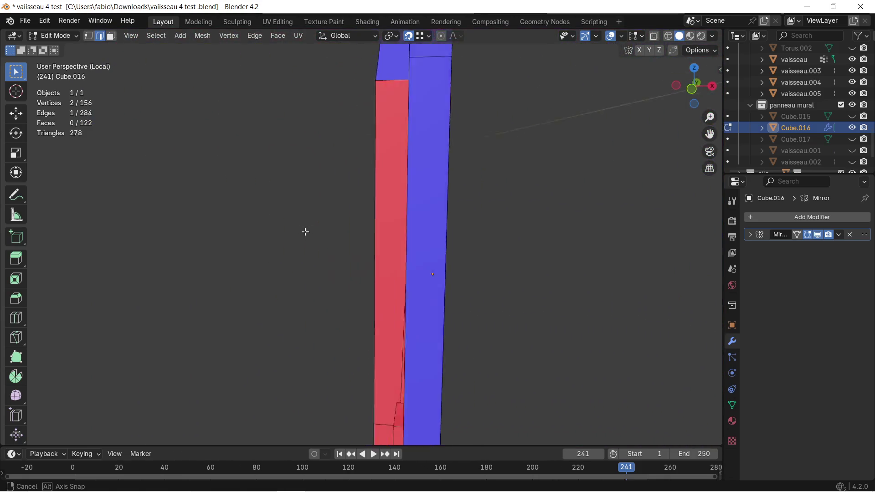
mouse_move(375, 256)
middle_mouse_down()
mouse_move(274, 223)
mouse_move(327, 275)
mouse_move(334, 256)
mouse_move(230, 234)
mouse_move(408, 249)
middle_mouse_up()
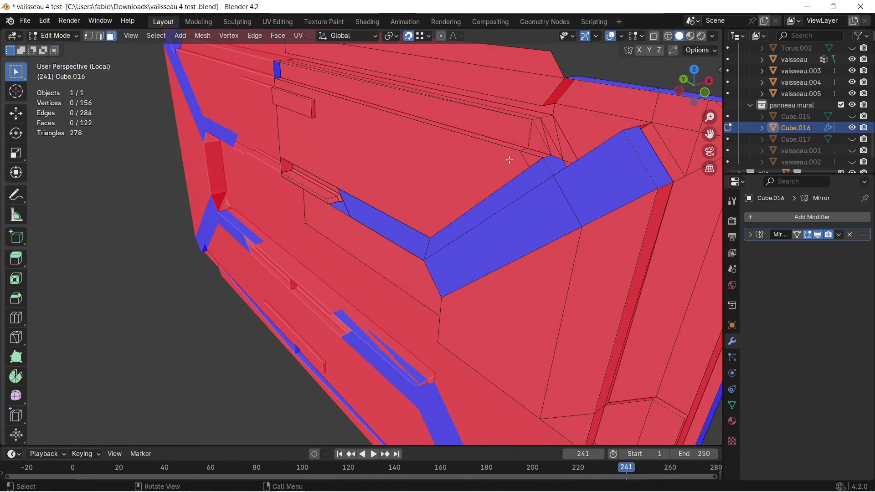
left_click(529, 212)
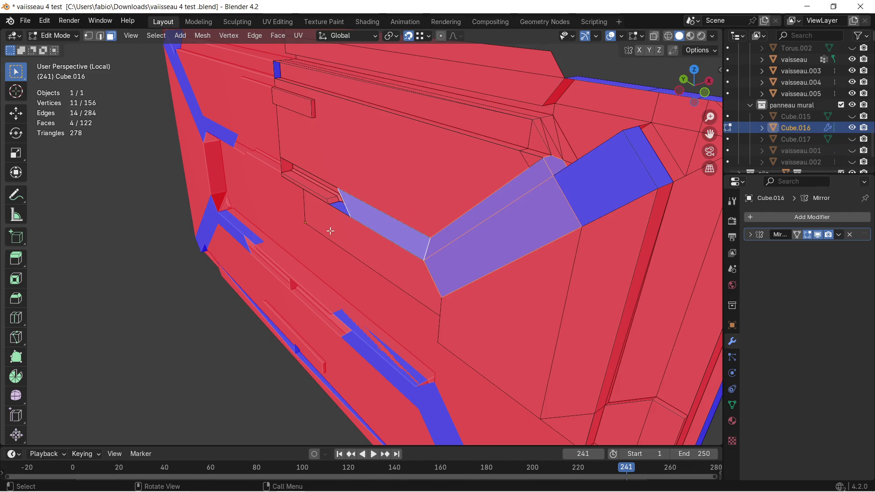
scroll(331, 231, "up", 4)
Shift-select the remaining blue strip faces on the back and delete them, leaving 114 faces
mouse_move(354, 211)
middle_mouse_down()
mouse_move(407, 205)
mouse_move(385, 219)
mouse_move(293, 209)
mouse_move(211, 179)
mouse_move(239, 168)
mouse_move(227, 176)
mouse_move(403, 215)
mouse_move(632, 152)
middle_mouse_up()
left_click(610, 156, "shift")
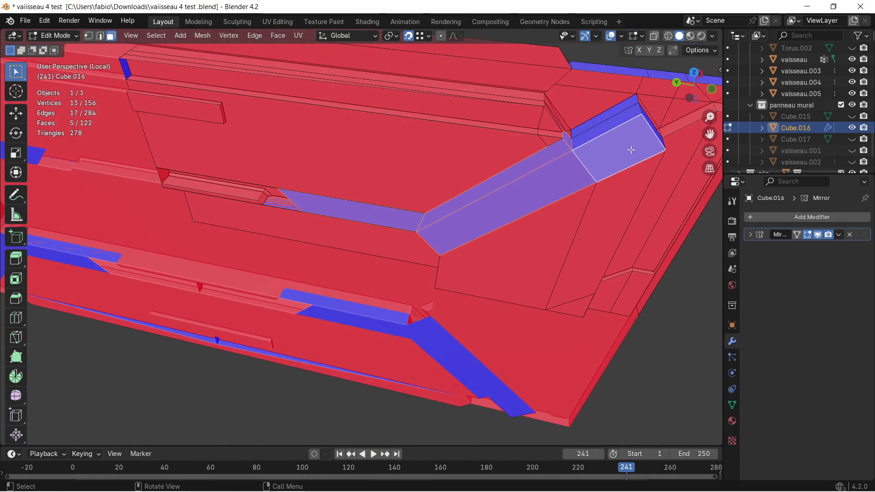
mouse_move(634, 112)
middle_mouse_down()
mouse_move(567, 128)
mouse_move(582, 228)
middle_mouse_up()
left_click(581, 267, "shift")
mouse_move(582, 267)
middle_mouse_down()
mouse_move(468, 229)
mouse_move(580, 273)
mouse_move(407, 246)
middle_mouse_up()
key("x")
left_click(216, 241)
mouse_move(219, 241)
middle_mouse_down()
mouse_move(282, 234)
mouse_move(309, 203)
mouse_move(336, 247)
mouse_move(332, 241)
middle_mouse_up()
scroll(336, 248, "up", 4)
scroll(338, 245, "up", 3)
scroll(350, 238, "down", 2)
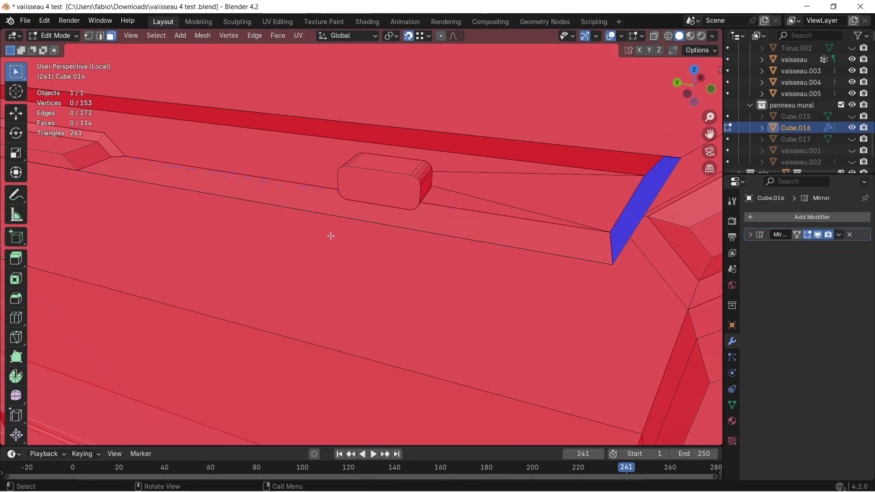
Delete the long strip face along the rail and orbit to the panel's front
left_click(309, 200)
key("x")
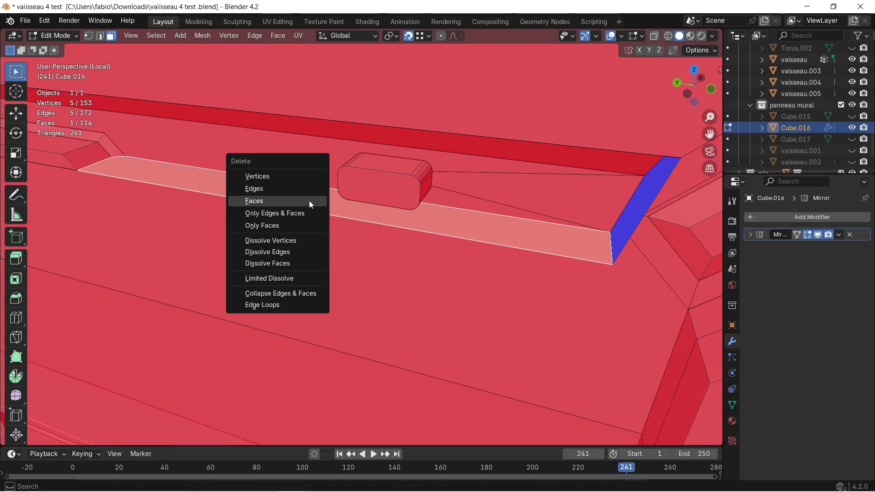
left_click(309, 201)
mouse_move(316, 199)
middle_mouse_down()
mouse_move(232, 167)
mouse_move(364, 185)
middle_mouse_up()
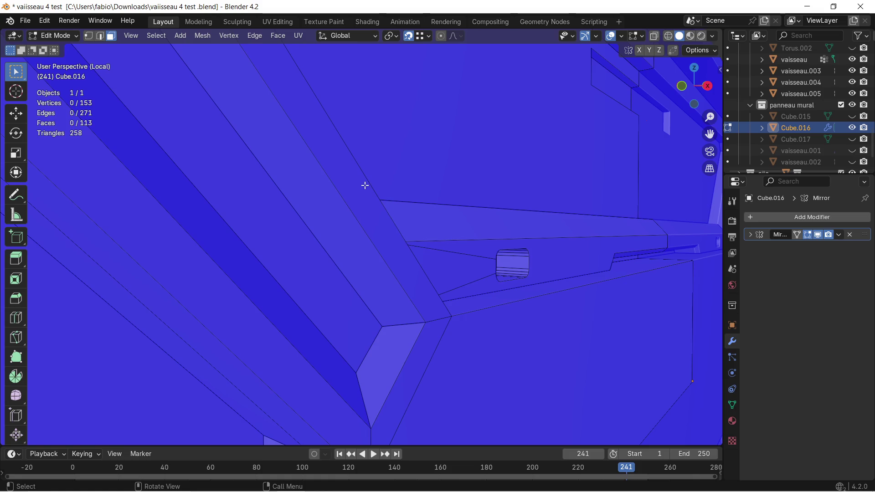
mouse_move(449, 206)
middle_mouse_down()
mouse_move(410, 178)
mouse_move(525, 244)
mouse_move(486, 269)
mouse_move(503, 235)
mouse_move(485, 246)
mouse_move(322, 216)
mouse_move(313, 220)
mouse_move(317, 245)
mouse_move(346, 281)
mouse_move(345, 297)
middle_mouse_up()
Delete another strip face and rebuild it so the front reads blue throughout, then inspect all sides
left_click(485, 268)
key("x")
left_click(485, 270)
key("ctrl+z")
scroll(319, 276, "down", 4)
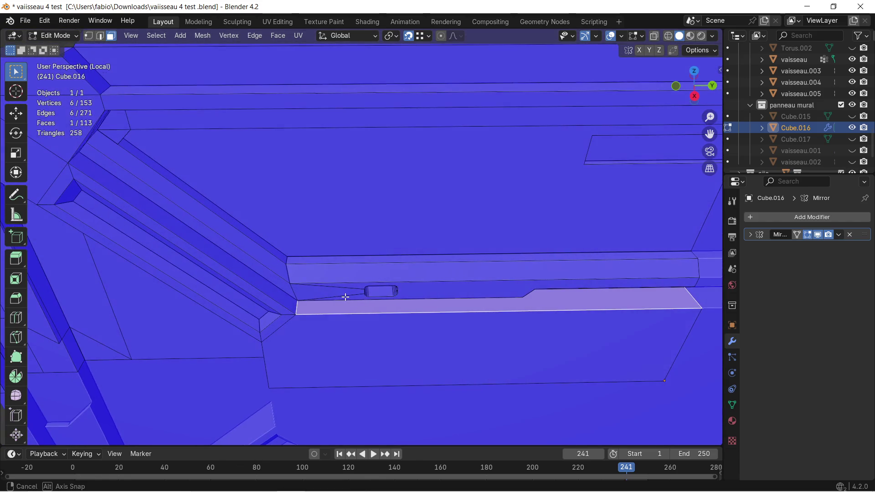
scroll(352, 150, "down", 5)
middle_click_drag(357, 201, 334, 120)
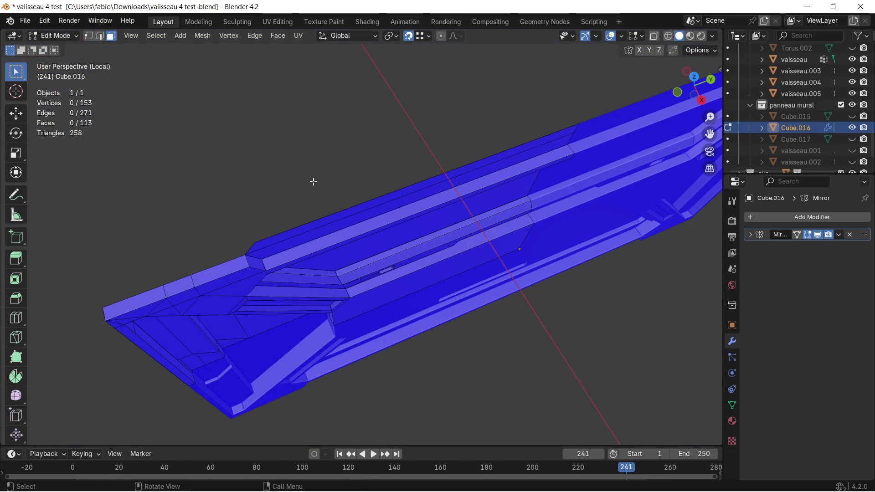
middle_click_drag(317, 179, 500, 133)
mouse_move(400, 245)
middle_mouse_down()
mouse_move(380, 160)
mouse_move(374, 220)
mouse_move(413, 218)
mouse_move(297, 164)
mouse_move(390, 219)
middle_mouse_up()
mouse_move(488, 260)
middle_mouse_down()
mouse_move(439, 196)
mouse_move(327, 238)
mouse_move(234, 195)
mouse_move(404, 197)
mouse_move(382, 206)
middle_mouse_up()
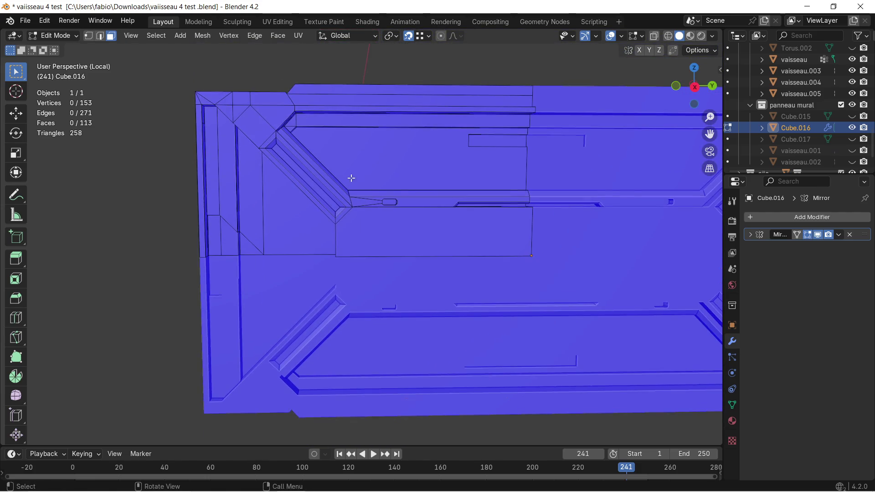
mouse_move(326, 178)
middle_mouse_down()
mouse_move(365, 170)
mouse_move(353, 166)
mouse_move(365, 162)
mouse_move(372, 168)
mouse_move(319, 171)
mouse_move(267, 151)
mouse_move(336, 221)
mouse_move(323, 212)
middle_mouse_up()
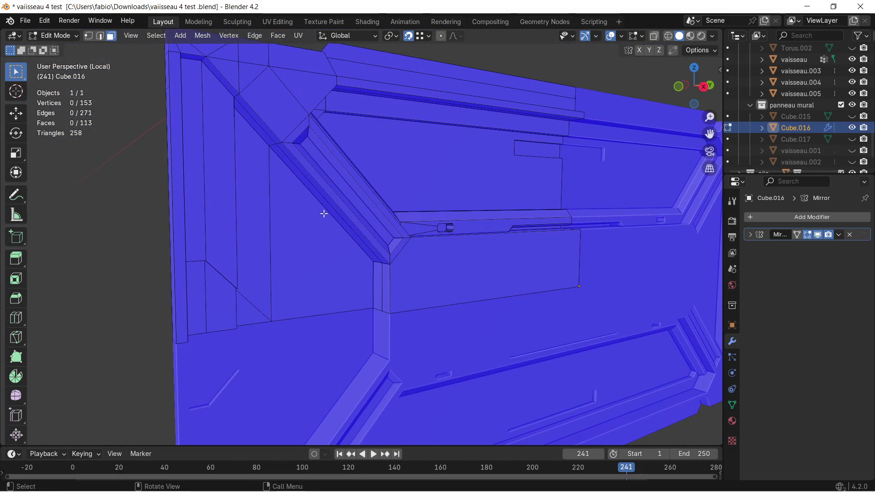
Select all of Cube.016 and merge vertices by distance, removing none
key("a")
key("m")
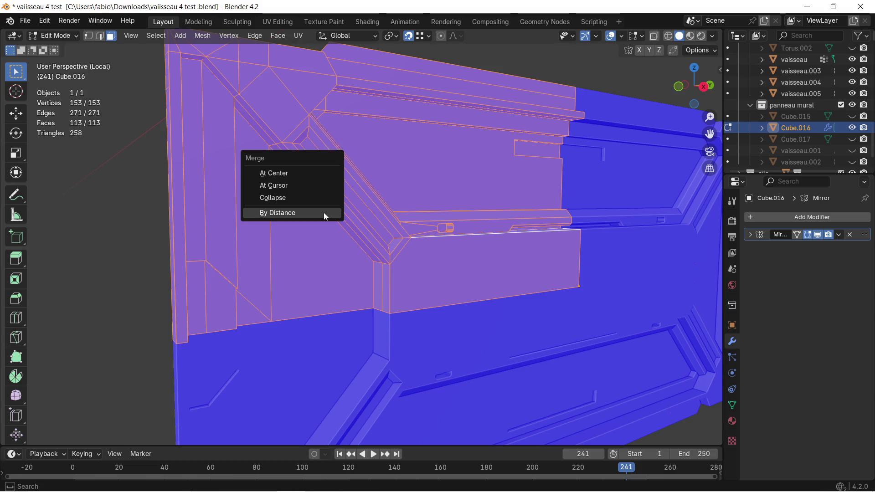
left_click(323, 213)
scroll(315, 216, "up", 3)
middle_click_drag(314, 217, 334, 207)
In edge select mode, pick the slot rim's diagonal edge and its adjacent edge for bevelling
left_click(338, 186)
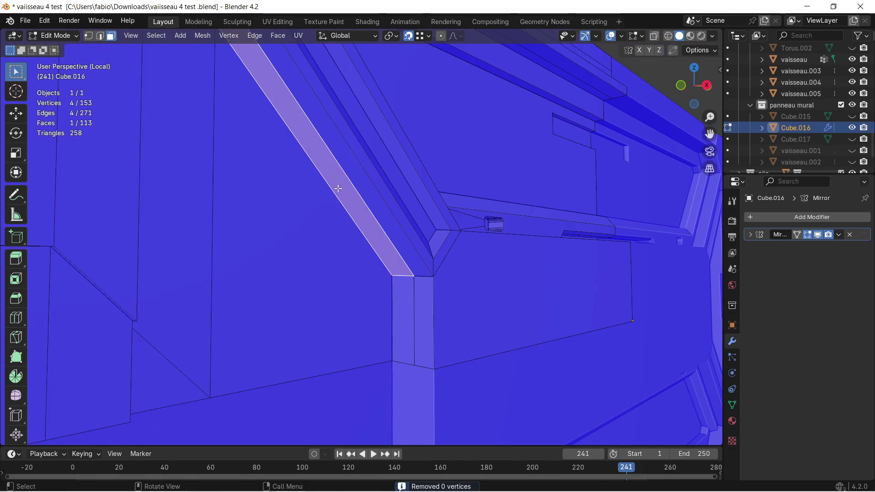
left_click(100, 36)
left_click(319, 176)
mouse_move(319, 176)
middle_mouse_down()
mouse_move(242, 143)
mouse_move(333, 236)
middle_mouse_up()
left_click(342, 151, "shift")
mouse_move(342, 151)
middle_mouse_down()
mouse_move(371, 201)
mouse_move(354, 238)
mouse_move(365, 221)
mouse_move(389, 251)
middle_mouse_up()
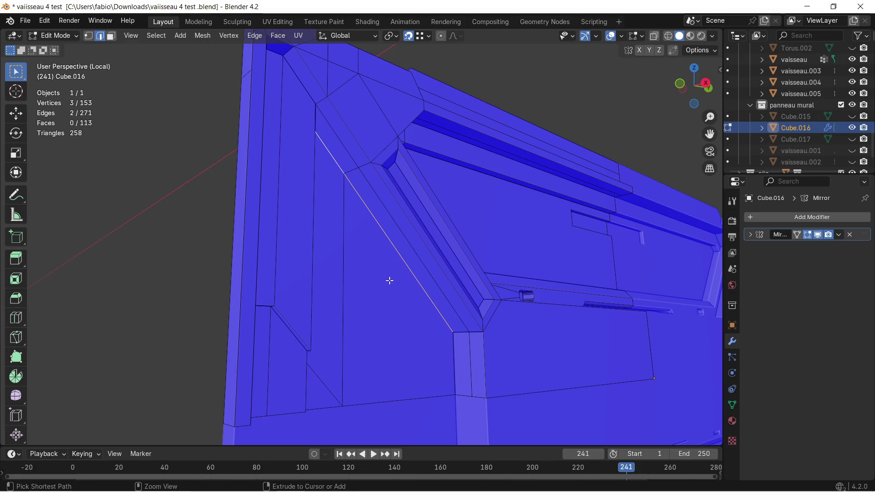
key("ctrl+b")
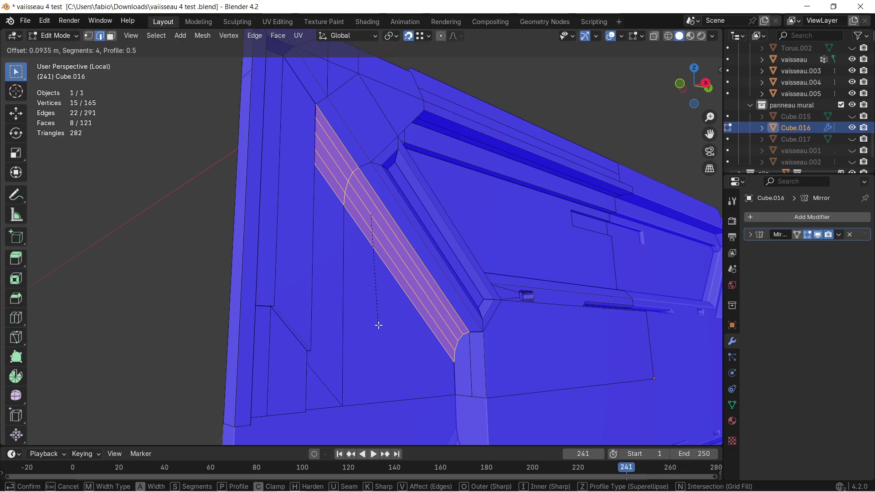
left_click(377, 325)
middle_click_drag(403, 292, 458, 303)
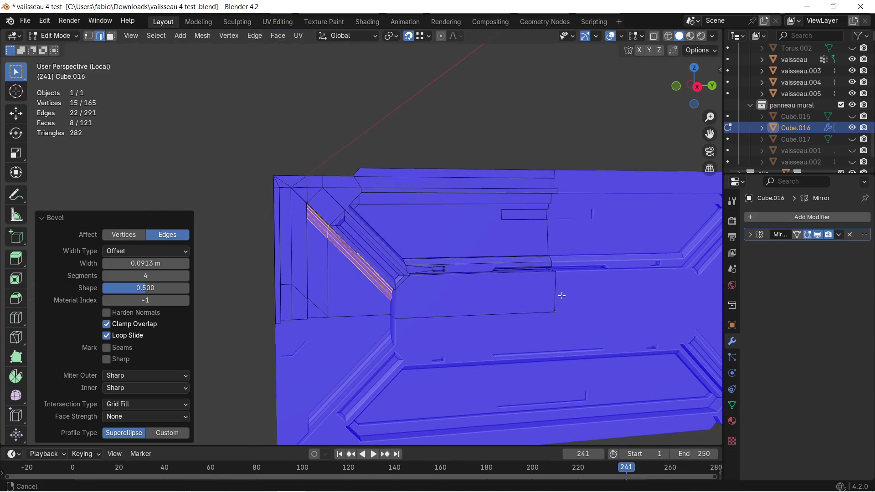
middle_click_drag(563, 293, 466, 248)
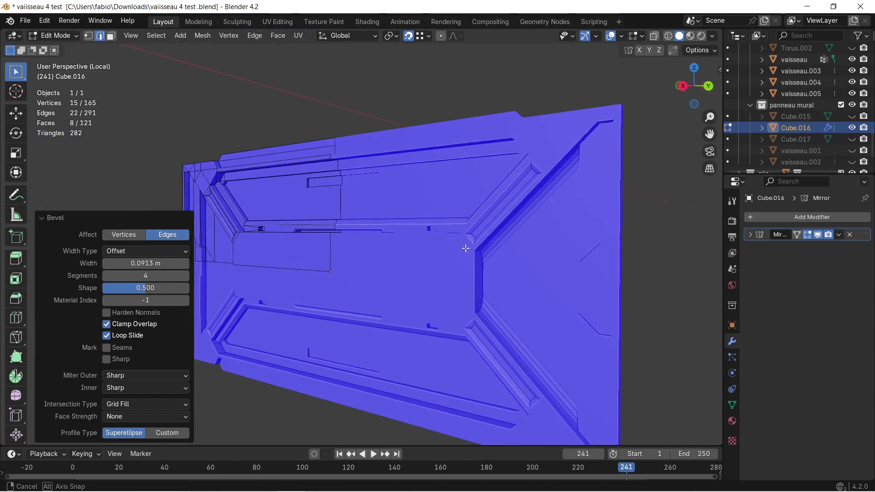
mouse_move(466, 248)
middle_mouse_down()
mouse_move(435, 239)
mouse_move(371, 242)
mouse_move(535, 242)
middle_mouse_up()
scroll(294, 219, "up", 5)
middle_click_drag(294, 219, 358, 220)
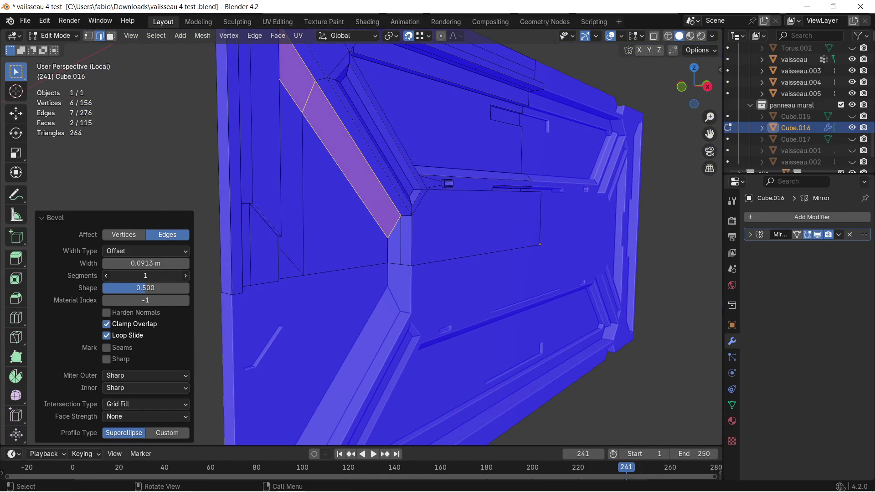
scroll(248, 265, "down", 4)
mouse_move(248, 265)
middle_mouse_down()
mouse_move(430, 235)
mouse_move(391, 228)
mouse_move(504, 233)
mouse_move(479, 235)
middle_mouse_up()
scroll(430, 234, "up", 3)
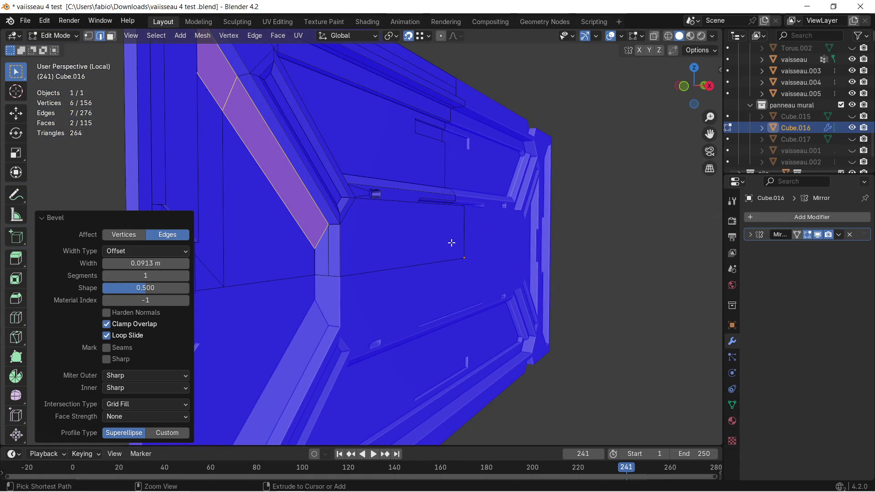
key("ctrl+z")
scroll(318, 249, "up", 1)
mouse_move(309, 244)
middle_mouse_down()
mouse_move(257, 230)
mouse_move(356, 238)
middle_mouse_up()
scroll(203, 204, "up", 1)
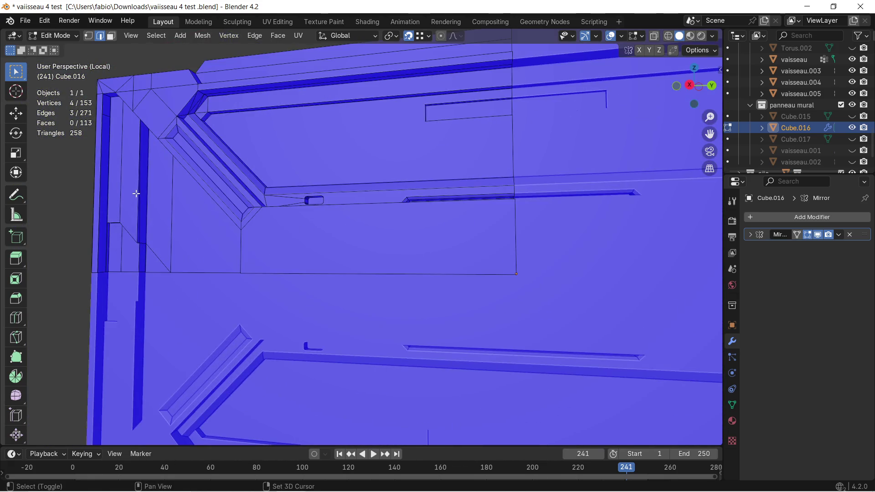
Bevel the selected slot-rim edges with 0.0796 m width and 4 segments
middle_click_drag(156, 182, 201, 186)
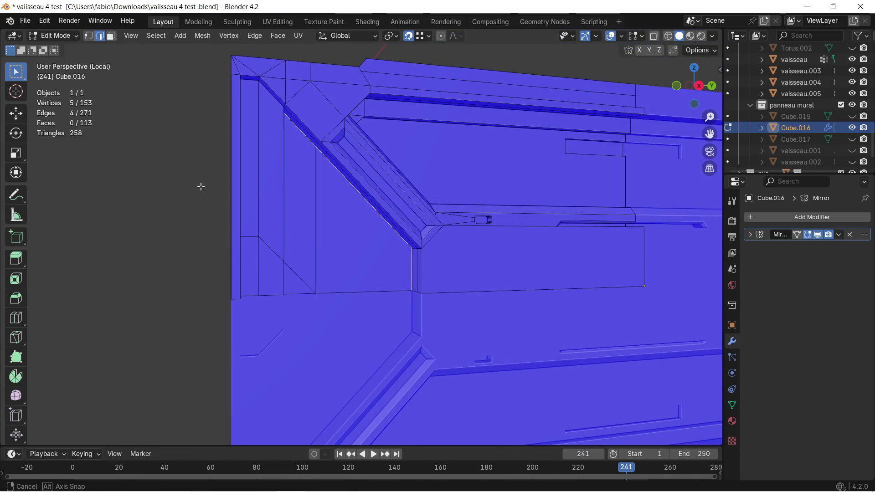
key("ctrl+b")
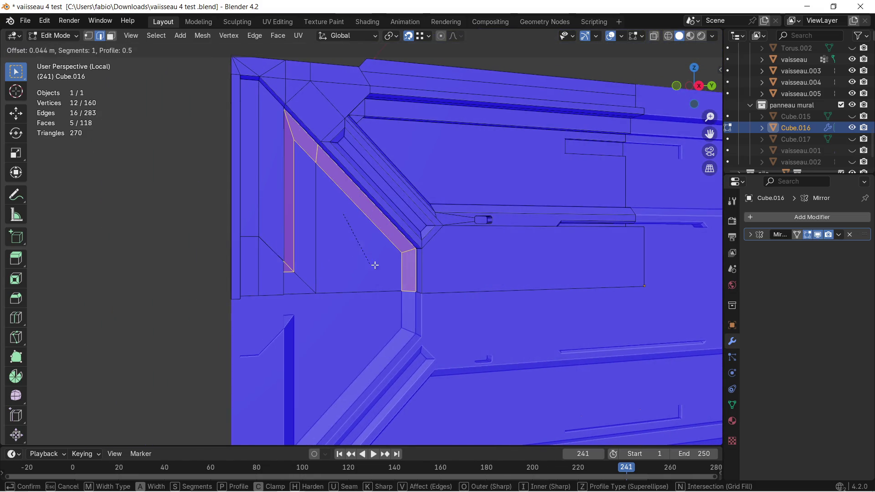
left_click(383, 267)
scroll(383, 267, "down", 2)
scroll(382, 268, "down", 2)
mouse_move(517, 264)
middle_mouse_down()
mouse_move(361, 264)
mouse_move(496, 244)
middle_mouse_up()
middle_click_drag(411, 251, 448, 250)
scroll(376, 252, "up", 2)
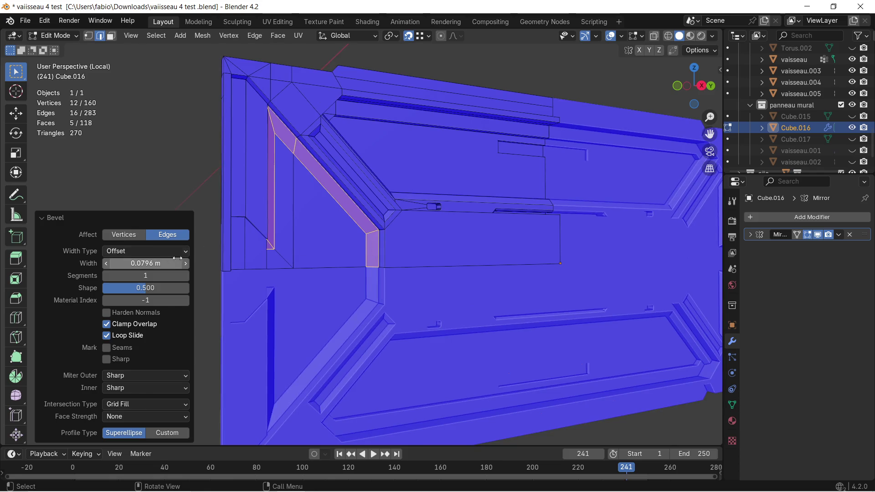
mouse_move(145, 275)
left_mouse_down()
mouse_move(164, 275)
mouse_move(129, 275)
left_mouse_up()
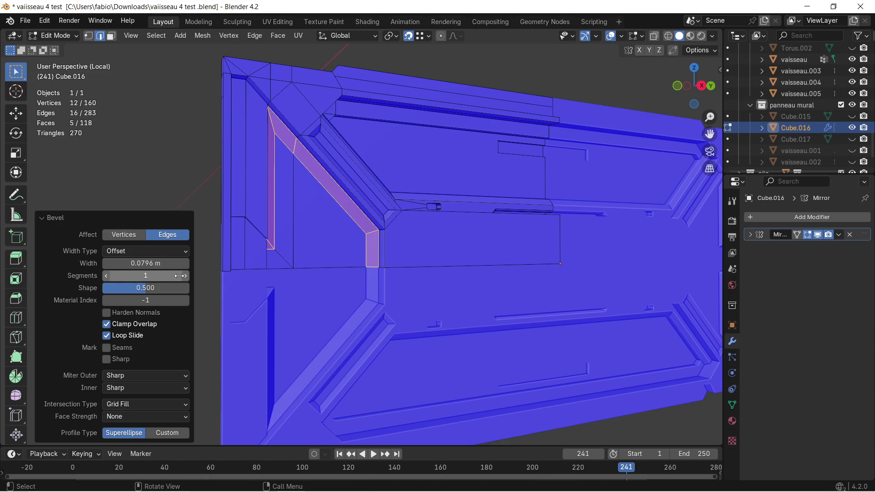
left_click(184, 276)
left_click(185, 275)
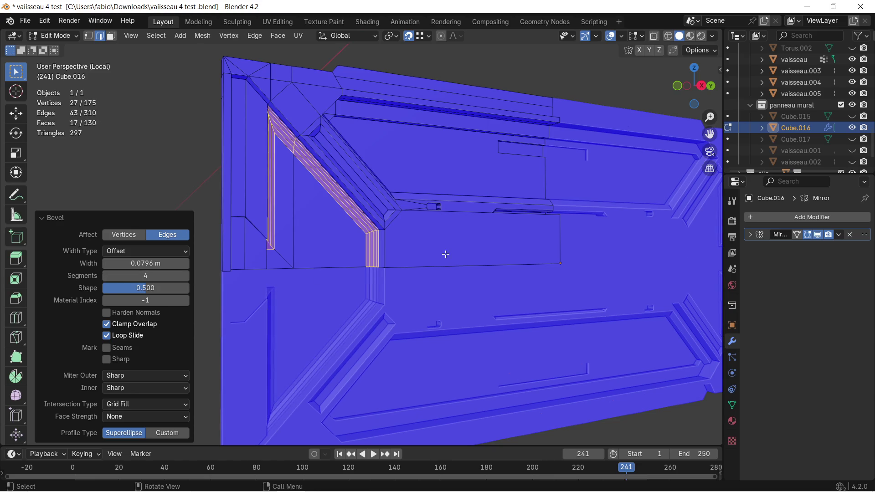
middle_click_drag(442, 254, 434, 248)
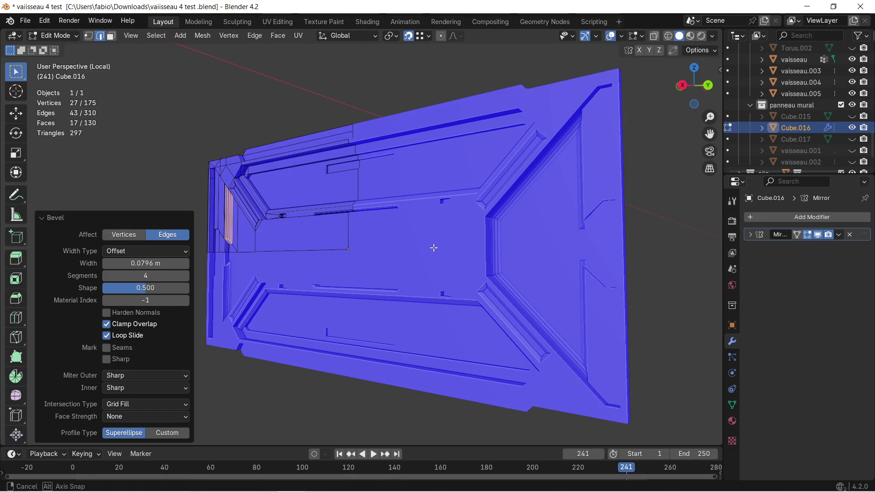
Turn off Face Orientation in Viewport Overlays and orbit to inspect the bevels in grey shading
left_click(621, 37)
left_click(550, 239)
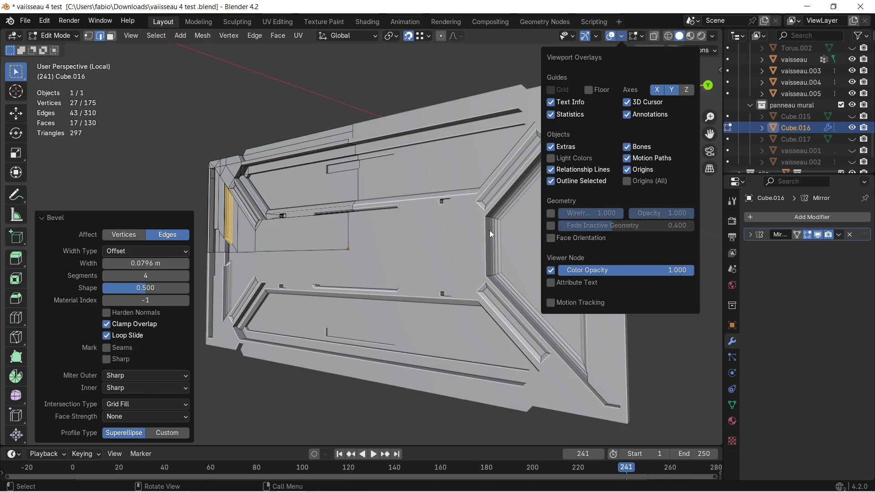
mouse_move(478, 229)
middle_mouse_down()
mouse_move(426, 218)
mouse_move(417, 229)
mouse_move(479, 229)
mouse_move(390, 206)
middle_mouse_up()
scroll(421, 226, "up", 2)
scroll(418, 229, "up", 2)
scroll(416, 232, "up", 2)
scroll(417, 226, "down", 3)
scroll(503, 231, "down", 2)
scroll(390, 205, "up", 2)
scroll(390, 206, "up", 2)
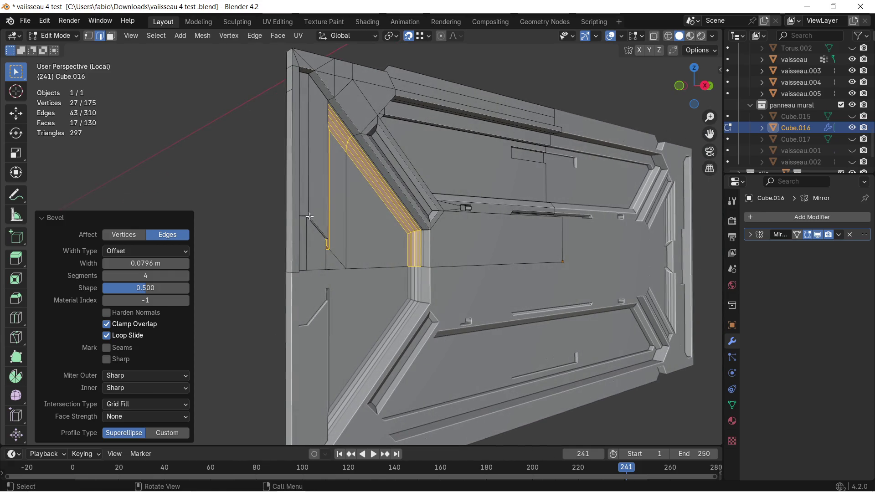
scroll(266, 211, "up", 2)
scroll(253, 205, "up", 2)
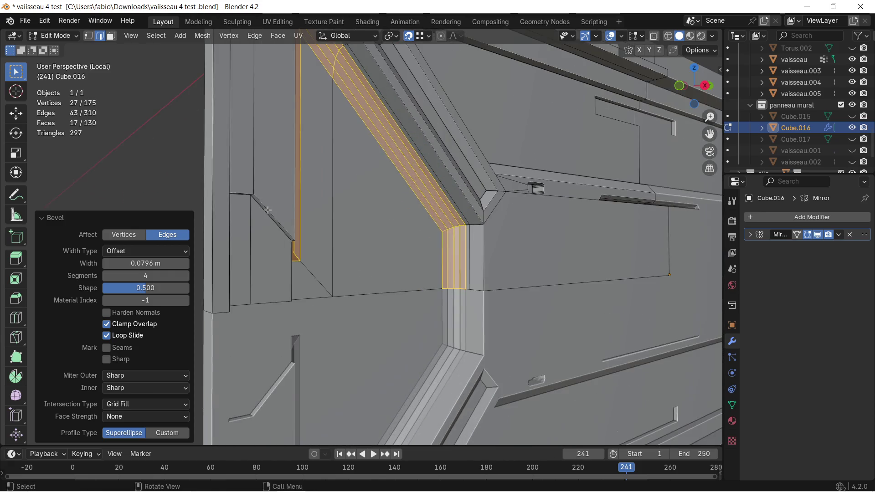
scroll(226, 199, "up", 3)
scroll(196, 189, "up", 3)
mouse_move(197, 189)
middle_mouse_down()
mouse_move(396, 193)
mouse_move(475, 217)
mouse_move(394, 227)
middle_mouse_up()
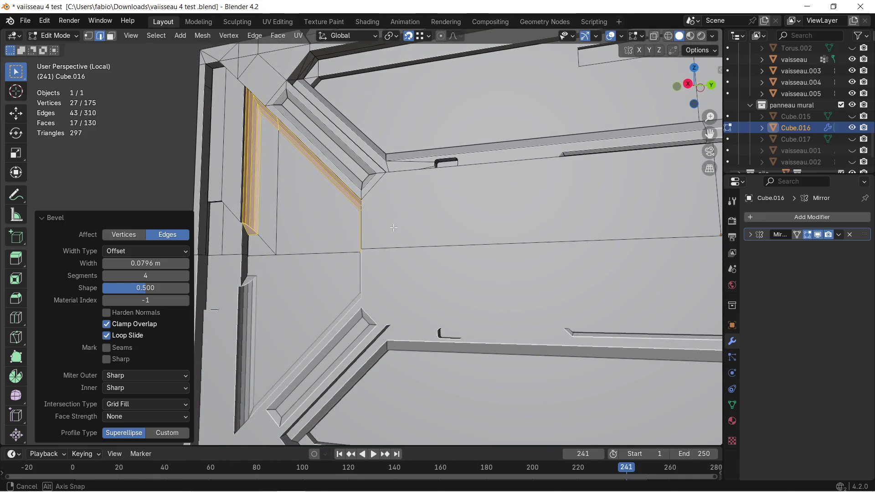
scroll(320, 230, "up", 2)
middle_click_drag(320, 230, 389, 224)
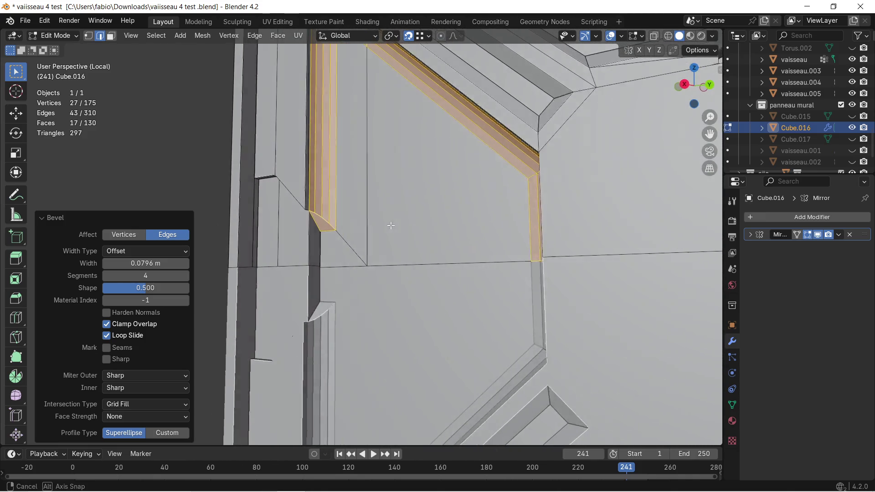
Undo the bevel and redo it narrower at 0.0561 m, then add the nearby vertical edge to the selection
key("ctrl+z")
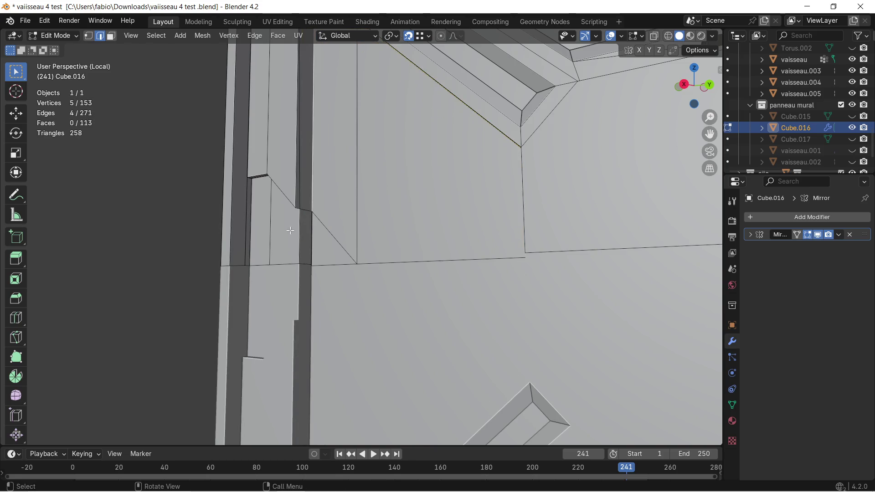
scroll(291, 231, "up", 2)
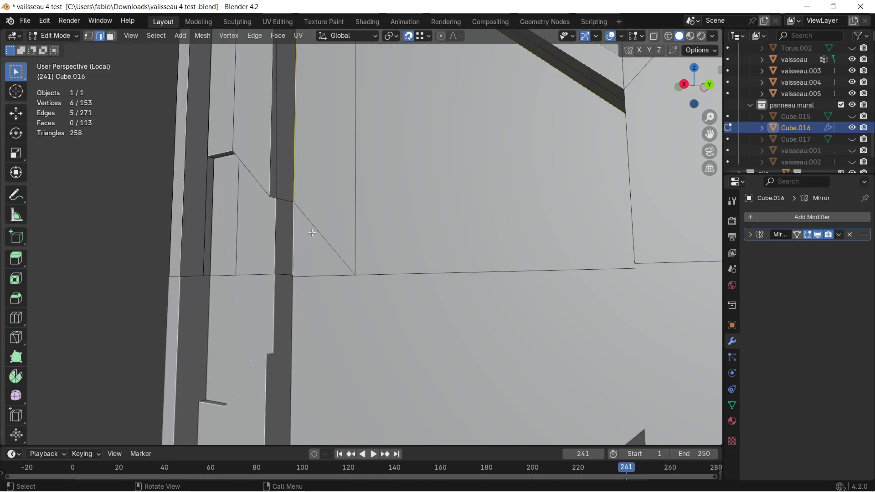
scroll(312, 234, "down", 2)
middle_click_drag(324, 234, 395, 247)
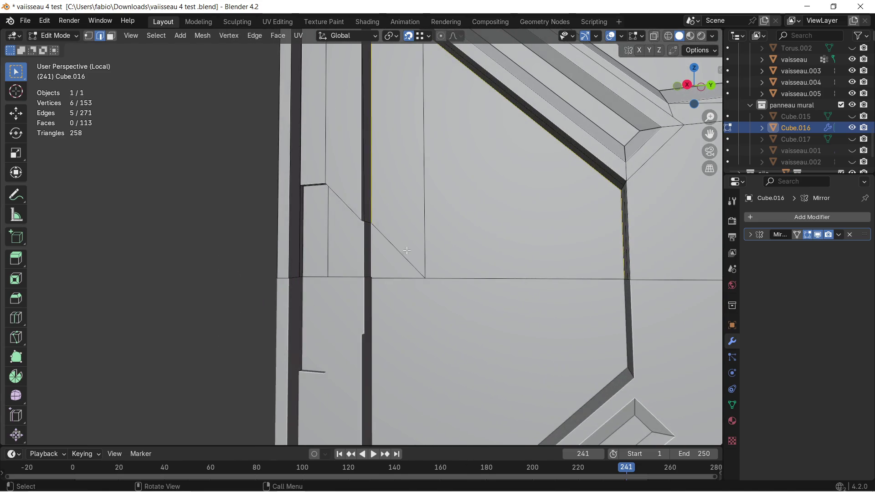
key("ctrl+b")
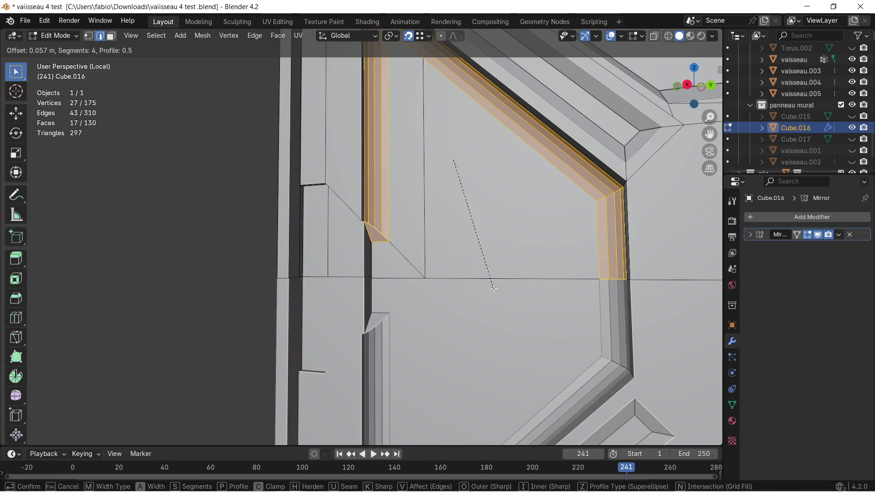
left_click(493, 288)
middle_click_drag(492, 288, 357, 262)
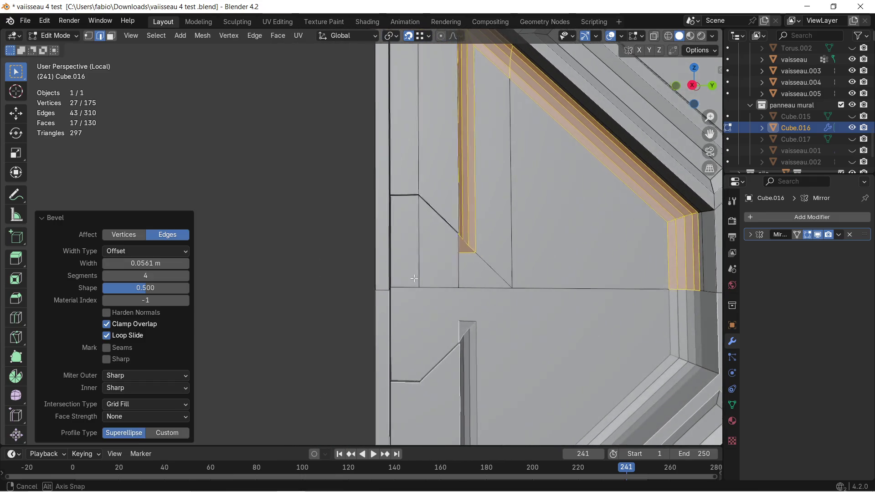
scroll(356, 262, "up", 3)
left_click(260, 248, "shift")
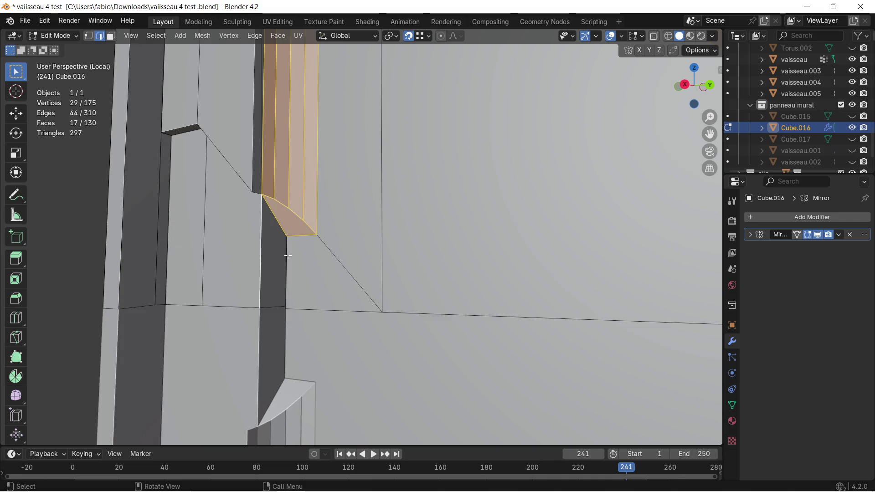